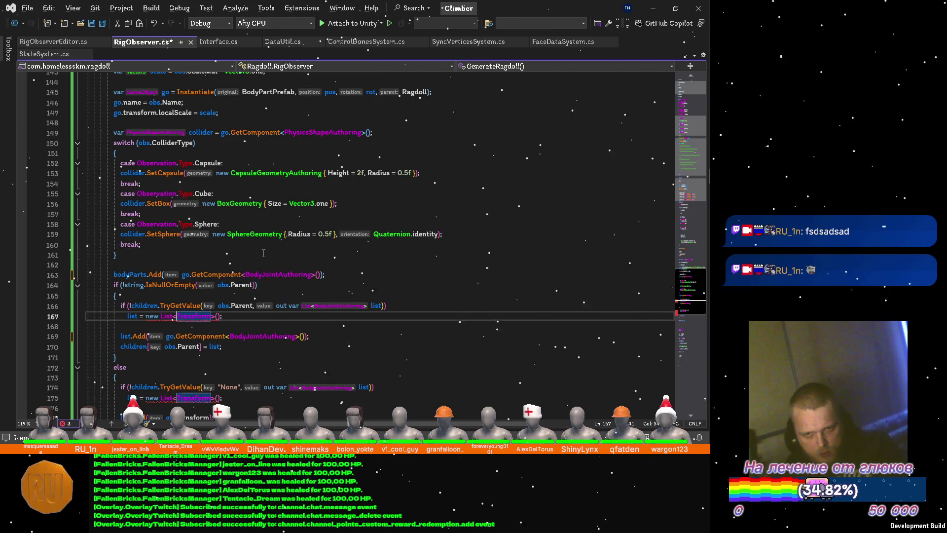
# Step: Change both children list element types on lines 167 and 175 from Transform to BodyJointAuthoring
pyautogui.hotkey('ctrl', 'shift', 'Right')
pyautogui.write('body')
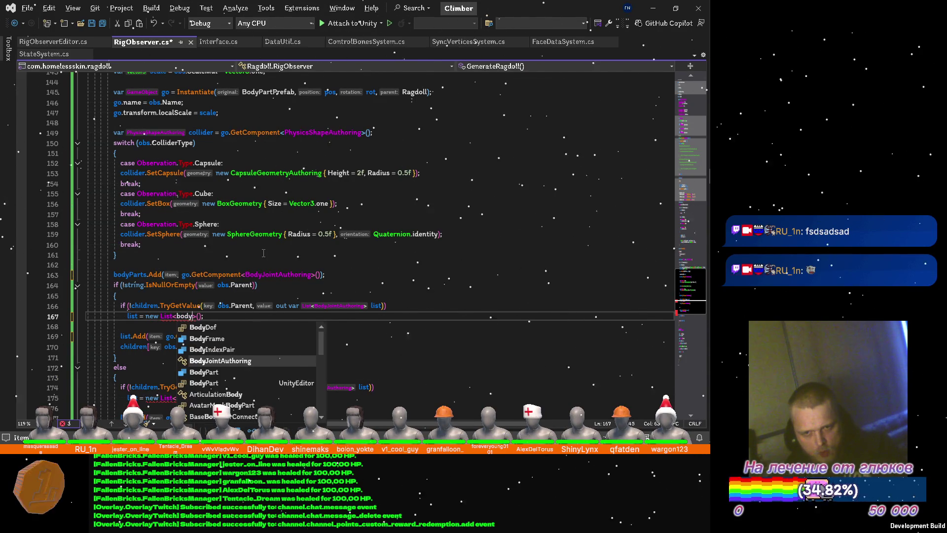
pyautogui.press('Tab')
pyautogui.scroll(-3, 263, 253)
pyautogui.press('Down')
pyautogui.press('Down')
pyautogui.press('Down')
pyautogui.press('Down')
pyautogui.press('Down')
pyautogui.press('Down')
pyautogui.press('Down')
pyautogui.press('Down')
pyautogui.press('Left')
pyautogui.hotkey('ctrl', 'shift', 'Left')
pyautogui.write('b')
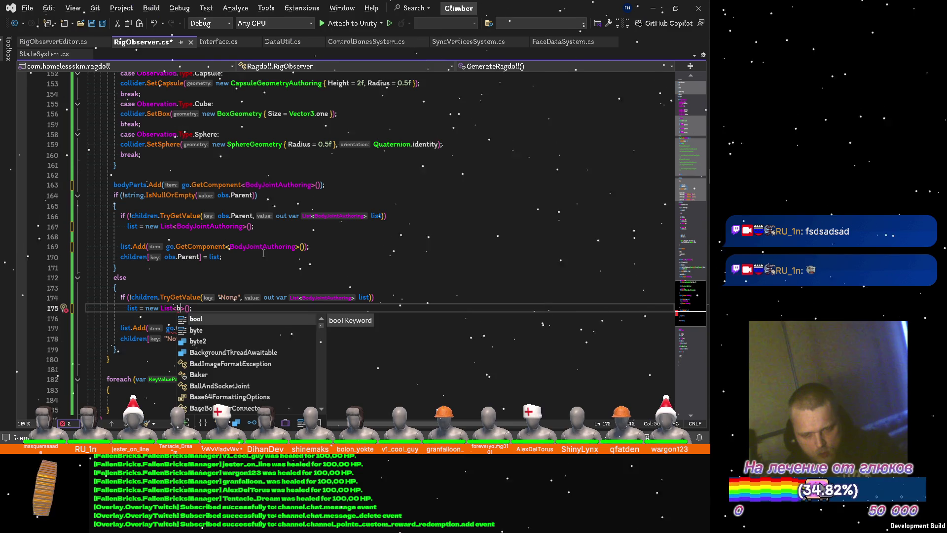
pyautogui.write('od')
pyautogui.press('Tab')
# Step: Replace go.transform with go.GetComponent<BodyJointAuthoring>() in the Add call and save RigObserver.cs
pyautogui.press('Down')
pyautogui.press('Down')
pyautogui.hotkey('ctrl', 'BackSpace')
pyautogui.hotkey('ctrl', 'BackSpace')
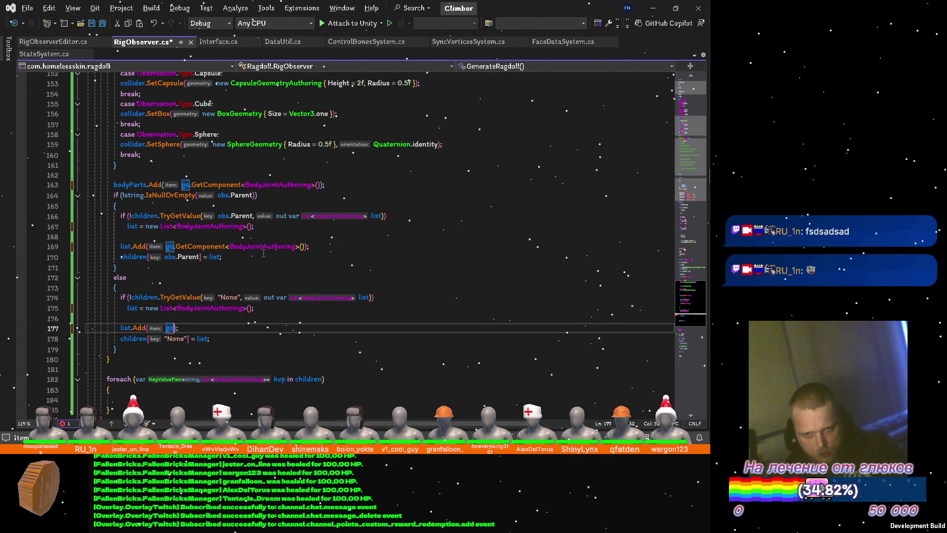
pyautogui.hotkey('ctrl', 'v')
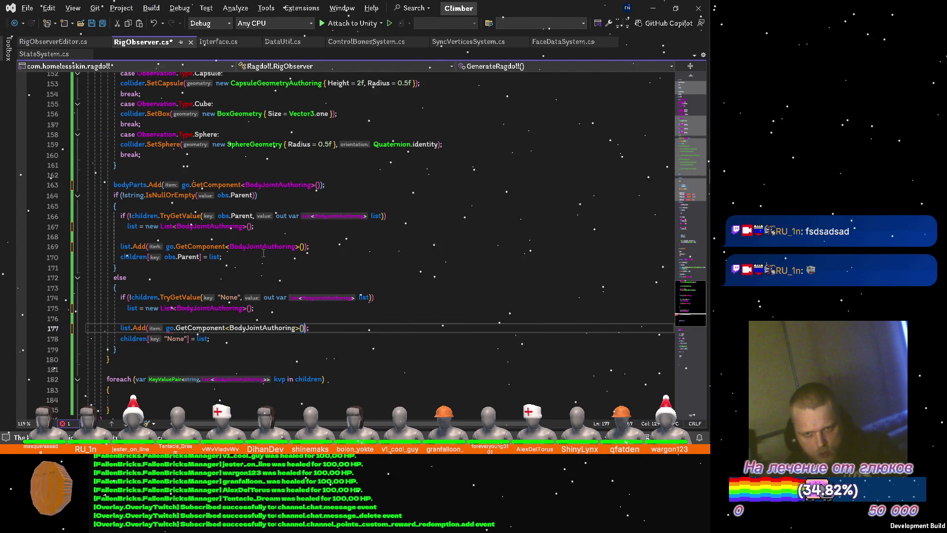
pyautogui.hotkey('ctrl', 's')
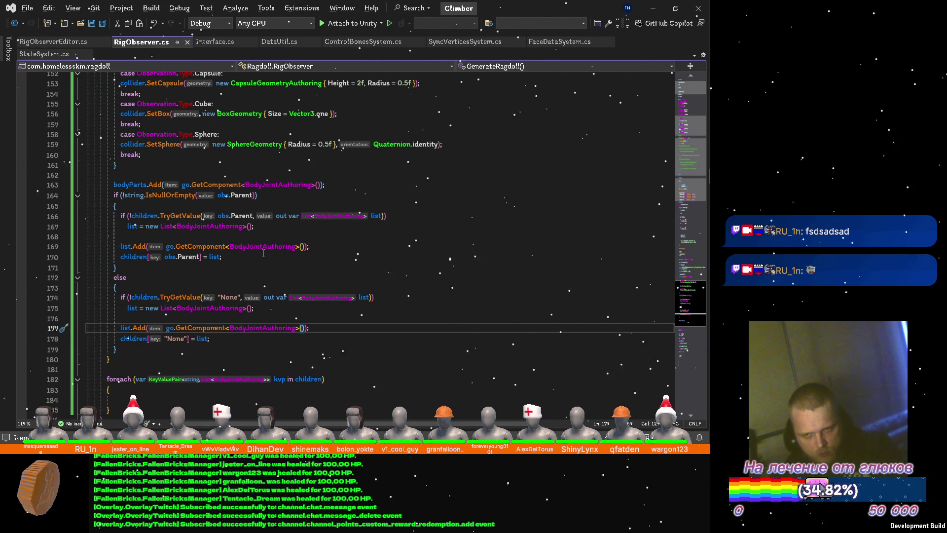
pyautogui.scroll(-1, 264, 254)
pyautogui.scroll(-1, 264, 254)
pyautogui.press('Down')
pyautogui.press('Down')
pyautogui.press('Down')
pyautogui.press('Down')
pyautogui.press('Down')
pyautogui.press('Down')
pyautogui.press('Down')
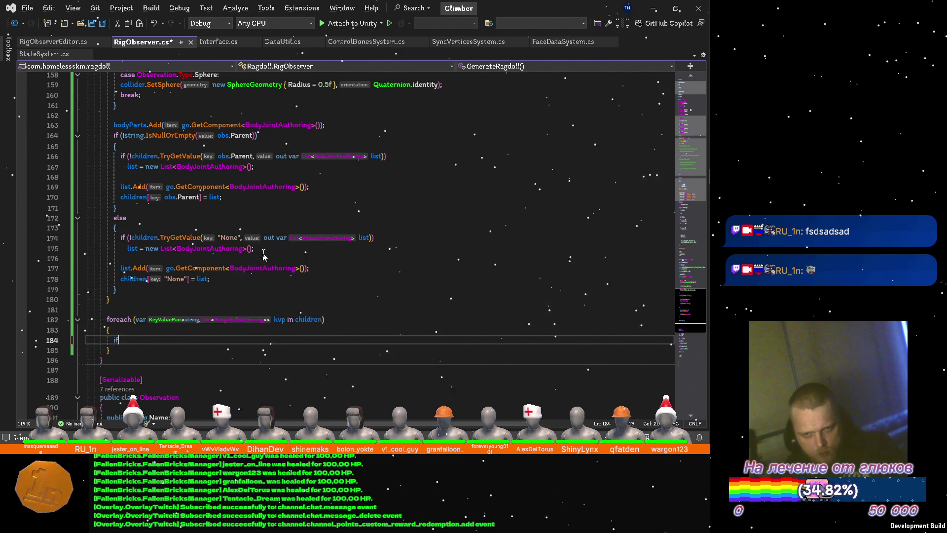
pyautogui.write('if (kb')
# Step: Add 'if (kvp.Key == "None") continue;' inside the foreach, dropping its empty braces, and save
pyautogui.press('BackSpace')
pyautogui.write('vp')
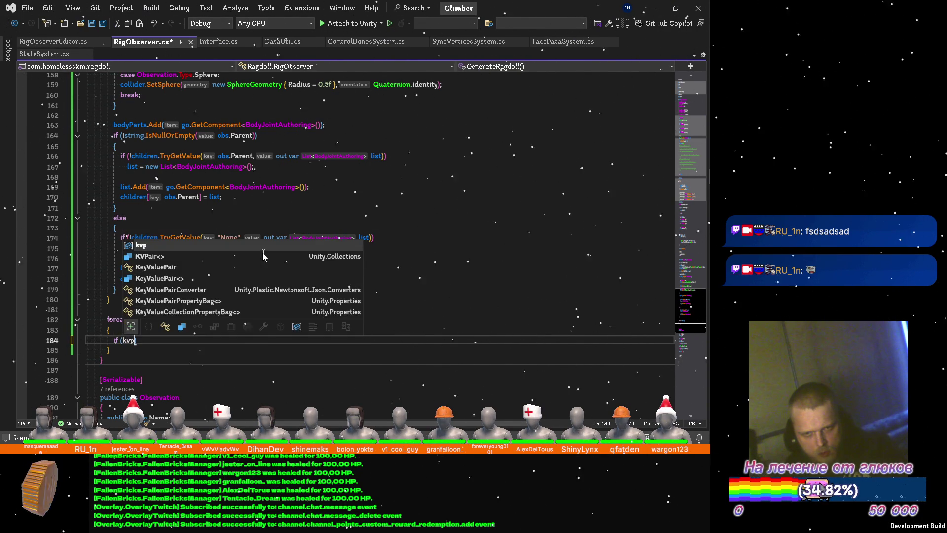
pyautogui.write('.Key == "None")')
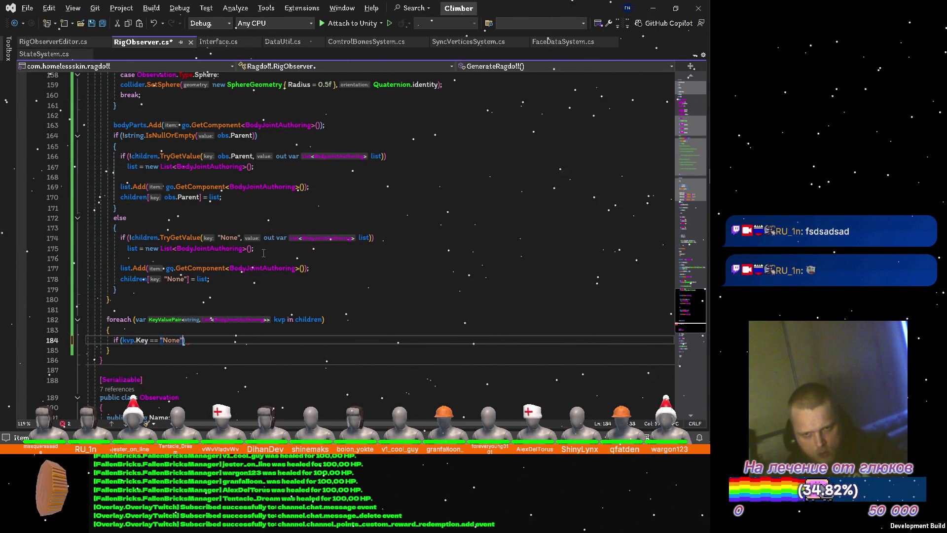
pyautogui.press('Return')
pyautogui.write('{')
pyautogui.press('Return')
pyautogui.press('Return')
pyautogui.write('else')
pyautogui.press('Return')
pyautogui.write('{')
pyautogui.press('Return')
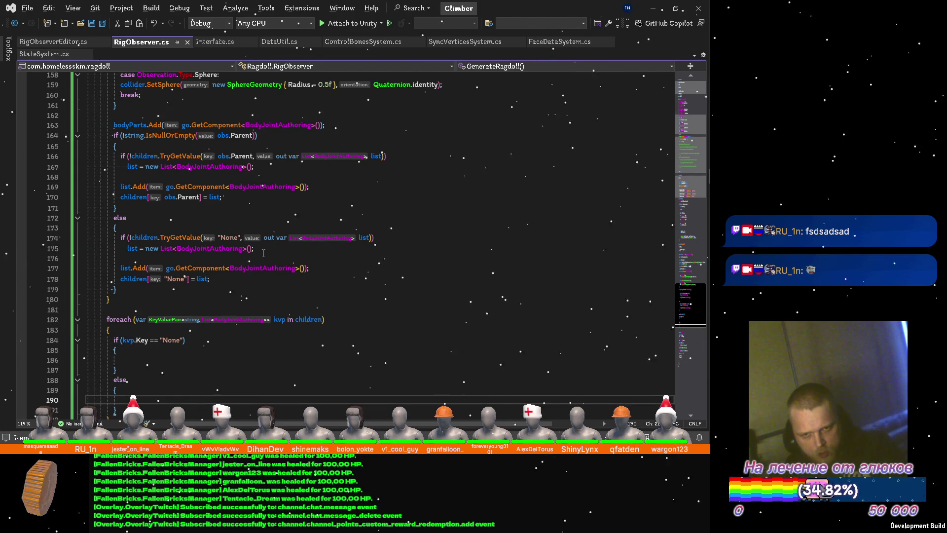
pyautogui.scroll(1, 263, 252)
pyautogui.scroll(-2, 263, 252)
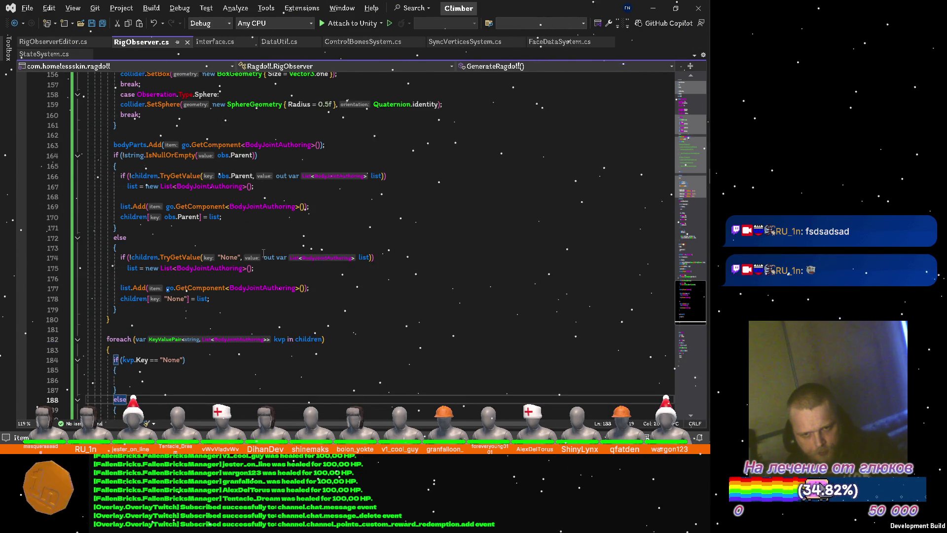
pyautogui.press('Up')
pyautogui.press('Up')
pyautogui.press('Up')
pyautogui.press('Up')
pyautogui.press('End')
pyautogui.press('Return')
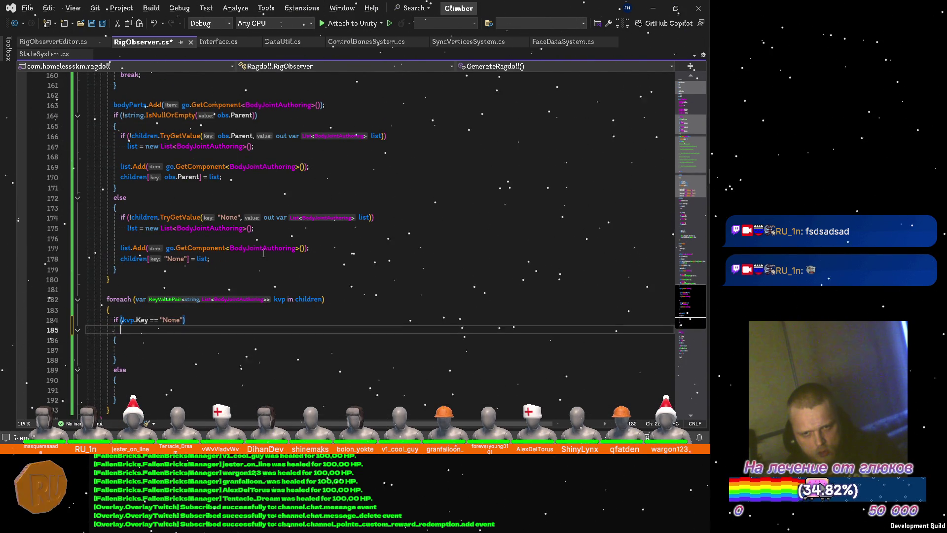
pyautogui.write('continue;')
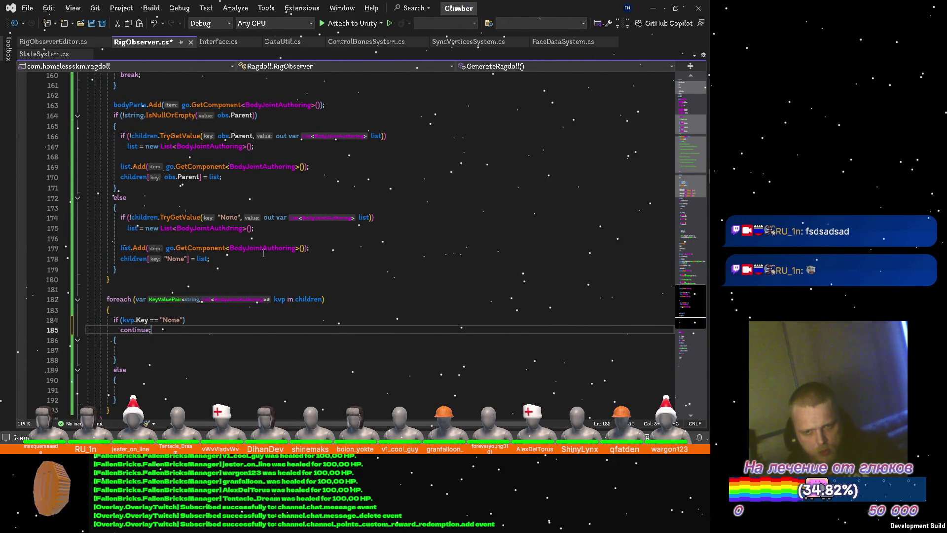
pyautogui.press('Down')
pyautogui.hotkey('ctrl', 'x')
pyautogui.hotkey('ctrl', 'x')
pyautogui.hotkey('ctrl', 'x')
pyautogui.hotkey('ctrl', 's')
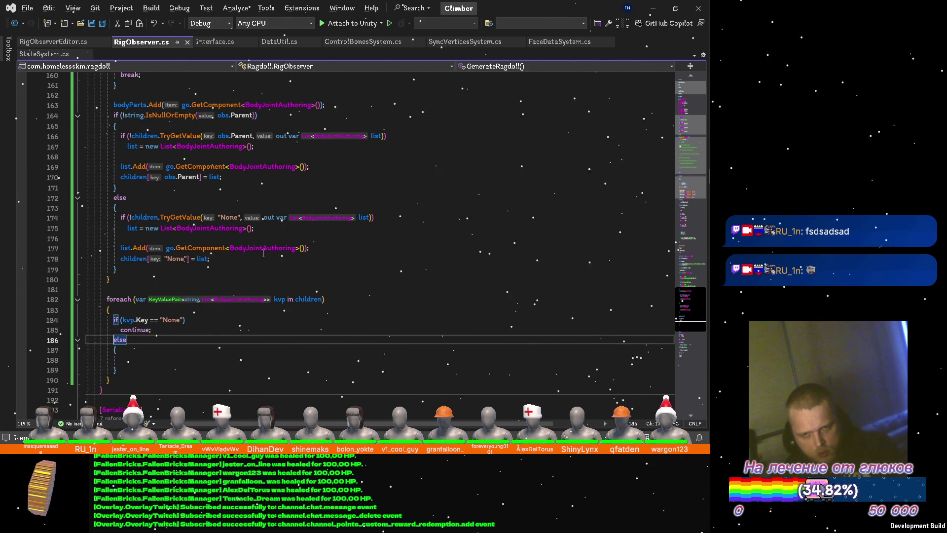
# Step: Delete the leftover else block, close the foreach with a blank line inside, and save
pyautogui.hotkey('ctrl', 'x')
pyautogui.hotkey('ctrl', 'x')
pyautogui.hotkey('ctrl', 'x')
pyautogui.hotkey('ctrl', 'x')
pyautogui.hotkey('ctrl', 'x')
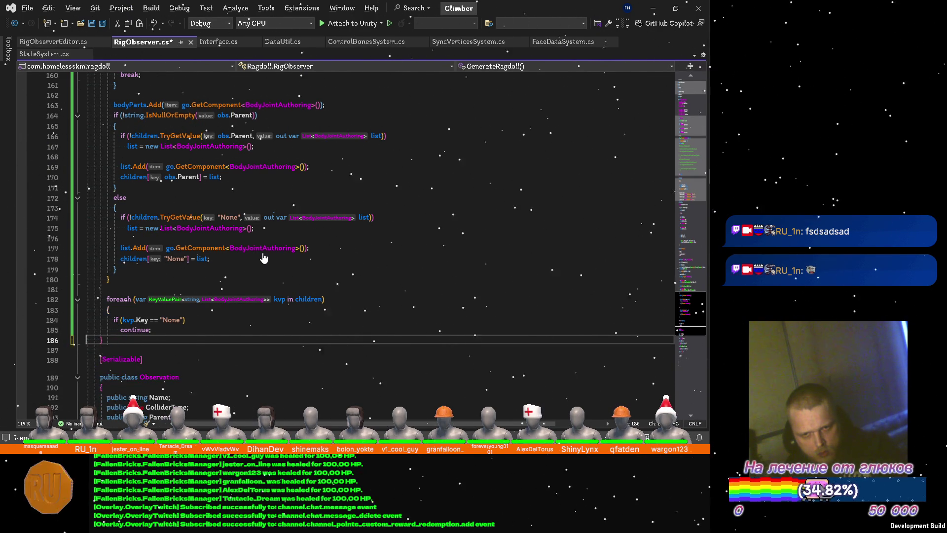
pyautogui.press('Return')
pyautogui.write('}')
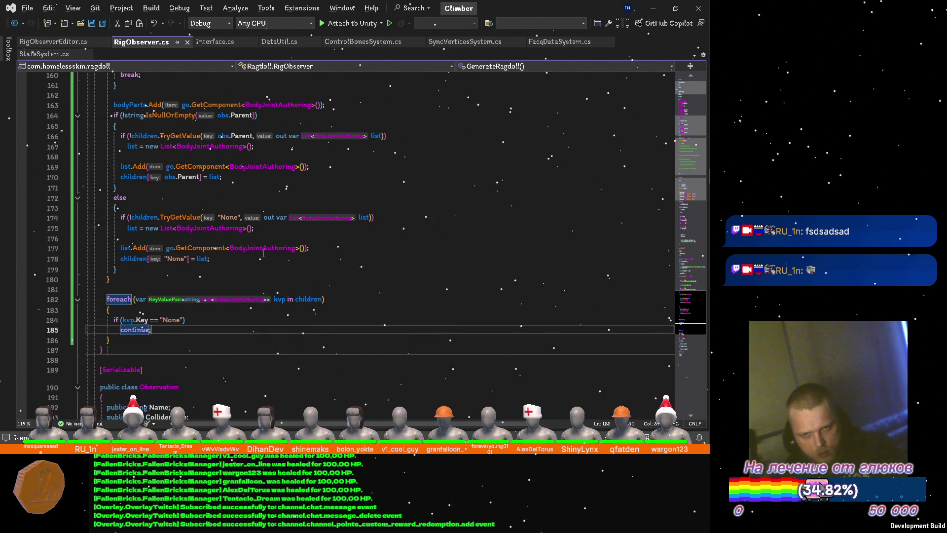
pyautogui.press('Return')
pyautogui.hotkey('ctrl', 's')
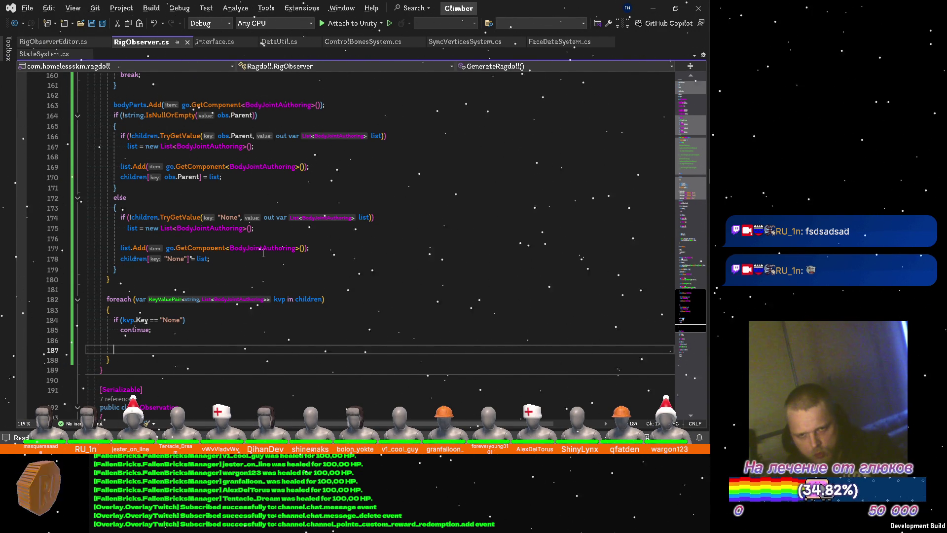
pyautogui.write('kvp')
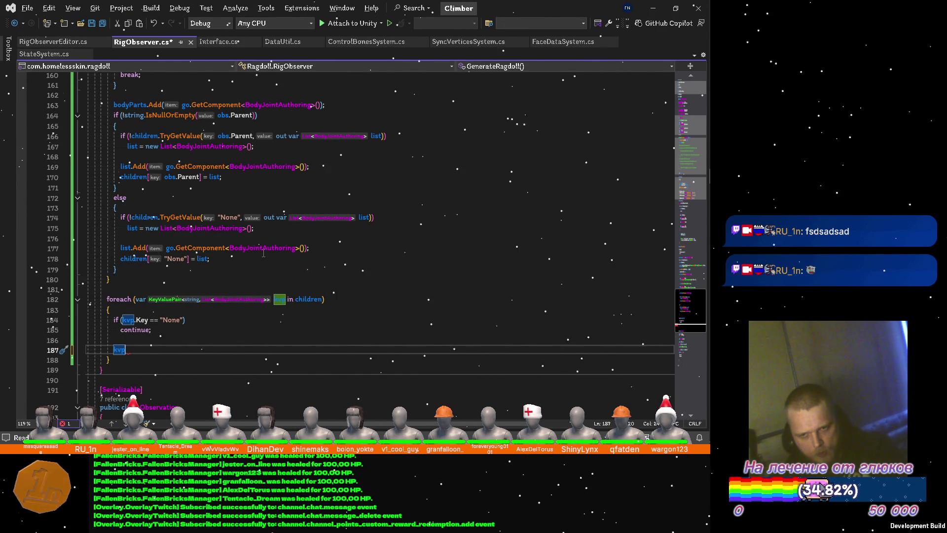
# Step: Write a for loop over kvp.Value.Count with an opened body block
pyautogui.hotkey('ctrl', 'Return')
pyautogui.write('for')
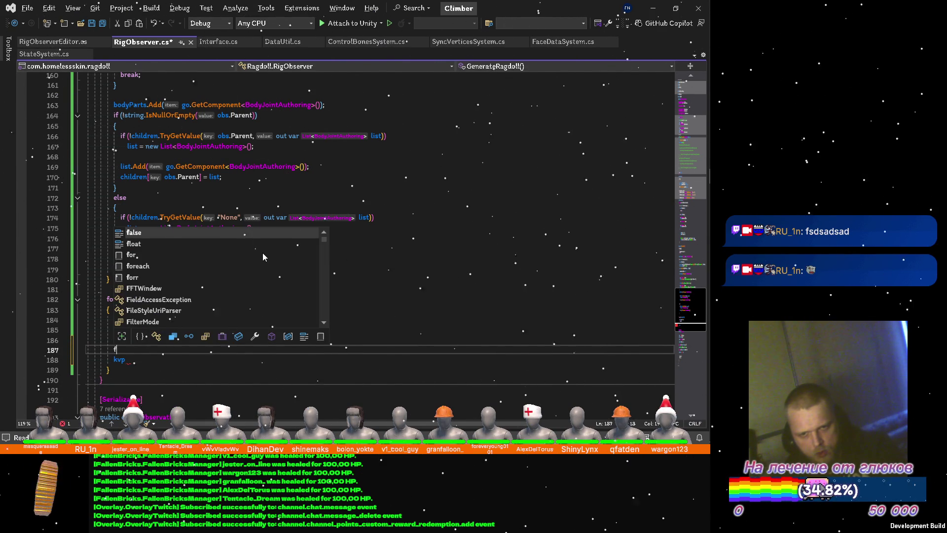
pyautogui.press('Escape')
pyautogui.write(' (int ')
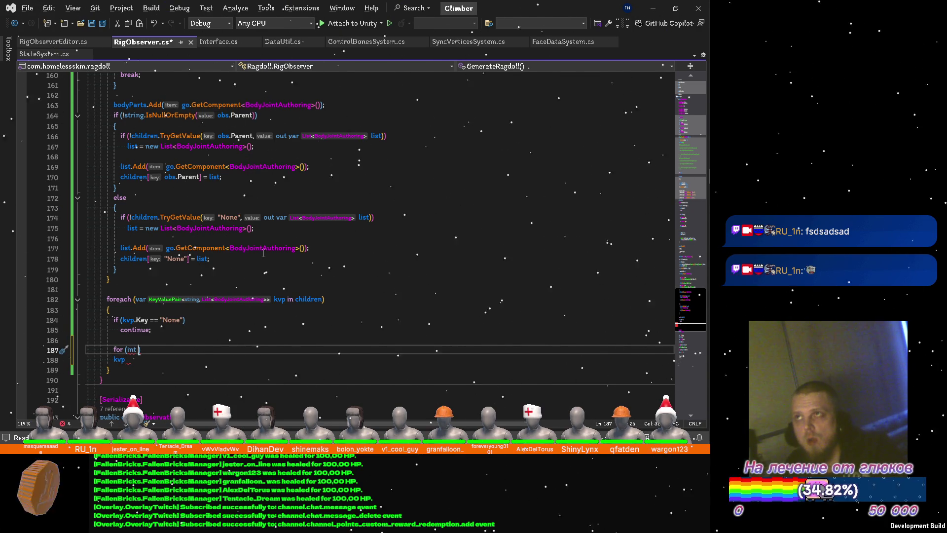
pyautogui.write('b = 0; b < kvp.v.')
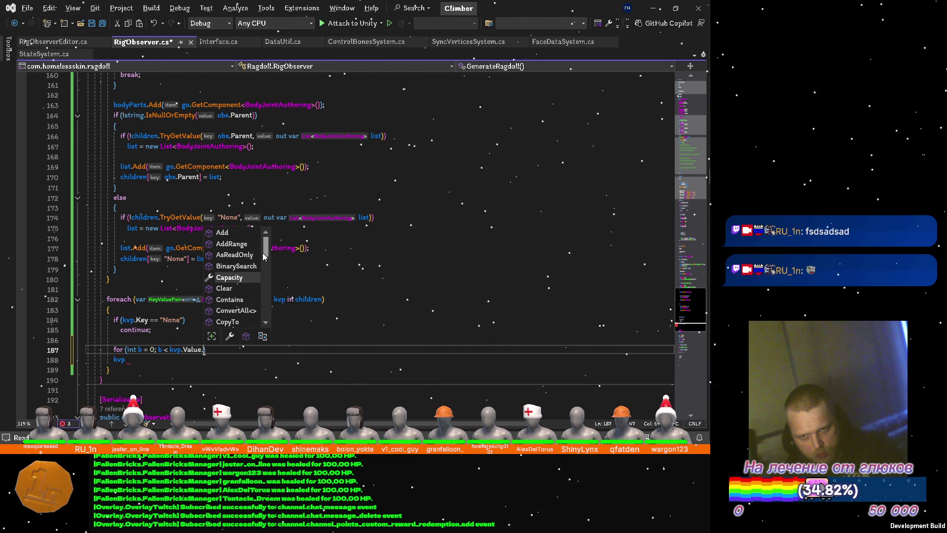
pyautogui.write('cou')
pyautogui.press('Tab')
pyautogui.write('; b++)')
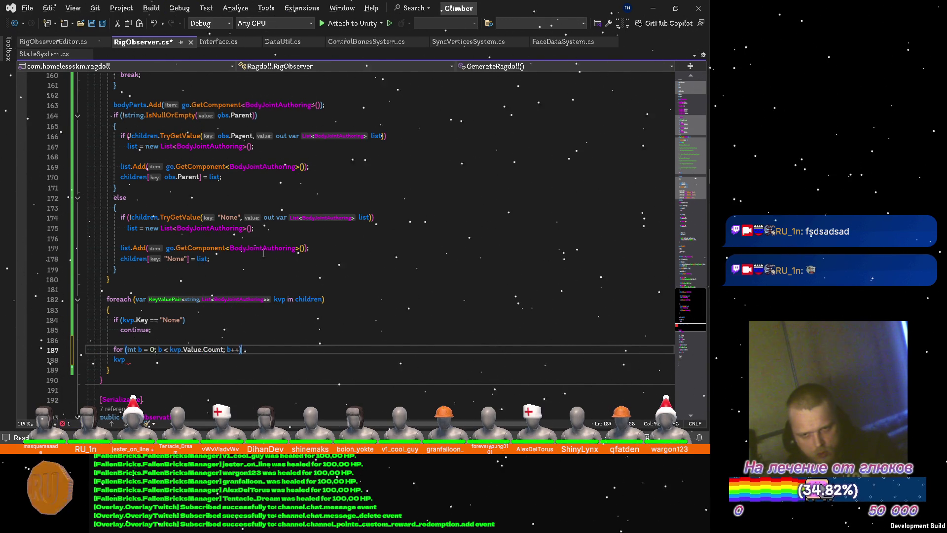
pyautogui.press('Return')
pyautogui.write('{')
pyautogui.press('Return')
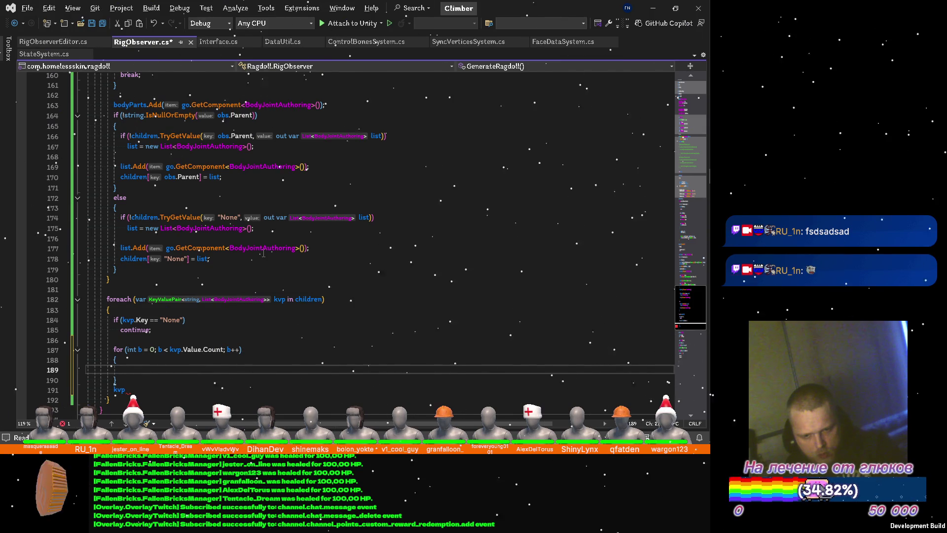
pyautogui.write('kvp.va')
# Step: Begin the loop body statement kvp.Value[b].ConnectedBody via IntelliSense, glancing at Unity in between
pyautogui.press('Tab')
pyautogui.write('[')
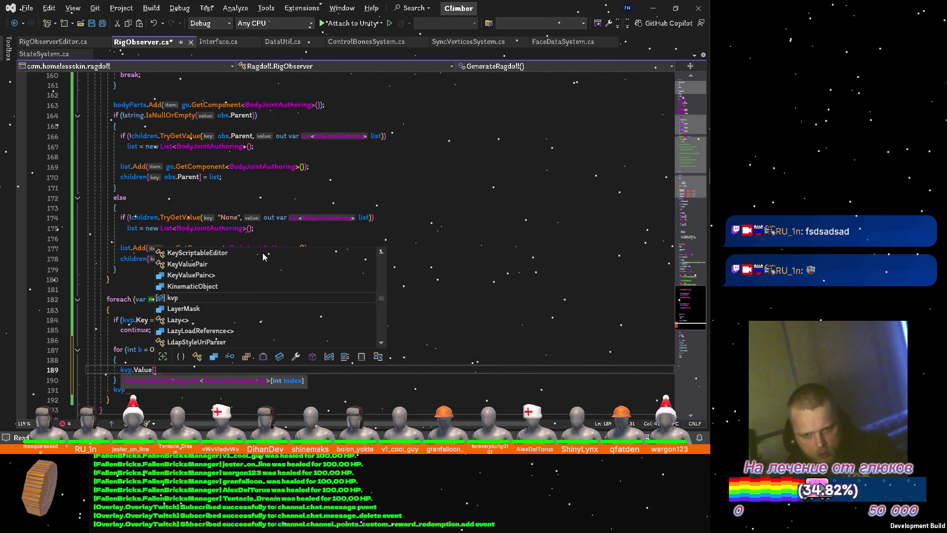
pyautogui.write('b].')
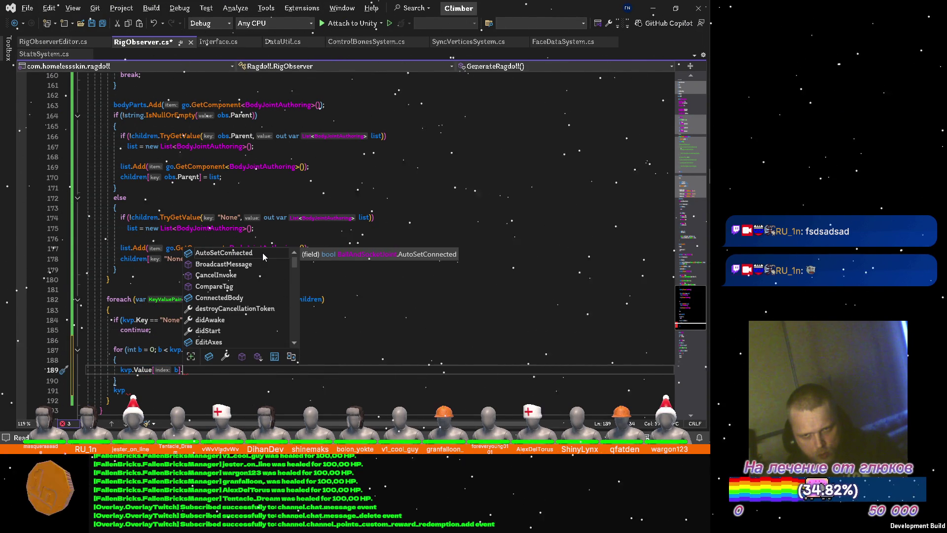
pyautogui.press('Down')
pyautogui.press('Down')
pyautogui.press('Down')
pyautogui.press('Down')
pyautogui.press('Down')
pyautogui.press('Up')
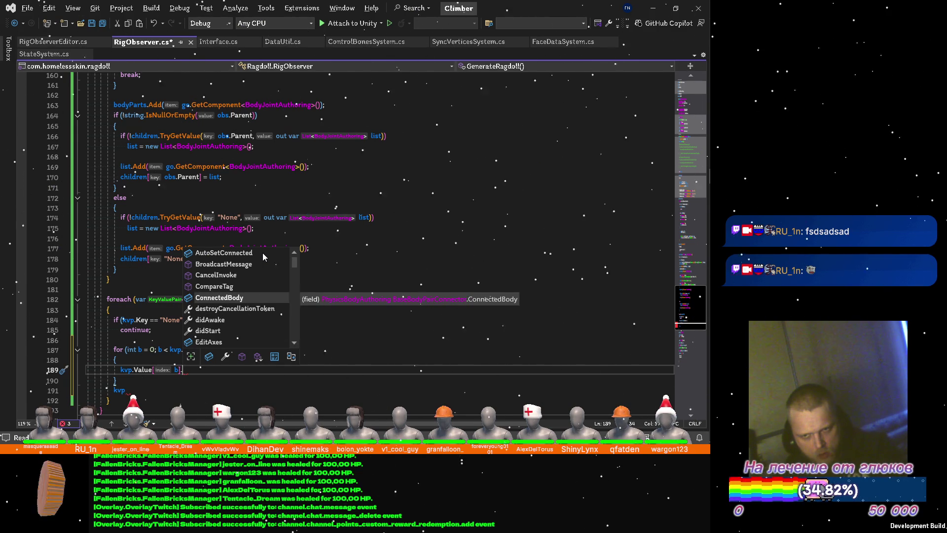
pyautogui.press('Tab')
pyautogui.hotkey('alt', 'Tab')
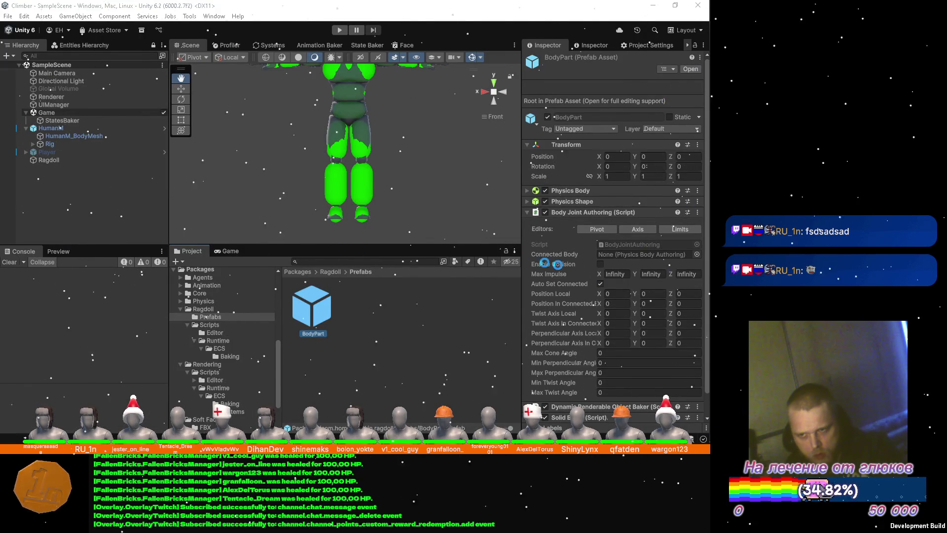
pyautogui.hotkey('alt', 'Tab')
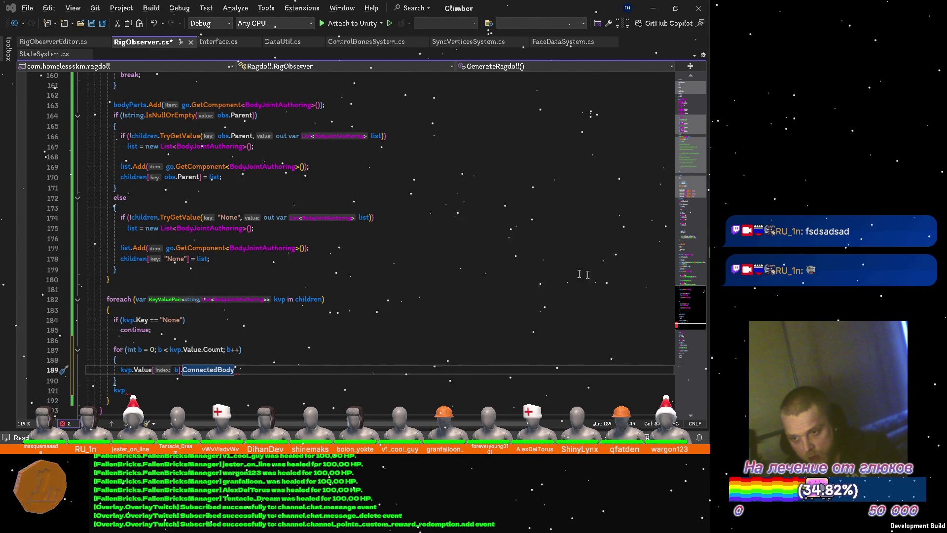
# Step: Hide the browser music player and return to RigObserver.cs in Visual Studio
pyautogui.hotkey('alt', 'Tab')
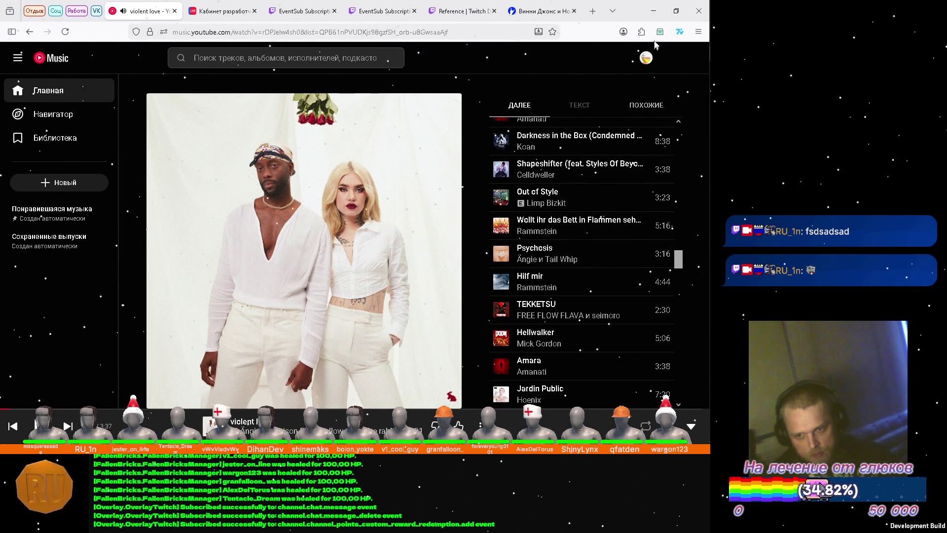
pyautogui.click(654, 10)
pyautogui.scroll(3, 281, 328)
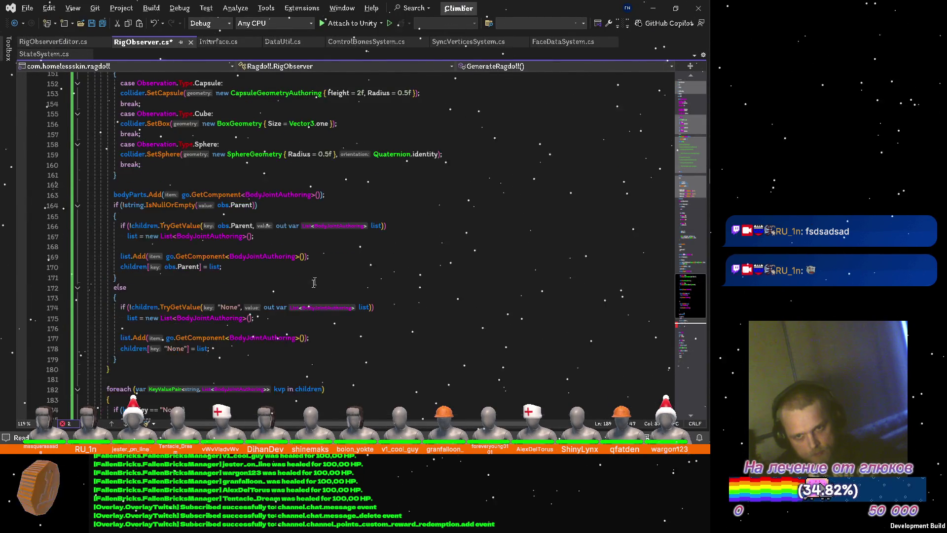
pyautogui.scroll(8, 321, 194)
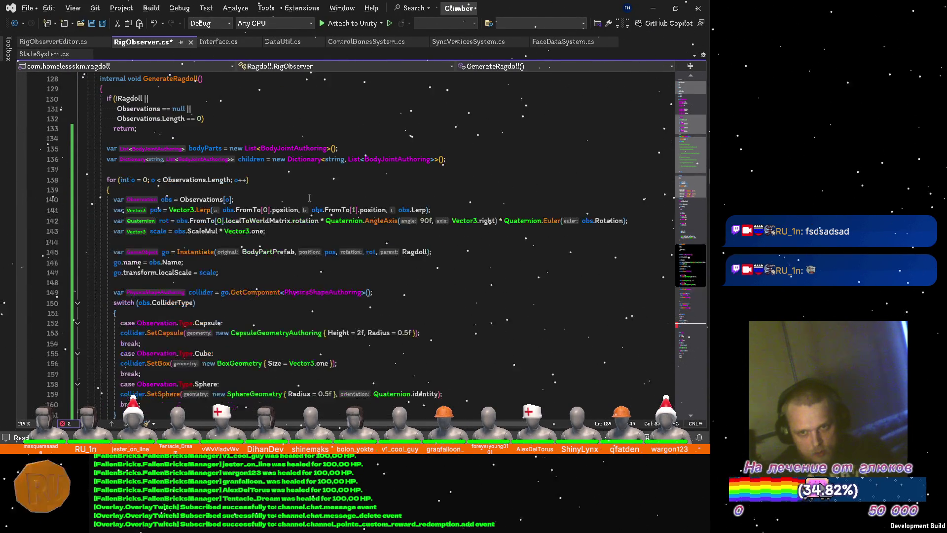
# Step: Retype the bodyParts list and its Add call on lines 135 and 163 as PhysicsBodyAuthoring
pyautogui.doubleClick(305, 149)
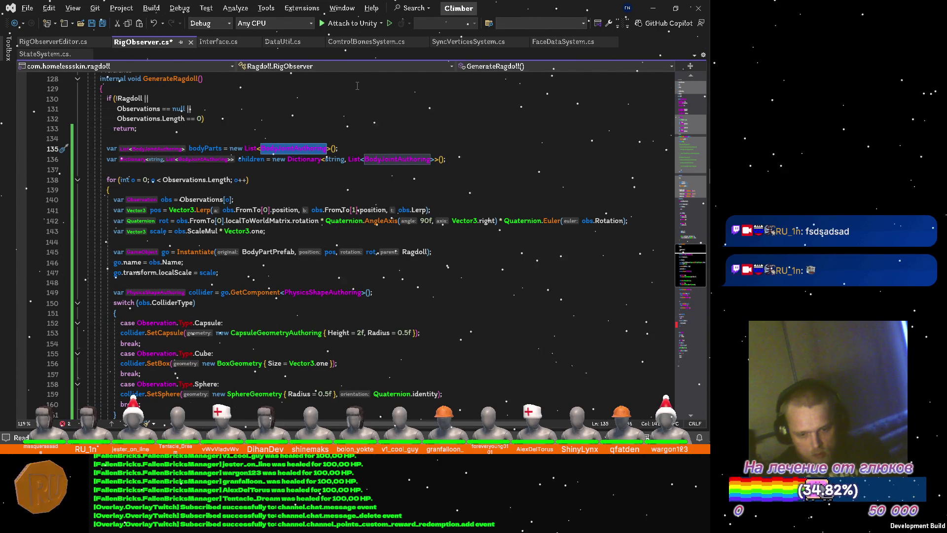
pyautogui.write('phy')
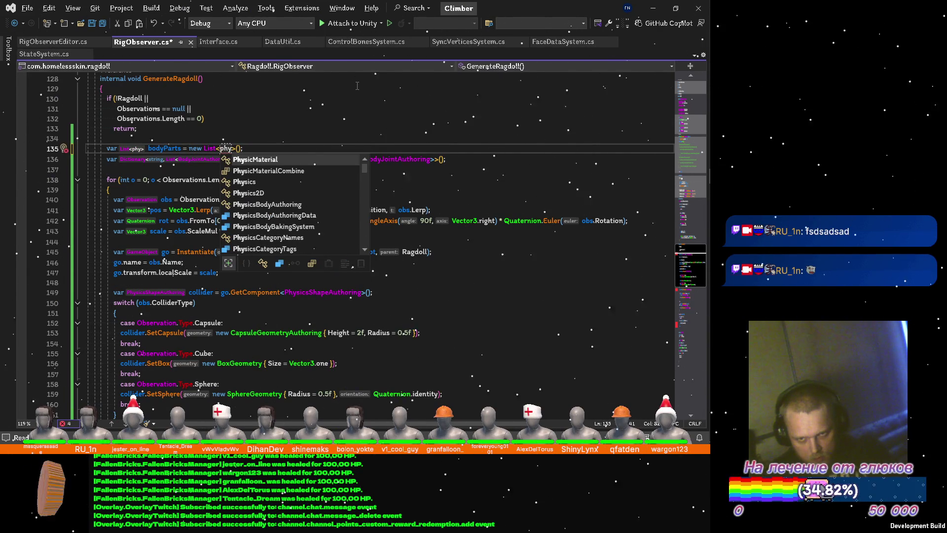
pyautogui.write('sics')
pyautogui.press('Down')
pyautogui.press('Down')
pyautogui.press('Tab')
pyautogui.hotkey('ctrl', 'shift', 'Left')
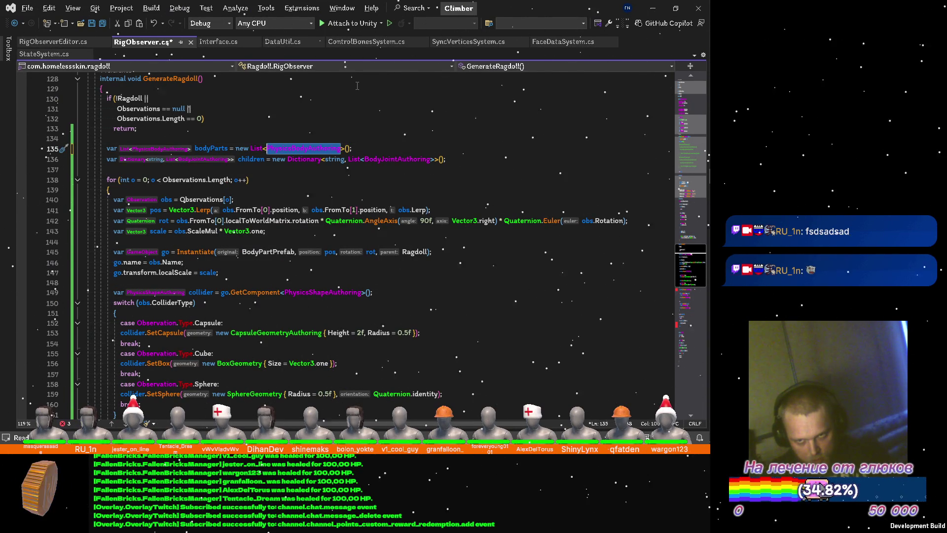
pyautogui.scroll(-3, 292, 158)
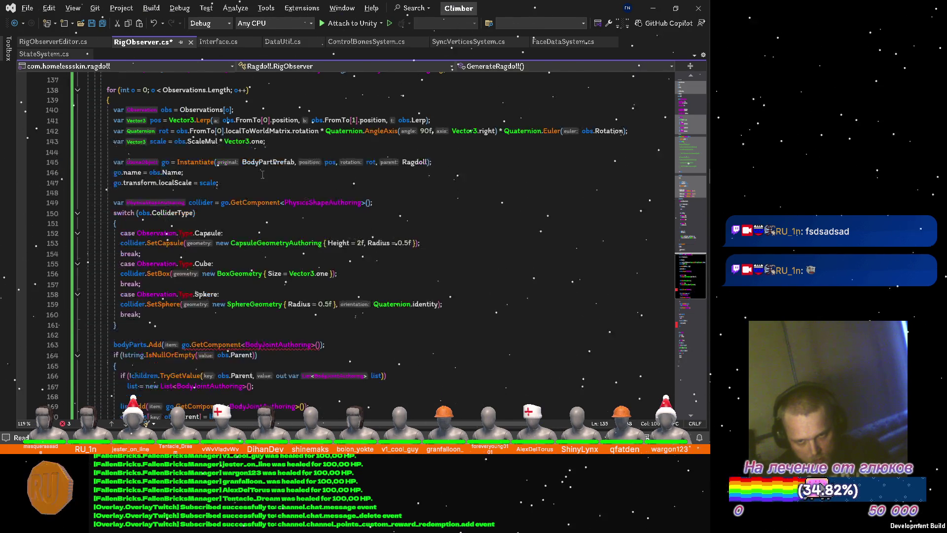
pyautogui.scroll(-3, 272, 216)
pyautogui.doubleClick(267, 255)
pyautogui.hotkey('ctrl', 'v')
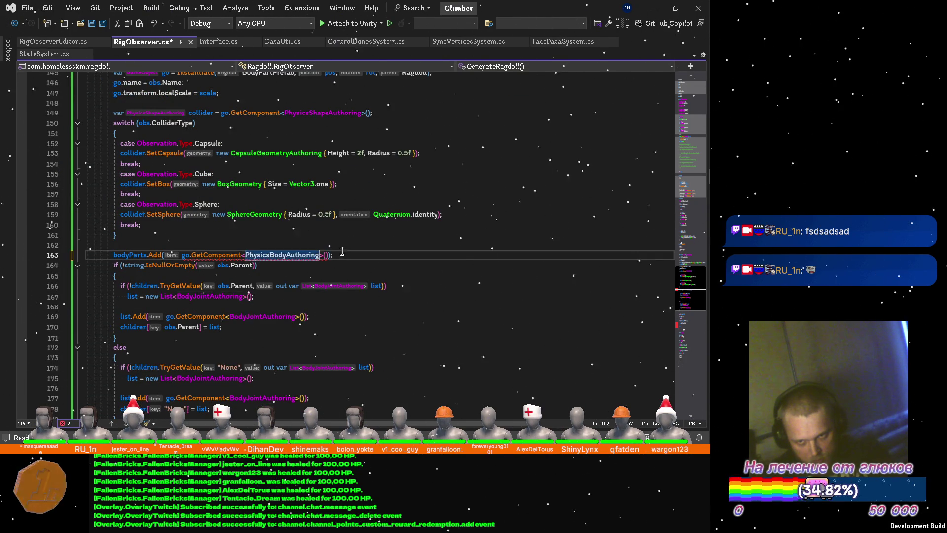
pyautogui.scroll(-1, 301, 234)
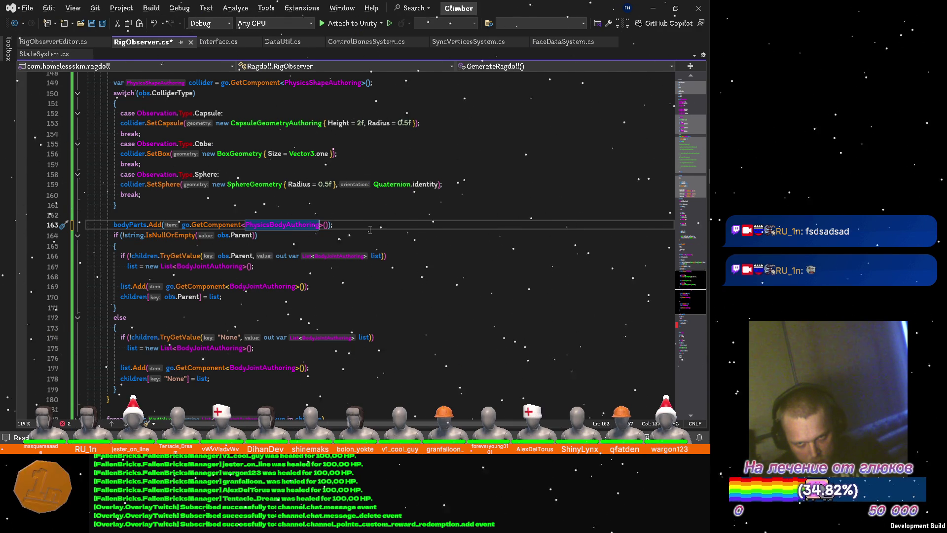
pyautogui.scroll(-3, 370, 230)
pyautogui.scroll(-3, 369, 229)
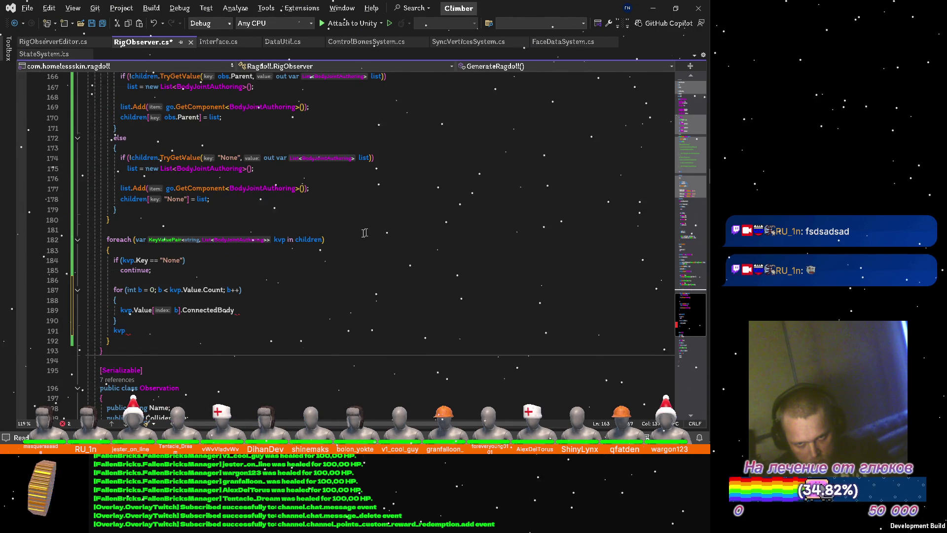
pyautogui.scroll(-2, 307, 248)
# Step: Delete the stray kvp line, append ' = ' after ConnectedBody, and open a line for an inner loop
pyautogui.press('BackSpace')
pyautogui.press('BackSpace')
pyautogui.press('BackSpace')
pyautogui.press('BackSpace')
pyautogui.press('BackSpace')
pyautogui.write('}')
pyautogui.press('Return')
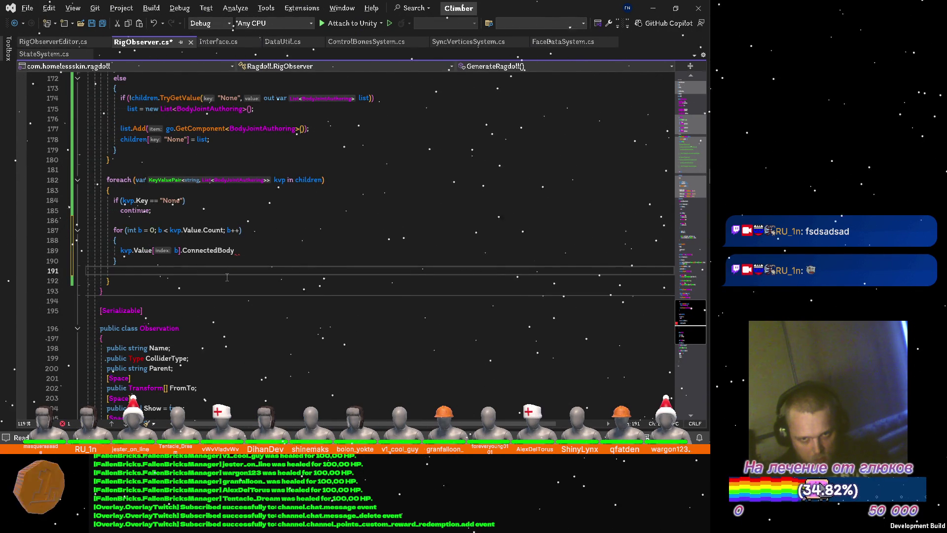
pyautogui.press('BackSpace')
pyautogui.press('Up')
pyautogui.press('End')
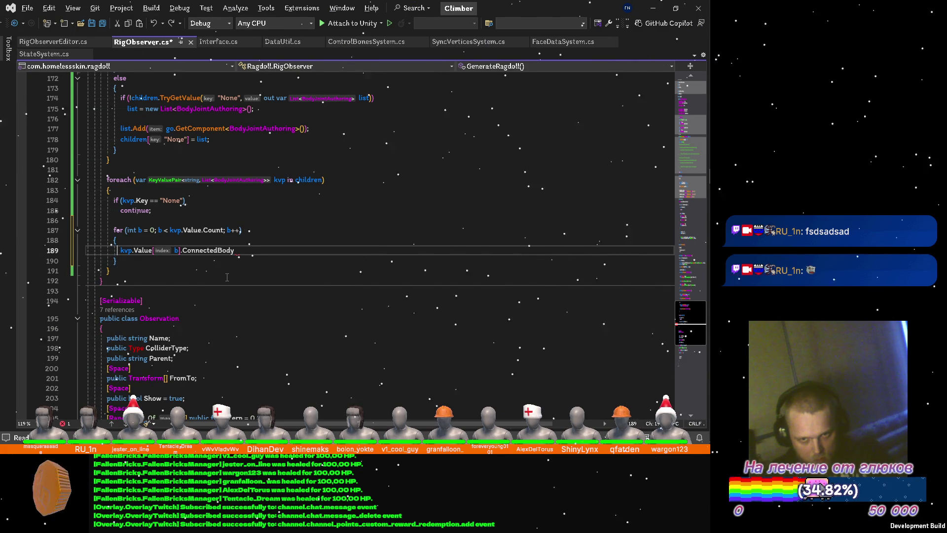
pyautogui.write(' =')
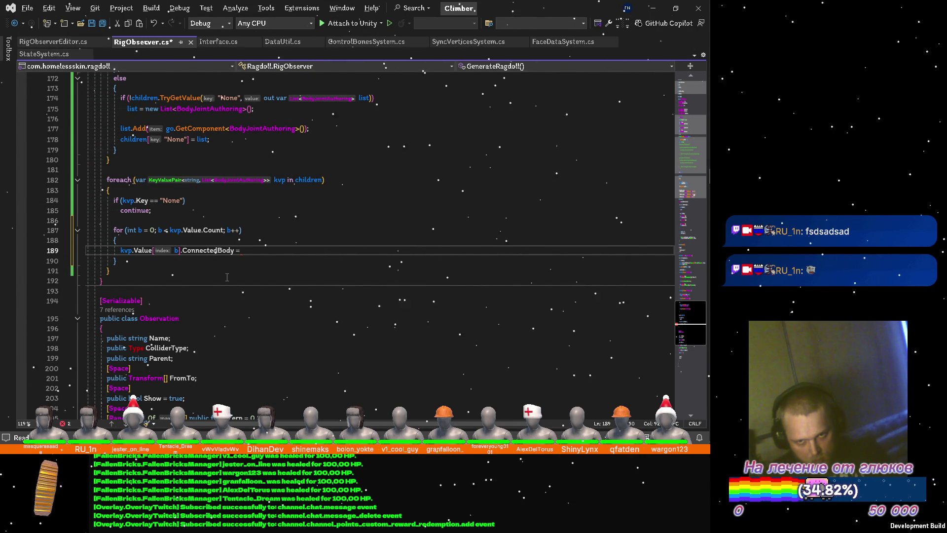
pyautogui.press('Up')
pyautogui.press('Up')
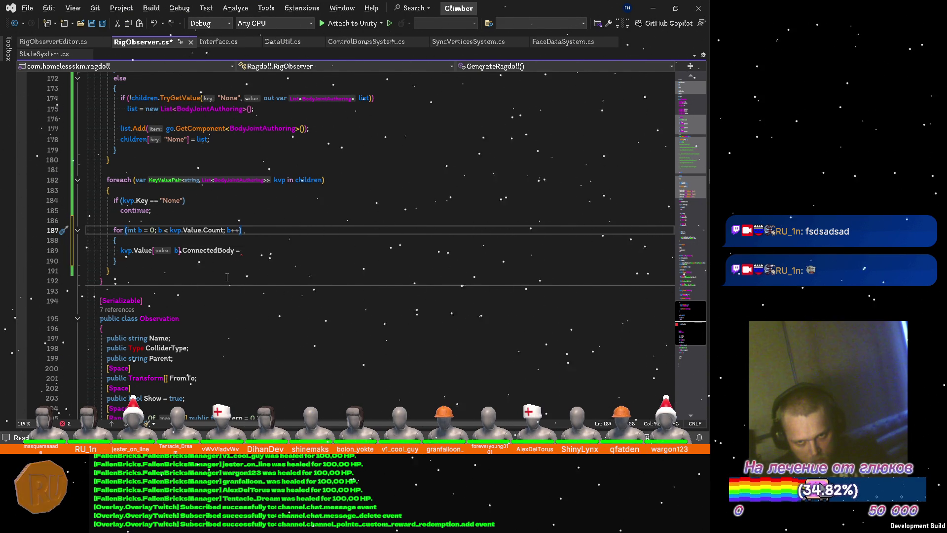
pyautogui.press('Return')
pyautogui.write('for (int')
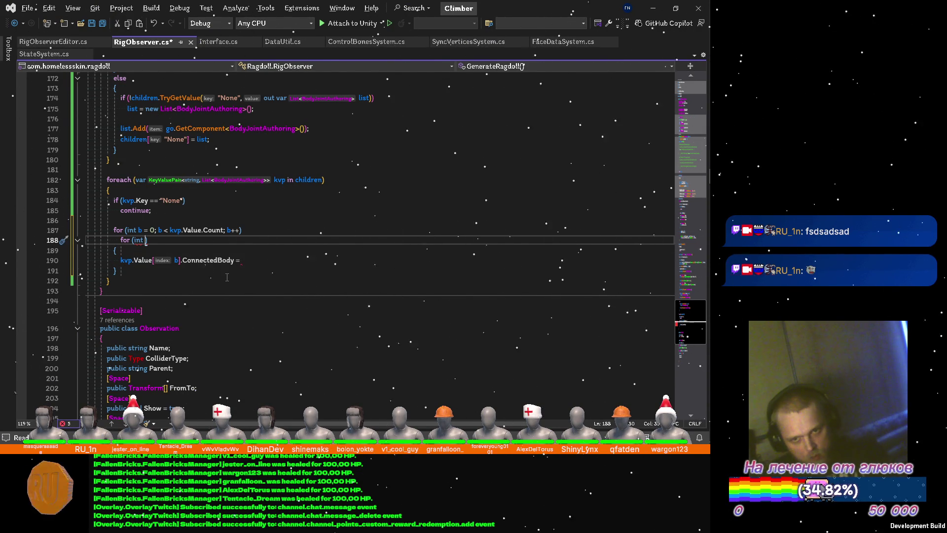
# Step: Rename the outer kvp.Value loop counter from b to v, including the v++ increment
pyautogui.press('Up')
pyautogui.press('Left')
pyautogui.press('BackSpace')
pyautogui.write('v')
pyautogui.press('Right')
pyautogui.press('Right')
pyautogui.press('Right')
pyautogui.press('BackSpace')
pyautogui.write('v')
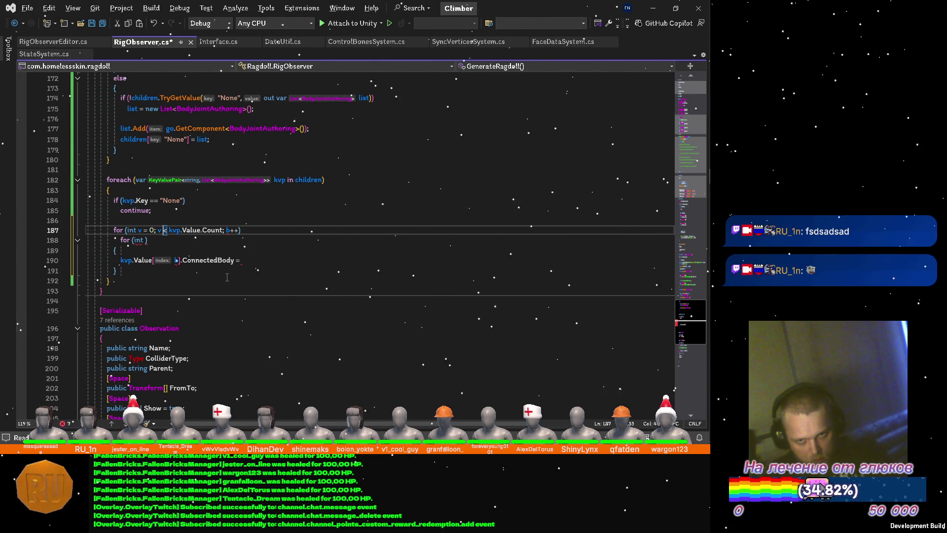
pyautogui.hotkey('ctrl', 'Right')
pyautogui.hotkey('ctrl', 'Right')
pyautogui.hotkey('ctrl', 'Right')
pyautogui.press('Right')
pyautogui.press('Right')
pyautogui.press('Right')
pyautogui.press('BackSpace')
pyautogui.write('v')
pyautogui.press('Escape')
# Step: Write the inner 'for (int b … bodyParts.Count)' loop and the 'if (bodyParts[b].name == kvp.Key)' check
pyautogui.press('Down')
pyautogui.press('Left')
pyautogui.write('b = 0')
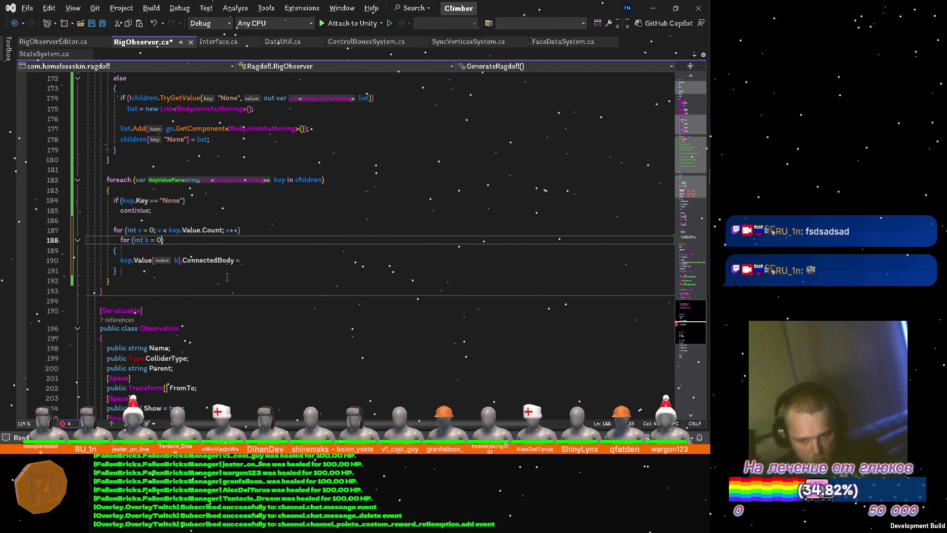
pyautogui.write('; b < ')
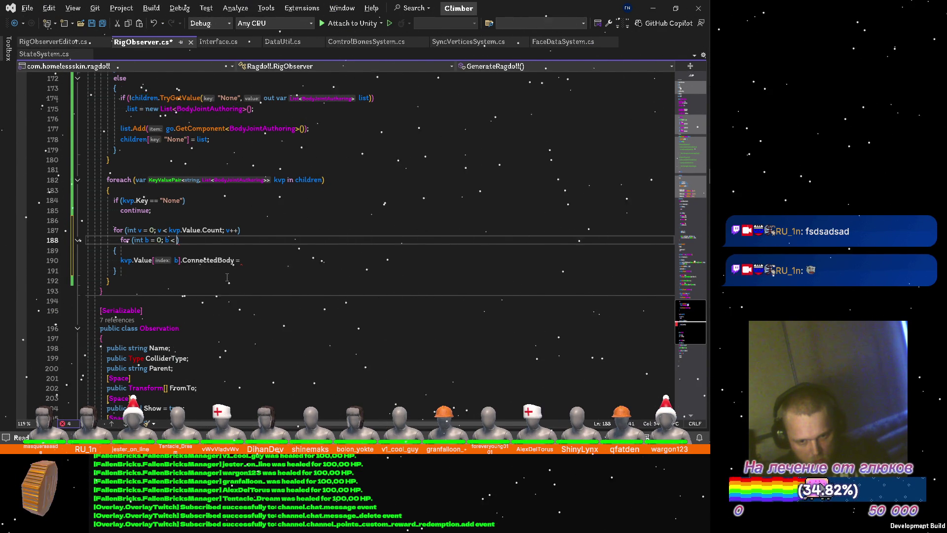
pyautogui.write('bodyParts.')
pyautogui.press('Tab')
pyautogui.write('; b++')
pyautogui.press('Return')
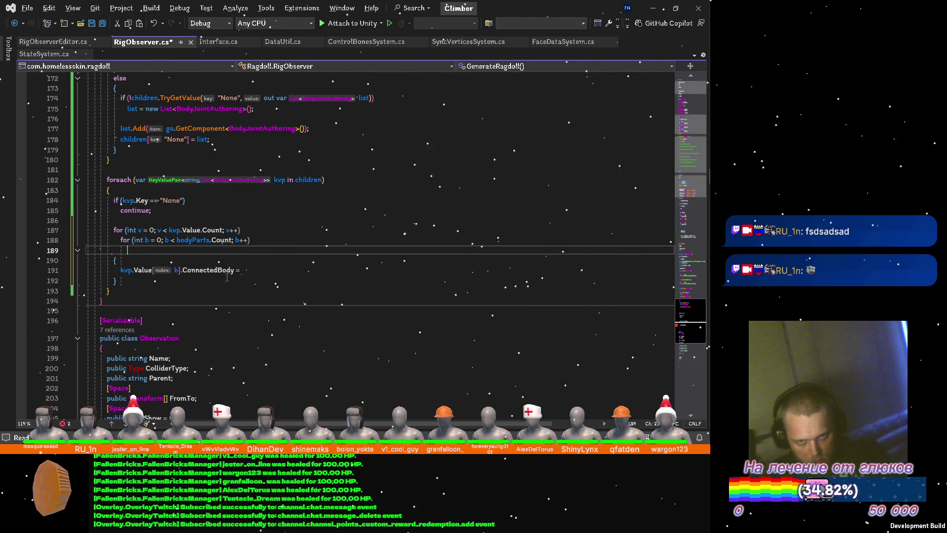
pyautogui.write('if (')
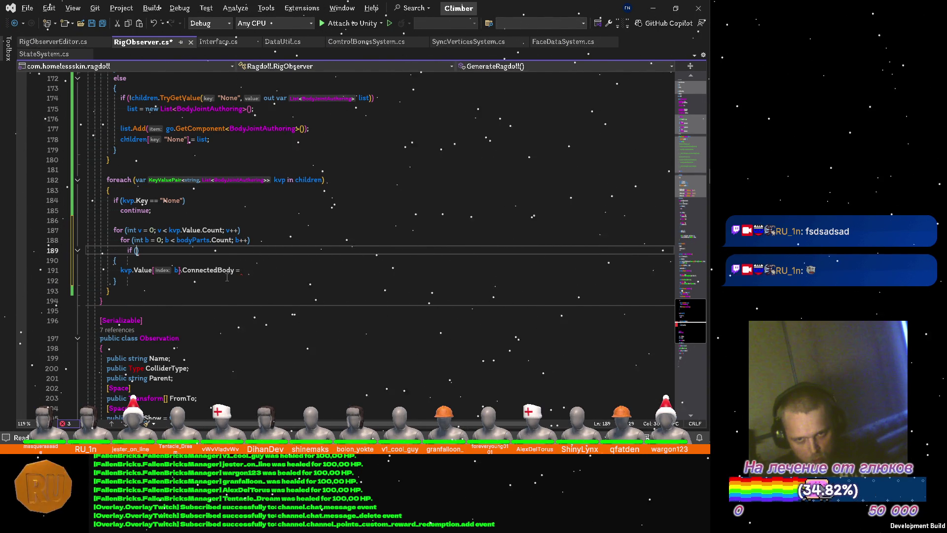
pyautogui.write('bodyParts[b].')
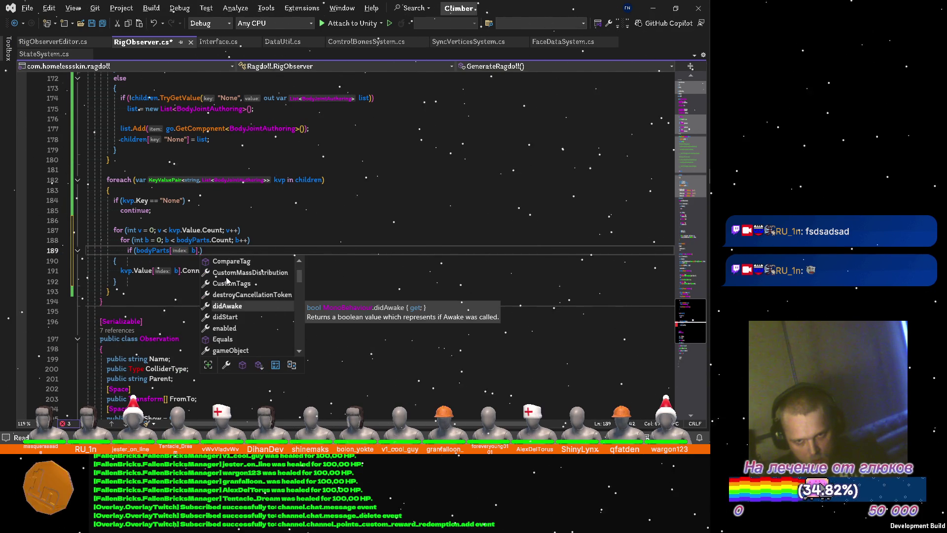
pyautogui.write('name == ')
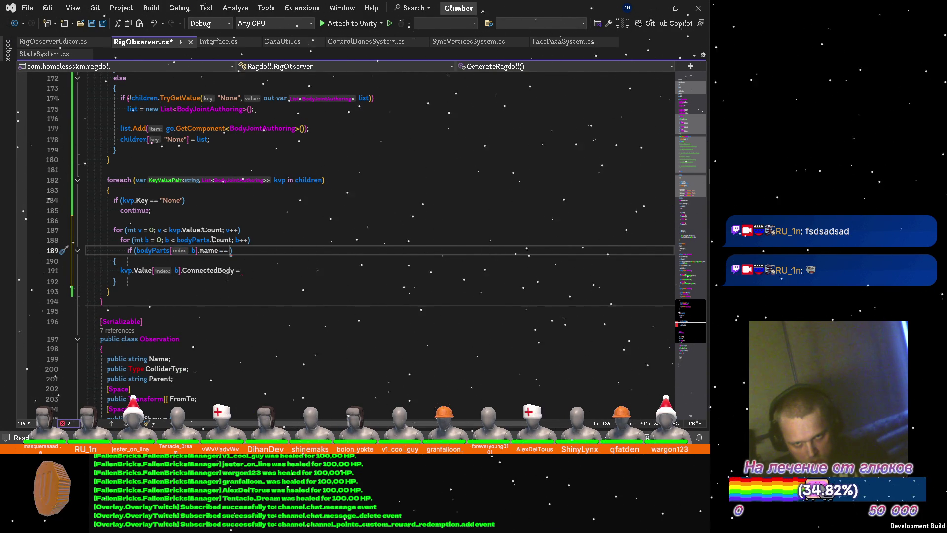
pyautogui.write('kvp')
pyautogui.press('Escape')
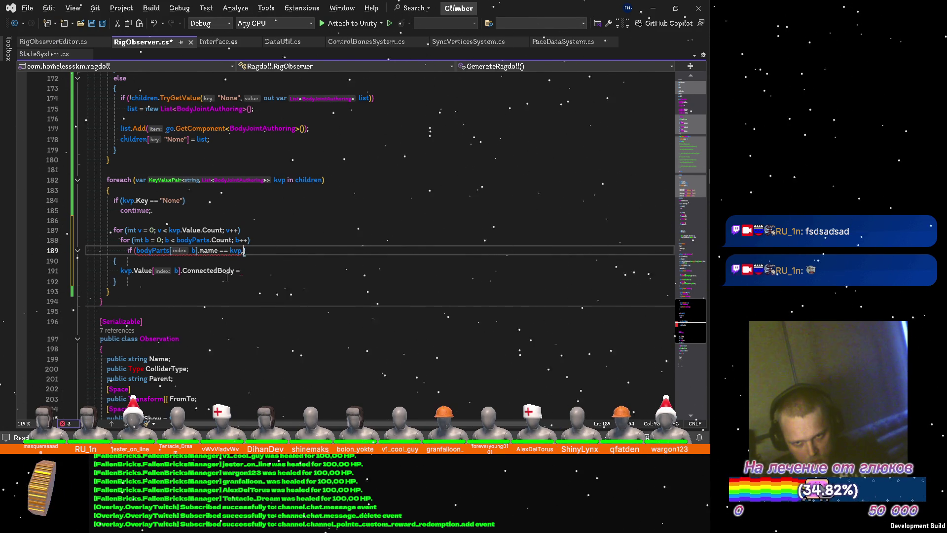
pyautogui.write('.Key)')
pyautogui.hotkey('shift', 'Up')
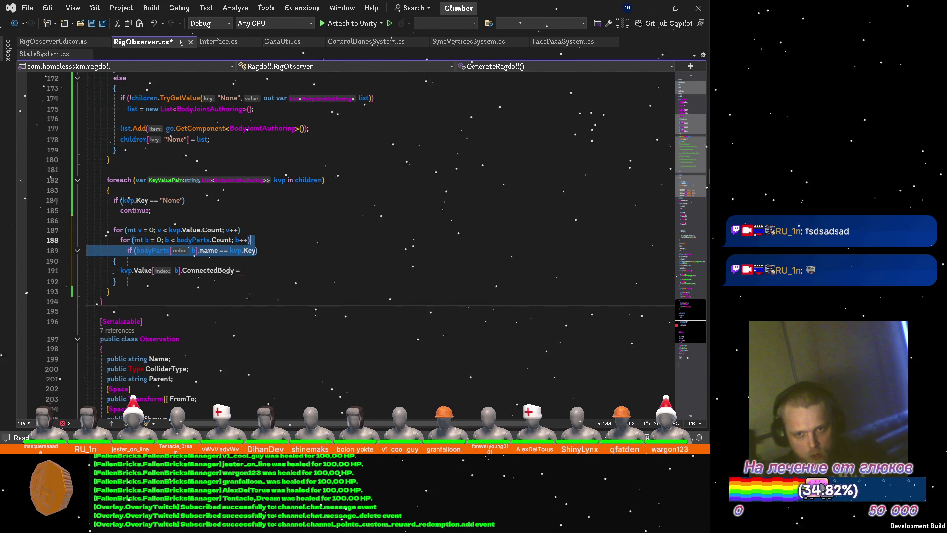
# Step: Move the bodyParts loop and name check above the v loop and complete 'ConnectedBody = bodyParts[b];'
pyautogui.hotkey('alt', 'Up')
pyautogui.press('Down')
pyautogui.press('Down')
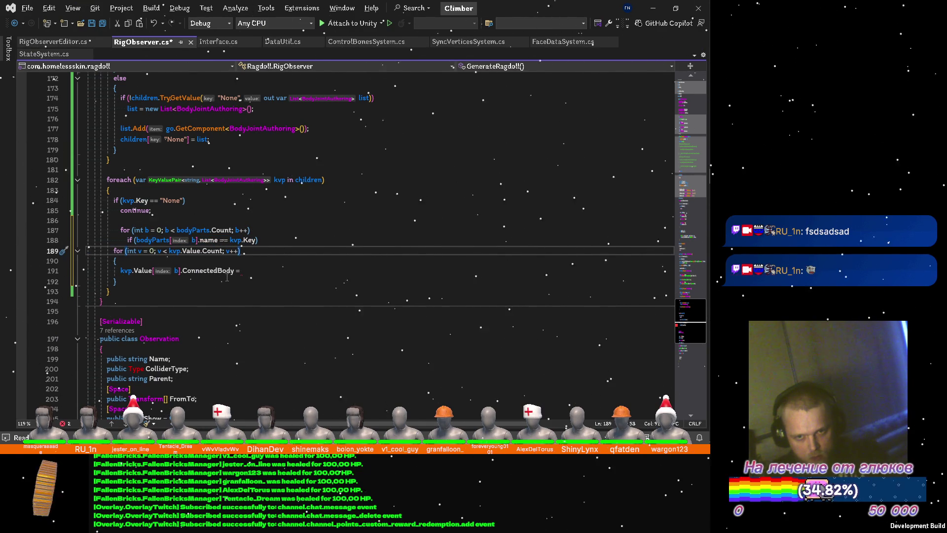
pyautogui.press('Down')
pyautogui.press('Down')
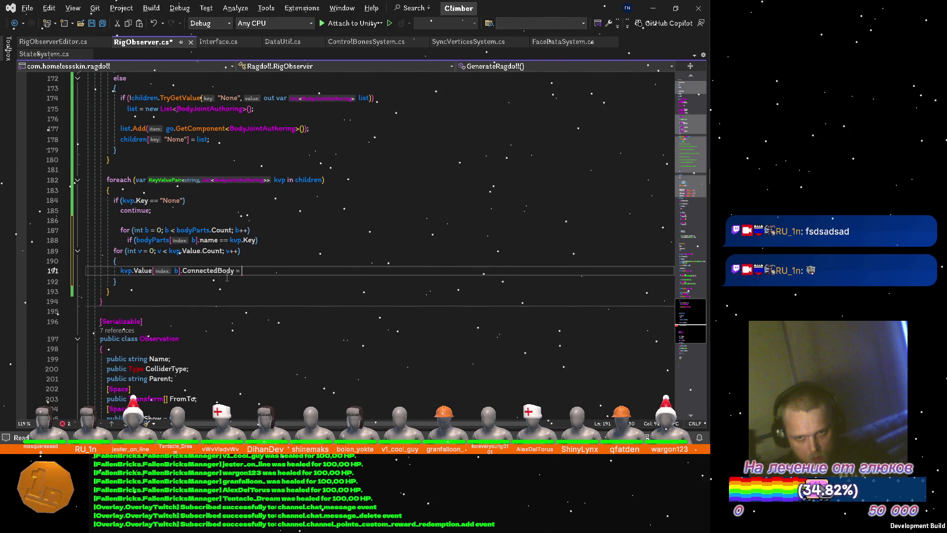
pyautogui.write('bodyParts')
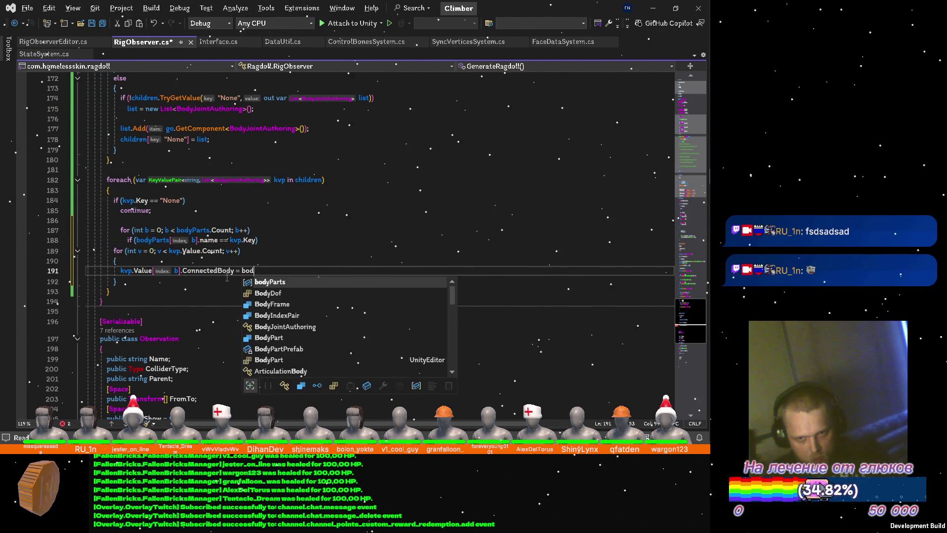
pyautogui.press('Tab')
pyautogui.write('[b];')
pyautogui.press('Up')
# Step: Cut the unneeded braces around the ConnectedBody assignment
pyautogui.hotkey('ctrl', 'x')
pyautogui.press('Down')
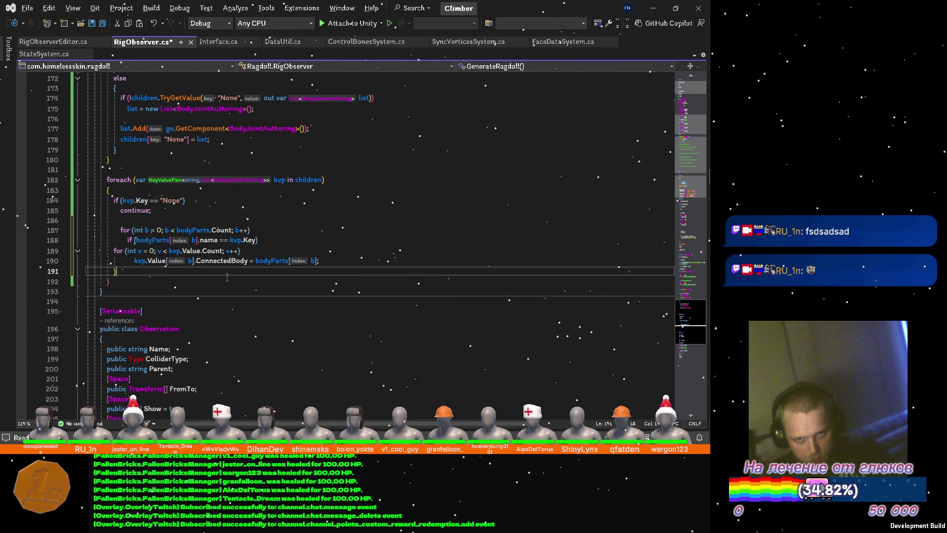
pyautogui.hotkey('ctrl', 'x')
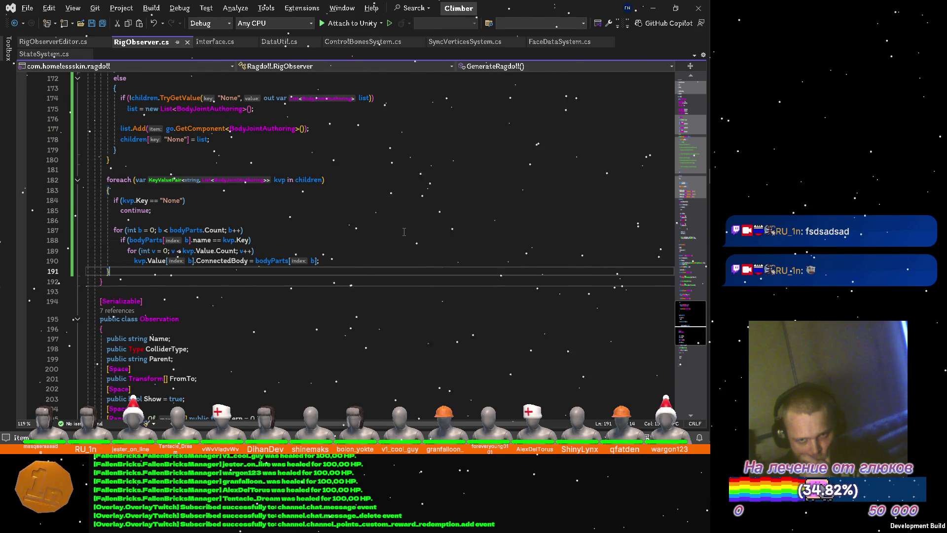
pyautogui.scroll(2, 404, 231)
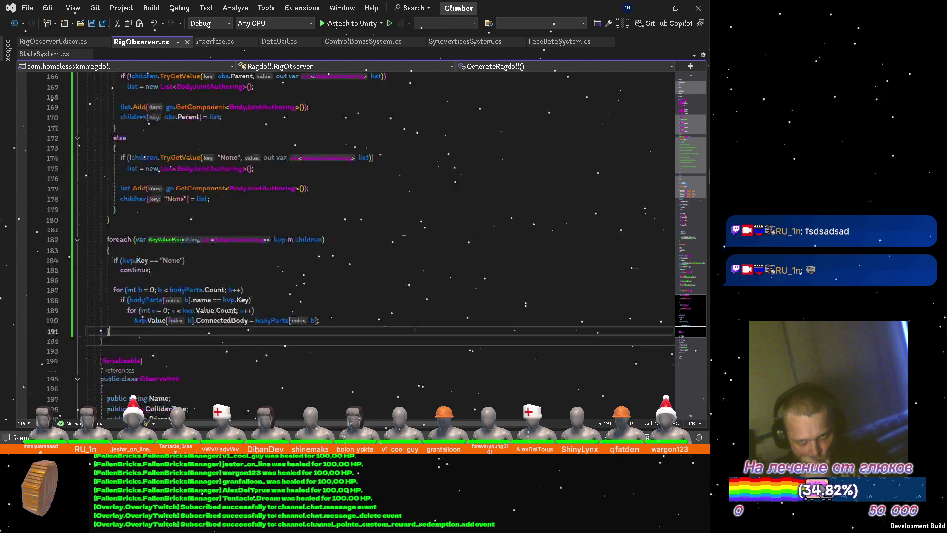
pyautogui.scroll(5, 403, 232)
pyautogui.scroll(1, 406, 230)
pyautogui.scroll(2, 408, 227)
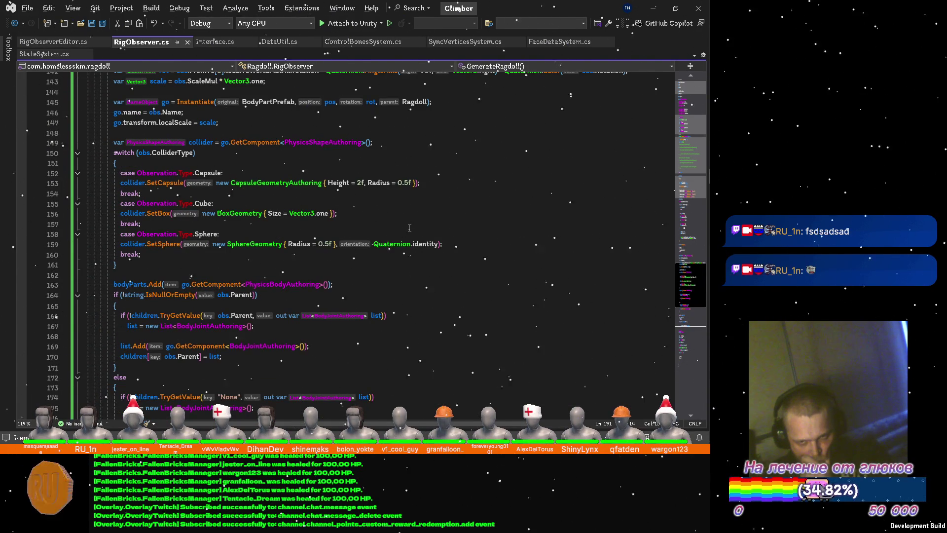
pyautogui.scroll(4, 408, 228)
pyautogui.scroll(3, 409, 227)
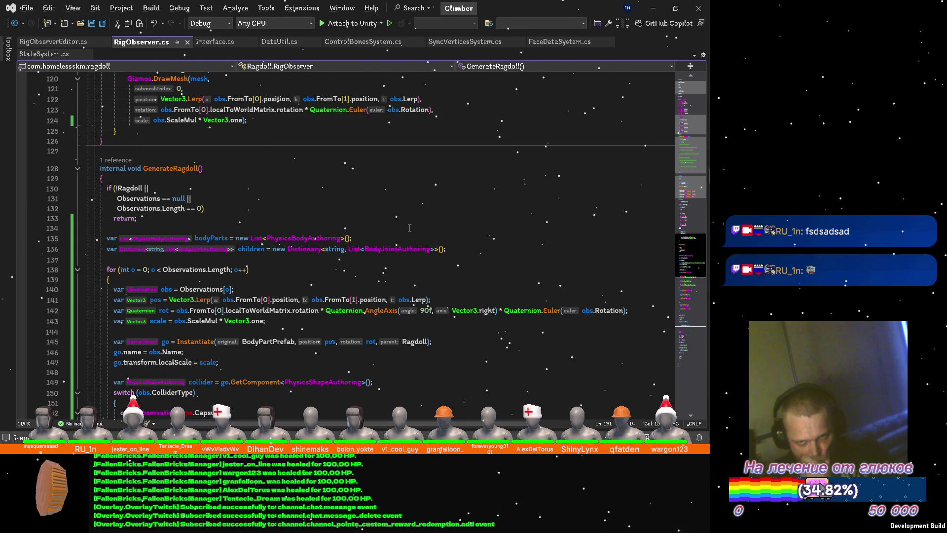
pyautogui.scroll(-4, 408, 228)
pyautogui.scroll(-8, 409, 228)
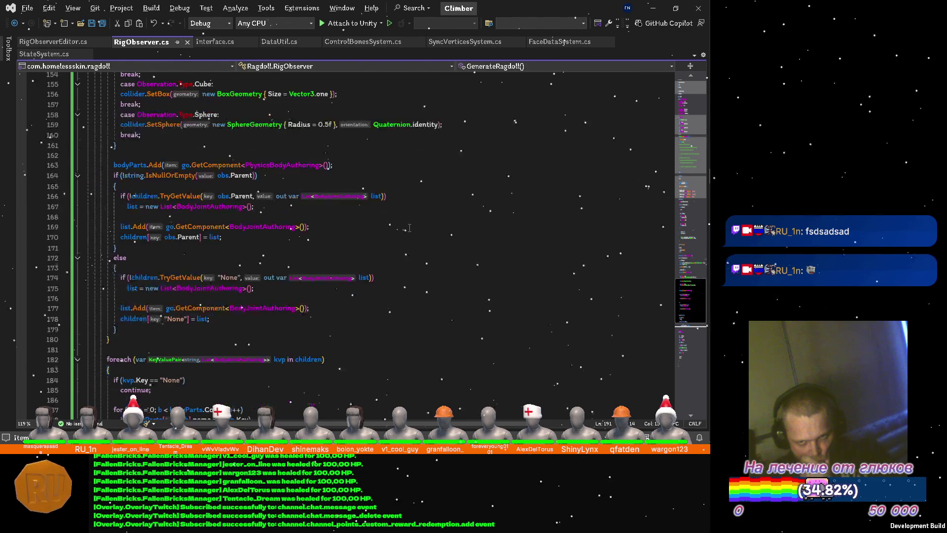
pyautogui.scroll(-2, 408, 228)
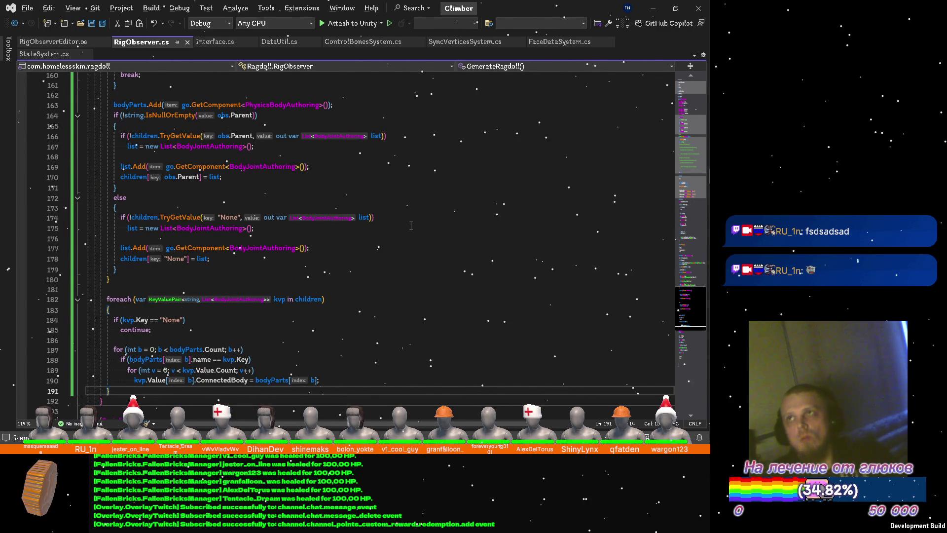
# Step: Switch to Unity, select the StatesBaker object, then switch on toward the browser
pyautogui.hotkey('alt', 'Tab')
pyautogui.click(332, 213)
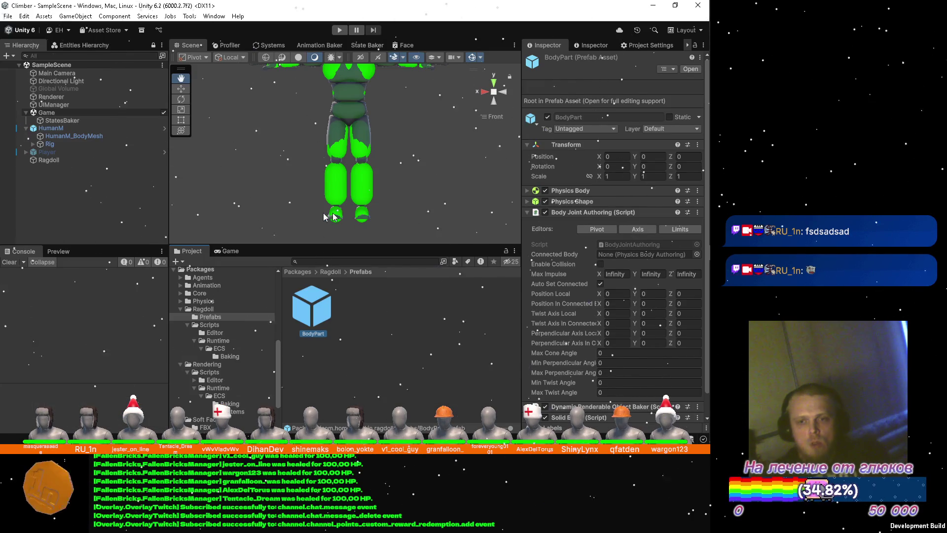
pyautogui.click(108, 122)
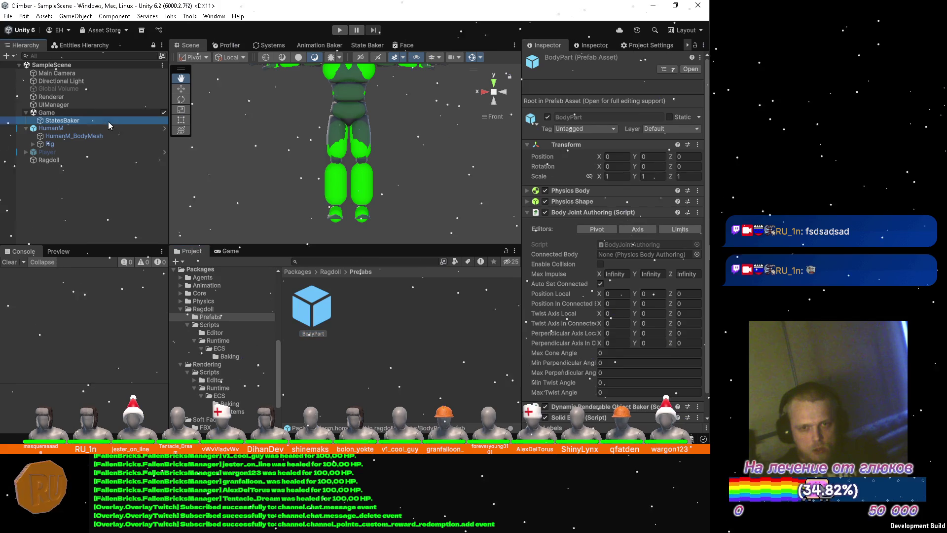
pyautogui.hotkey('alt', 'Tab')
pyautogui.hotkey('alt', 'Tab')
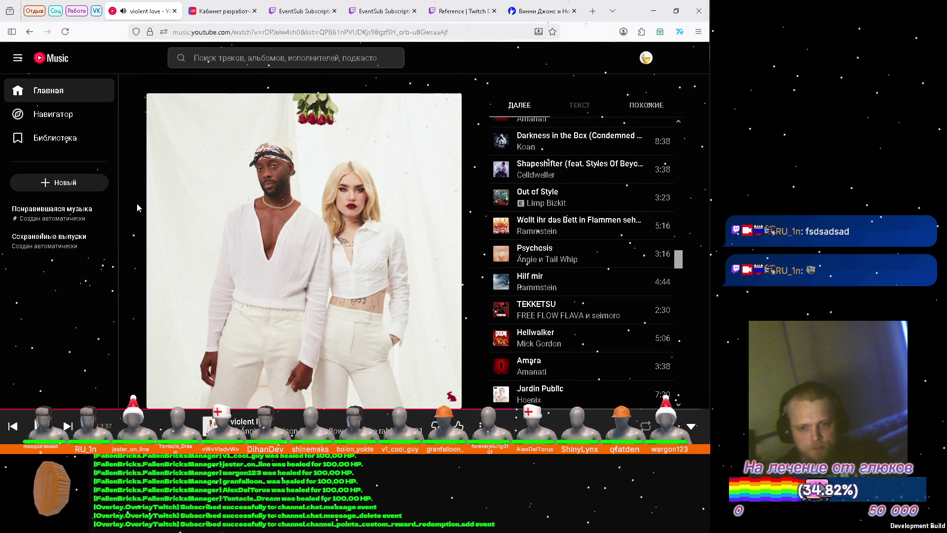
# Step: From the YouTube Music home page, search 'suite pee' and queue Suite-Pee to play next
pyautogui.click(72, 95)
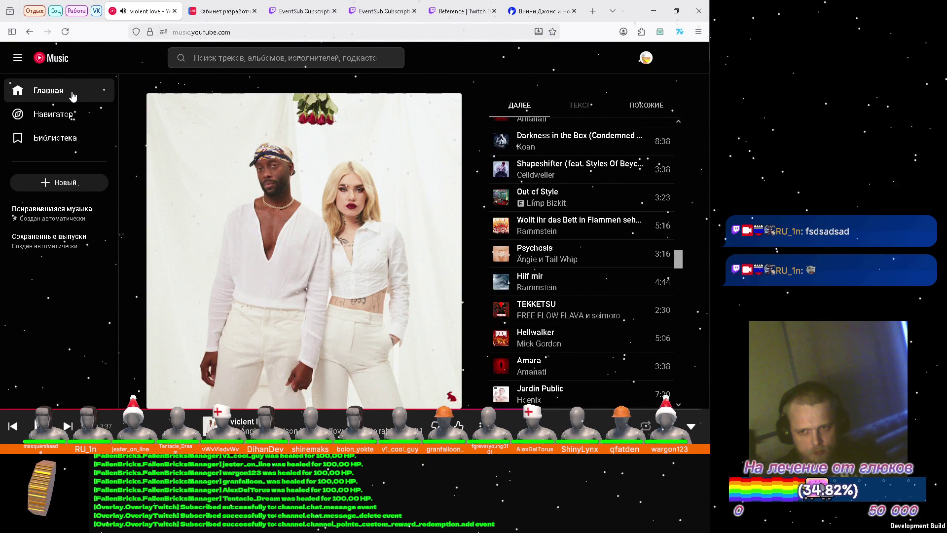
pyautogui.scroll(-2, 149, 115)
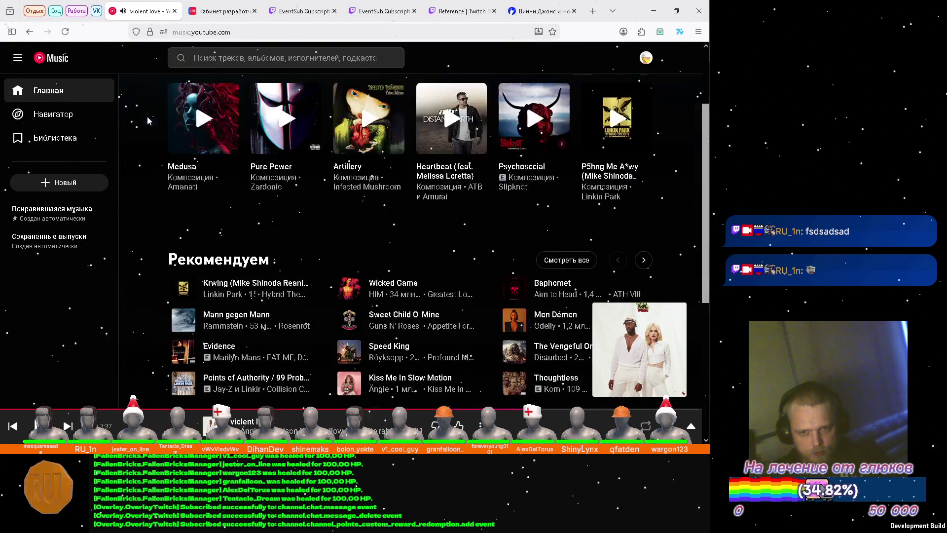
pyautogui.scroll(-1, 147, 116)
pyautogui.scroll(-1, 147, 116)
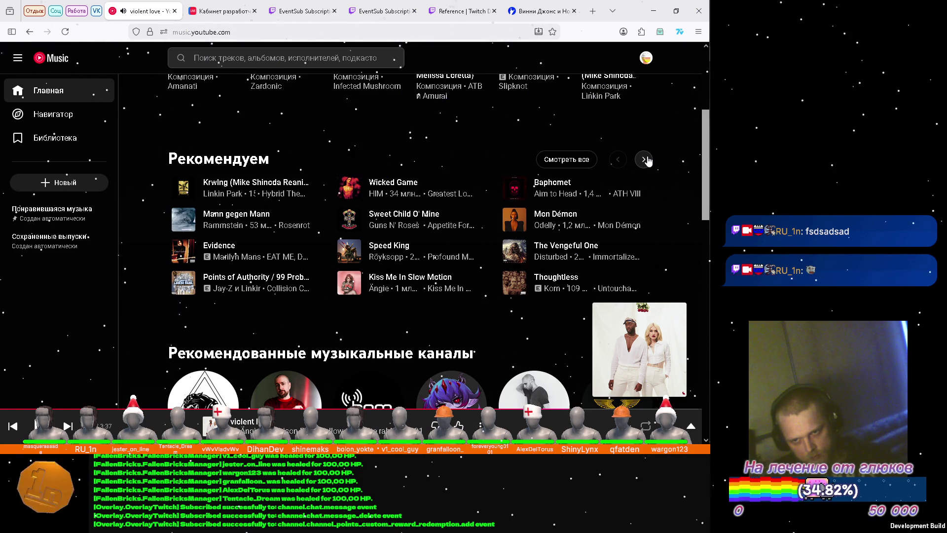
pyautogui.click(645, 160)
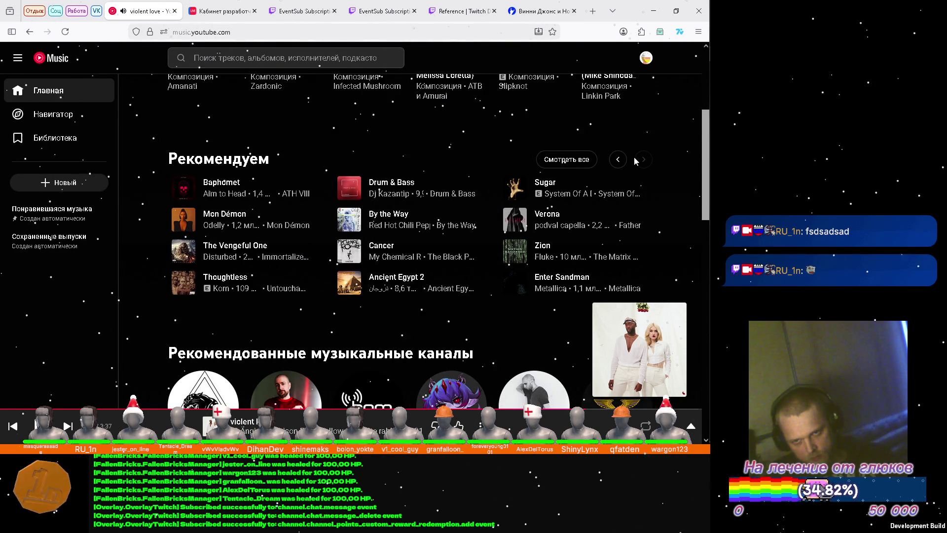
pyautogui.click(347, 63)
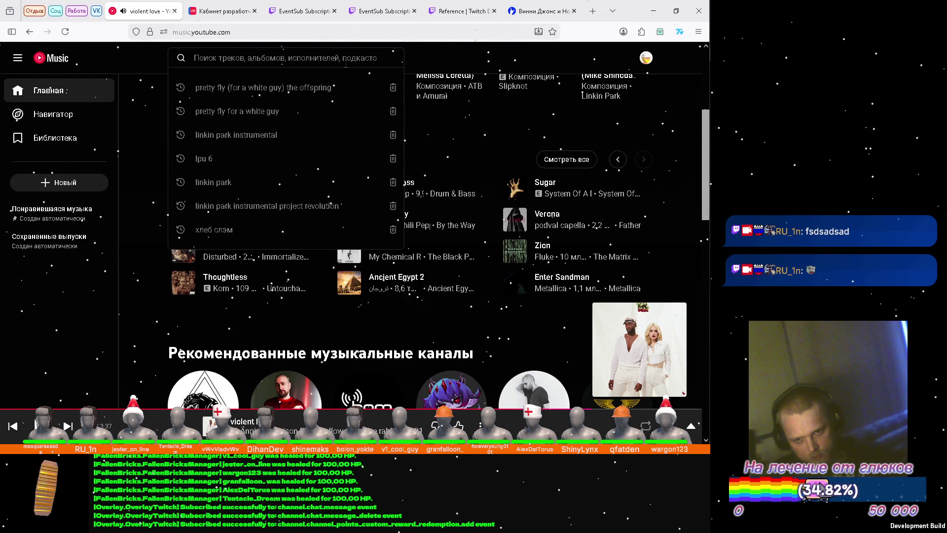
pyautogui.write('sui')
pyautogui.press('Down')
pyautogui.press('Return')
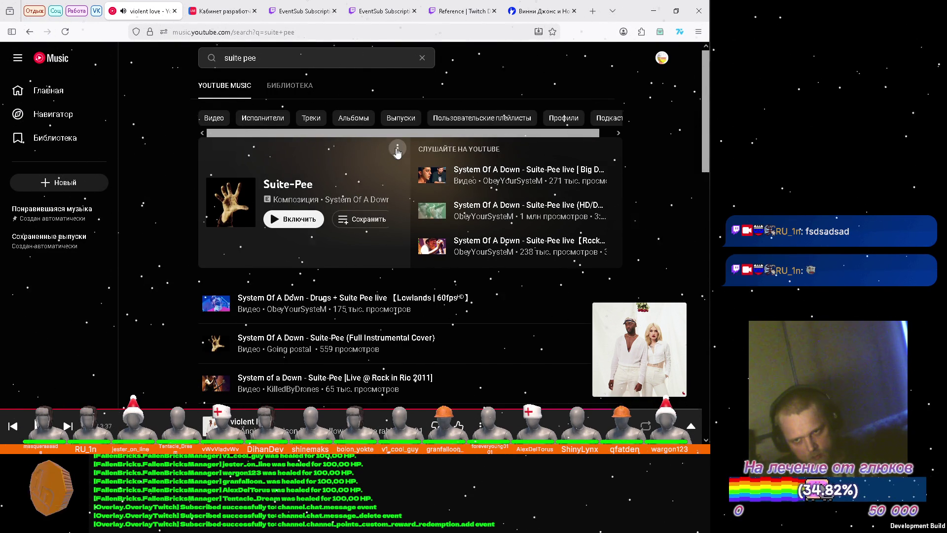
pyautogui.click(398, 148)
pyautogui.click(437, 183)
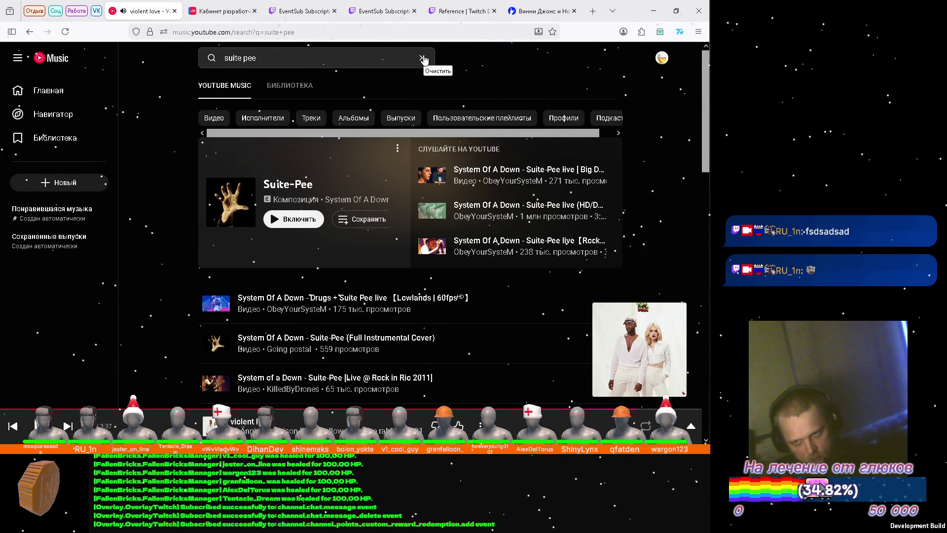
# Step: Clear the search, expand the now-playing page, and minimize the browser to return to Unity
pyautogui.click(423, 58)
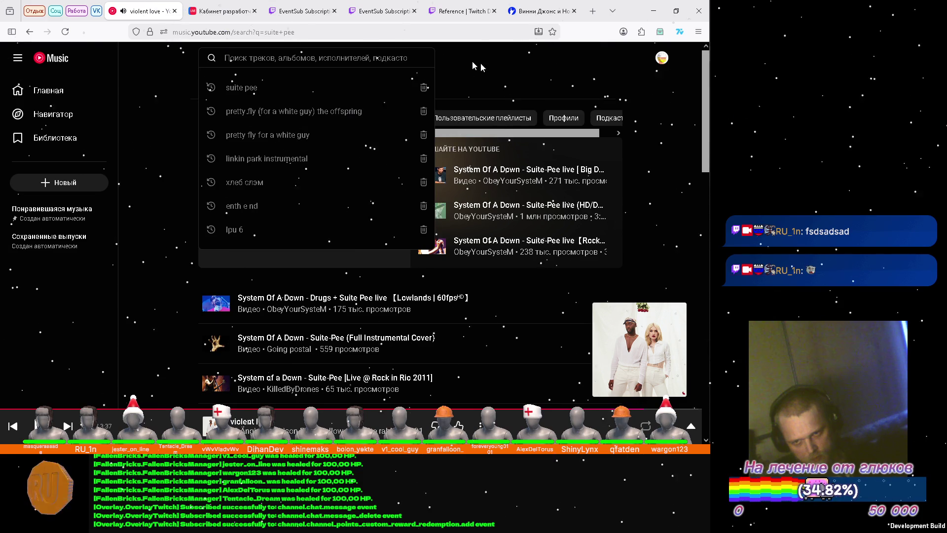
pyautogui.click(491, 66)
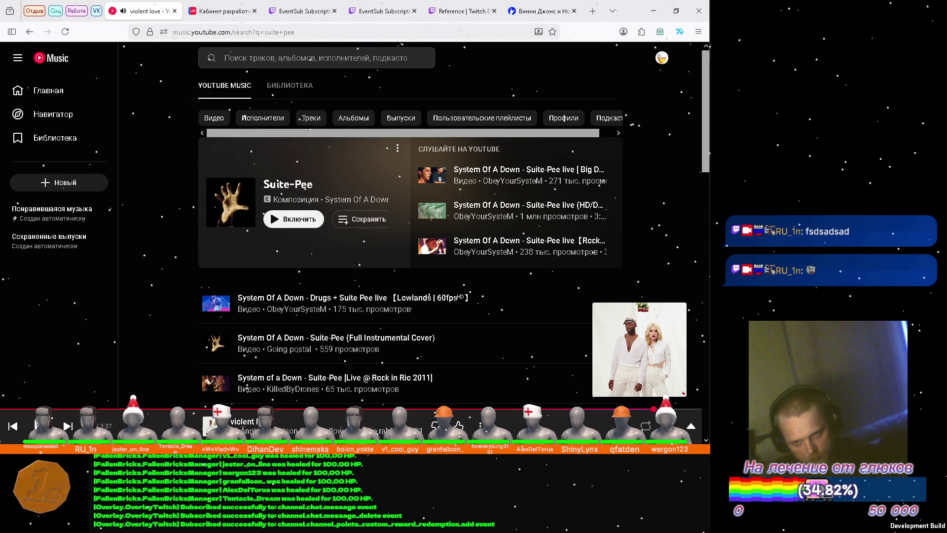
pyautogui.click(640, 347)
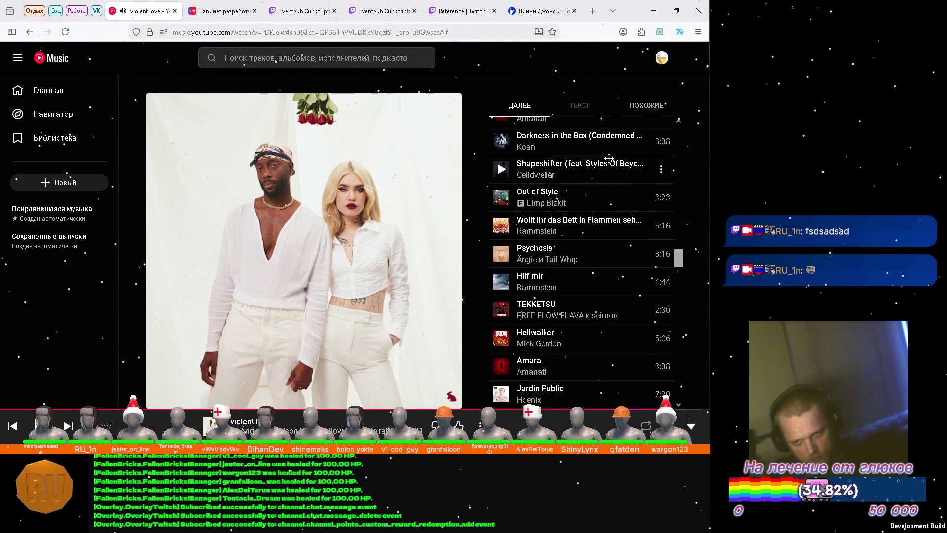
pyautogui.click(654, 12)
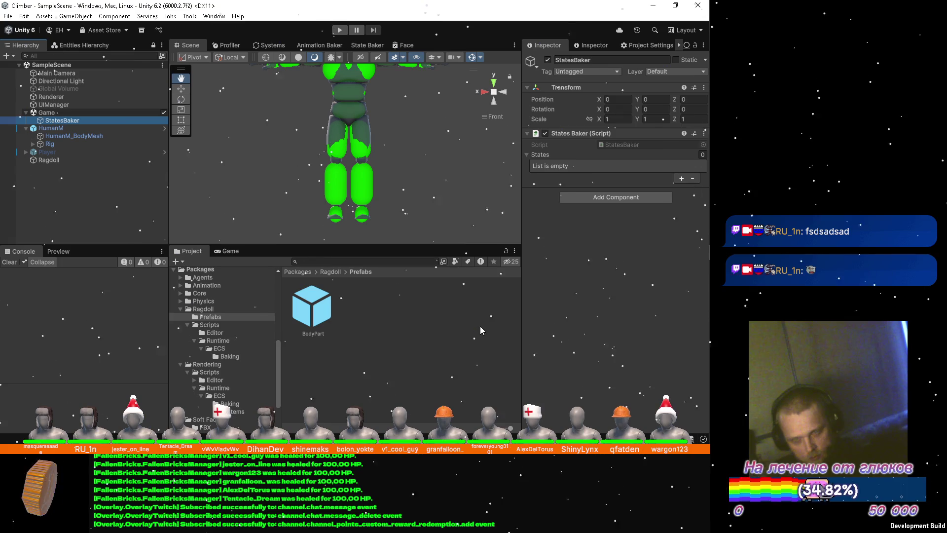
# Step: Generate the ragdoll from HumanM, inspect the console index-out-of-range error, and jump to RigObserver.cs:190
pyautogui.click(74, 129)
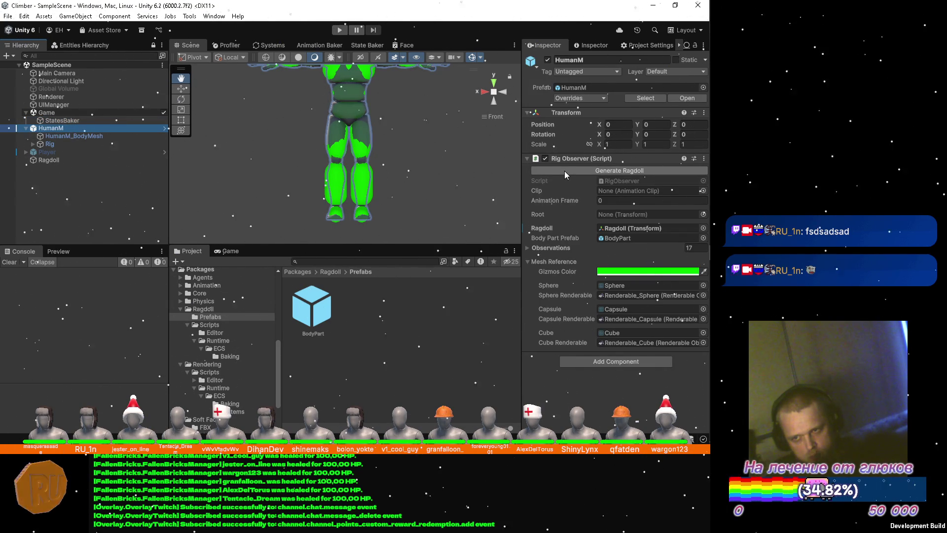
pyautogui.click(565, 170)
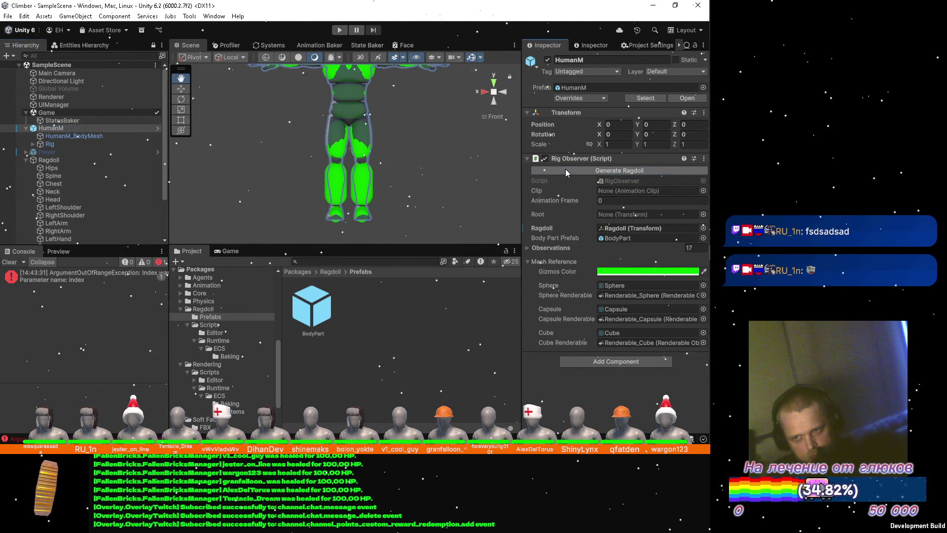
pyautogui.click(94, 277)
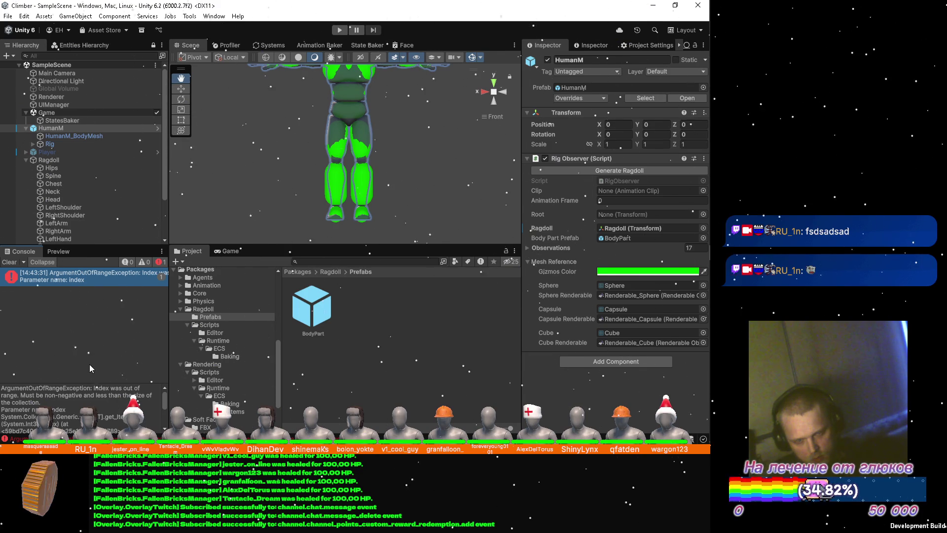
pyautogui.scroll(-2, 87, 400)
pyautogui.scroll(-3, 88, 400)
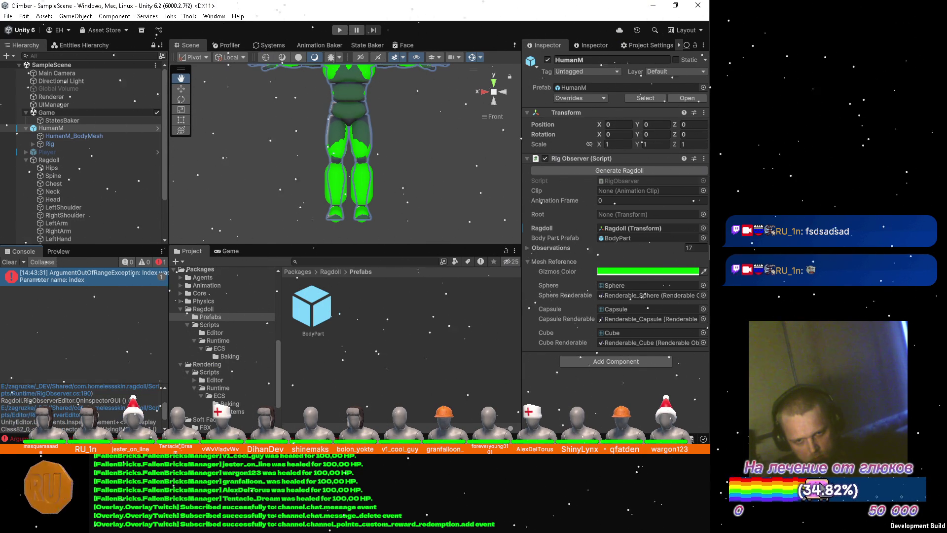
pyautogui.click(71, 397)
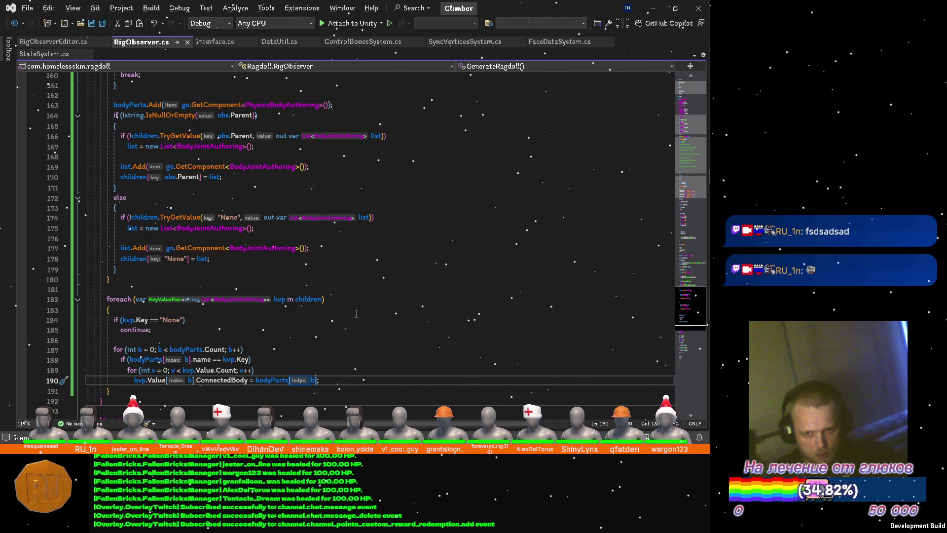
# Step: Replace the wrong index Value[b] with Value[v] on line 190, save RigObserver.cs, and return to Unity
pyautogui.hotkey('ctrl', 'Left')
pyautogui.hotkey('ctrl', 'Left')
pyautogui.hotkey('ctrl', 'Left')
pyautogui.press('Left')
pyautogui.press('Left')
pyautogui.press('BackSpace')
pyautogui.write('v')
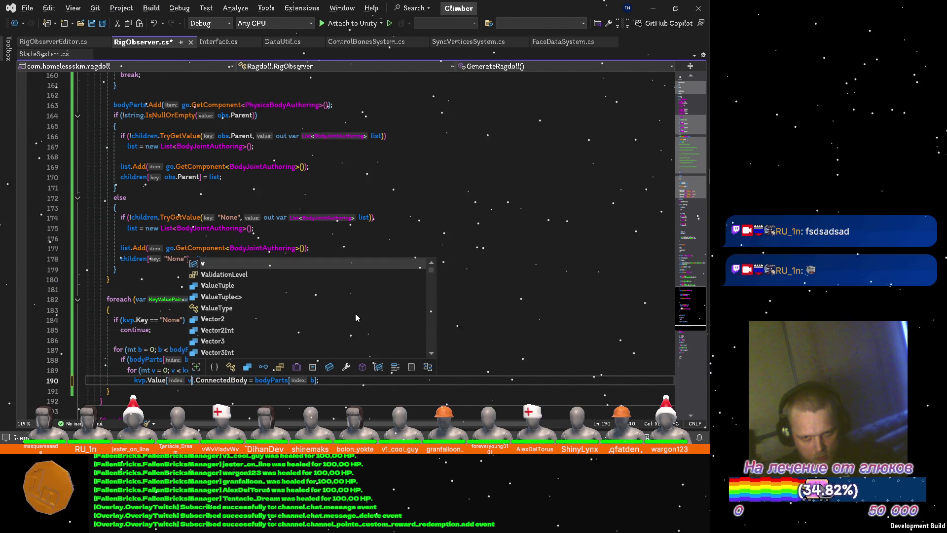
pyautogui.hotkey('ctrl', 's')
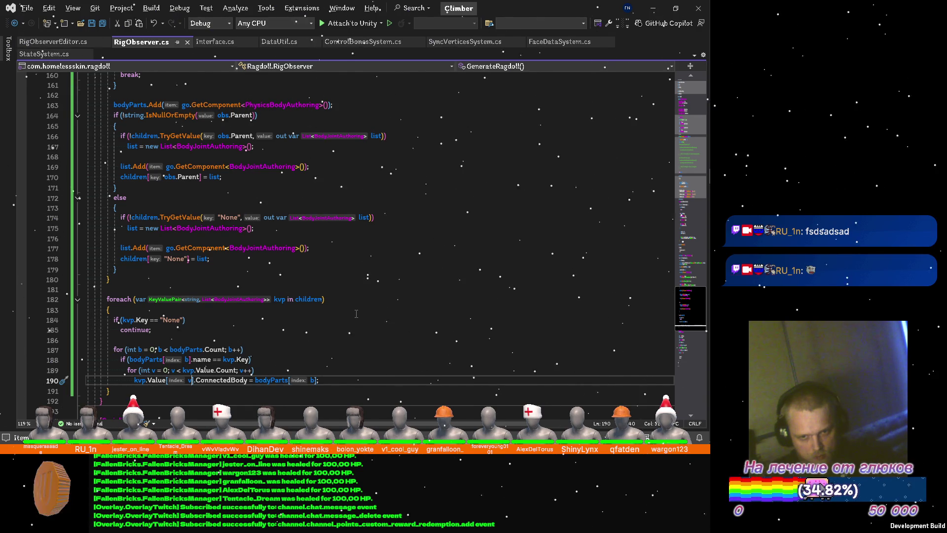
pyautogui.hotkey('alt', 'Tab')
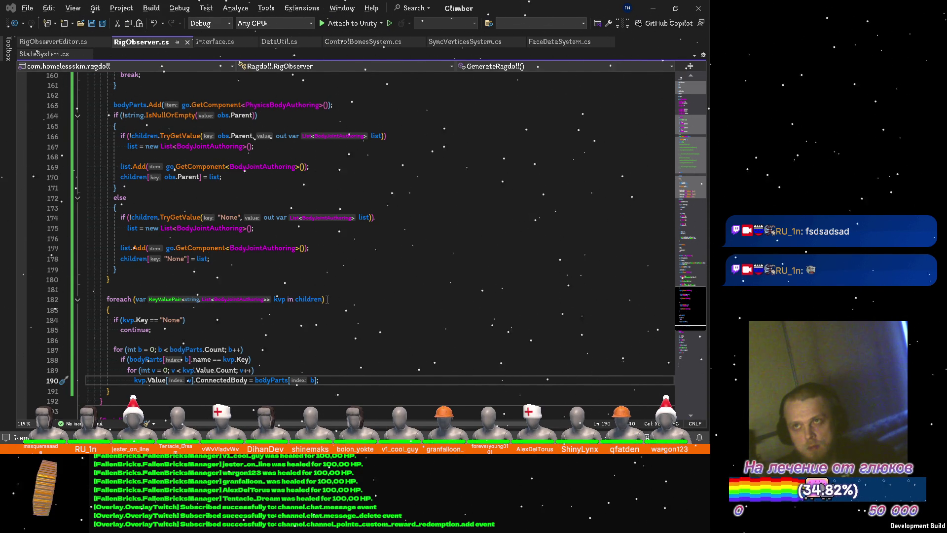
pyautogui.click(691, 284)
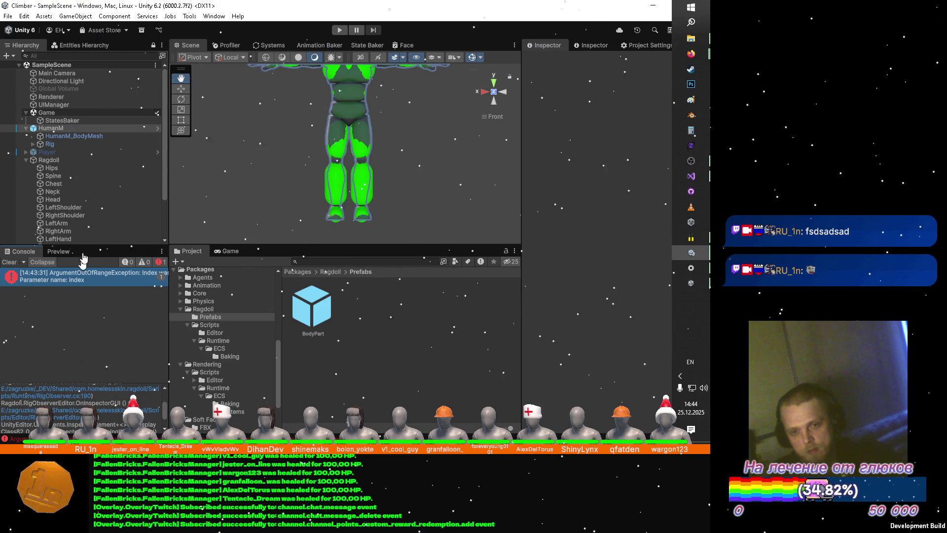
# Step: Select the old bones, clear the console errors, and regenerate the ragdoll from HumanM
pyautogui.click(62, 168)
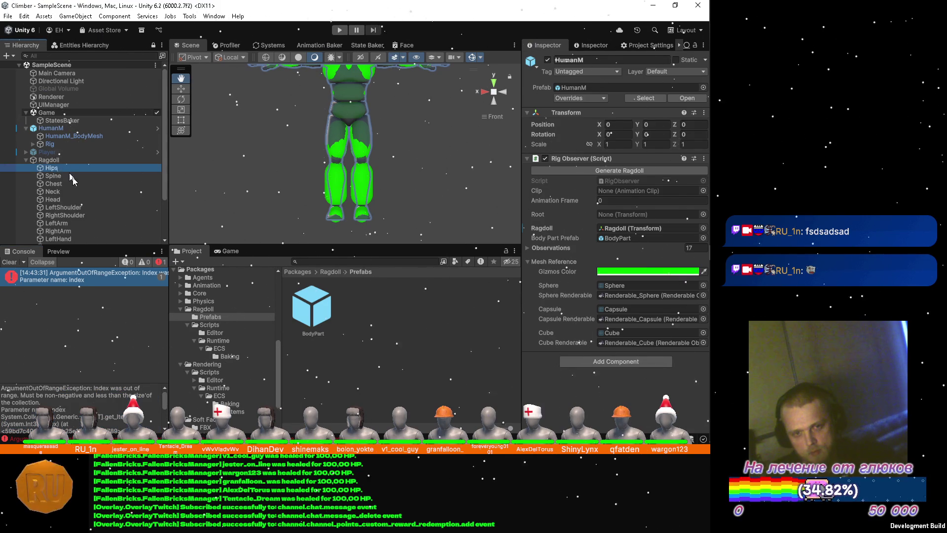
pyautogui.scroll(-3, 76, 231)
pyautogui.keyDown('shift'); pyautogui.click(82, 233); pyautogui.keyUp('shift')
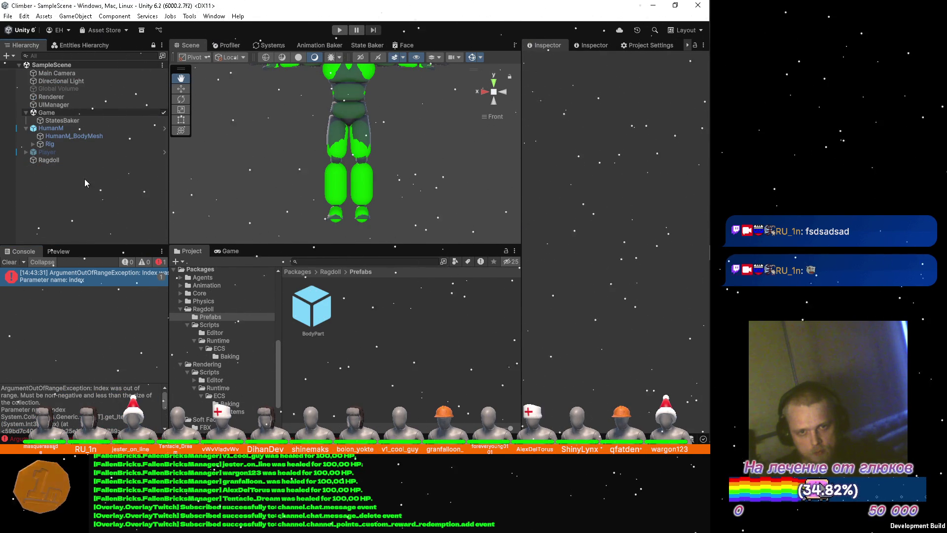
pyautogui.click(9, 262)
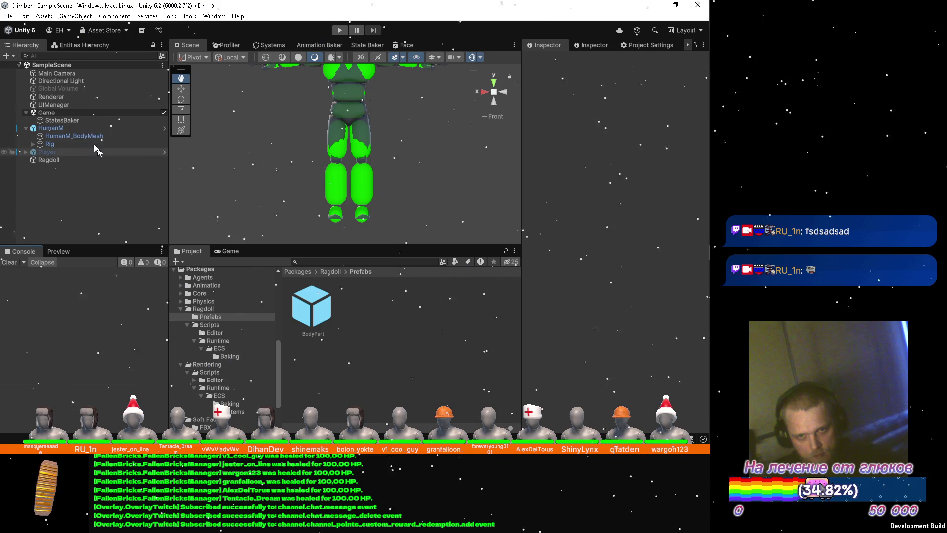
pyautogui.click(74, 128)
pyautogui.click(553, 168)
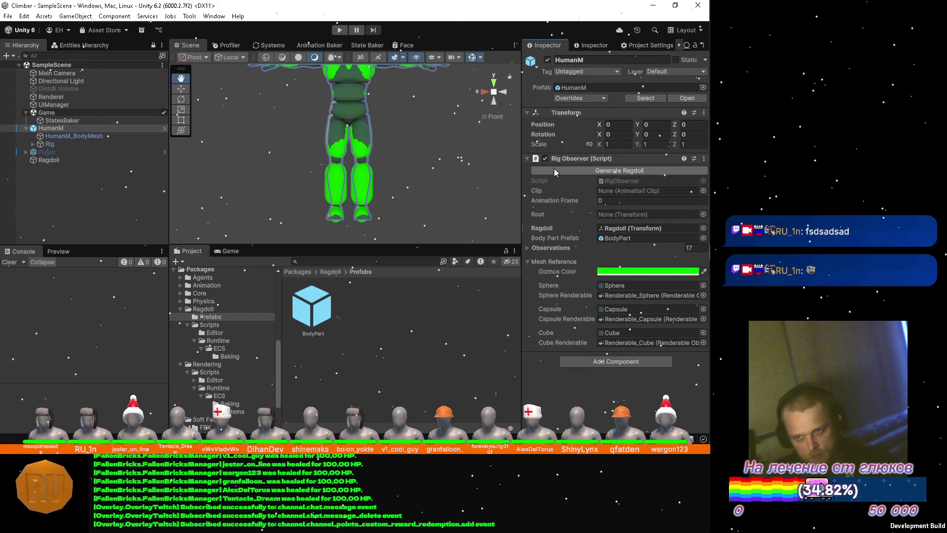
# Step: Review the joint connections of Hips, Spine, Chest, Neck, Head and both shoulders
pyautogui.click(66, 169)
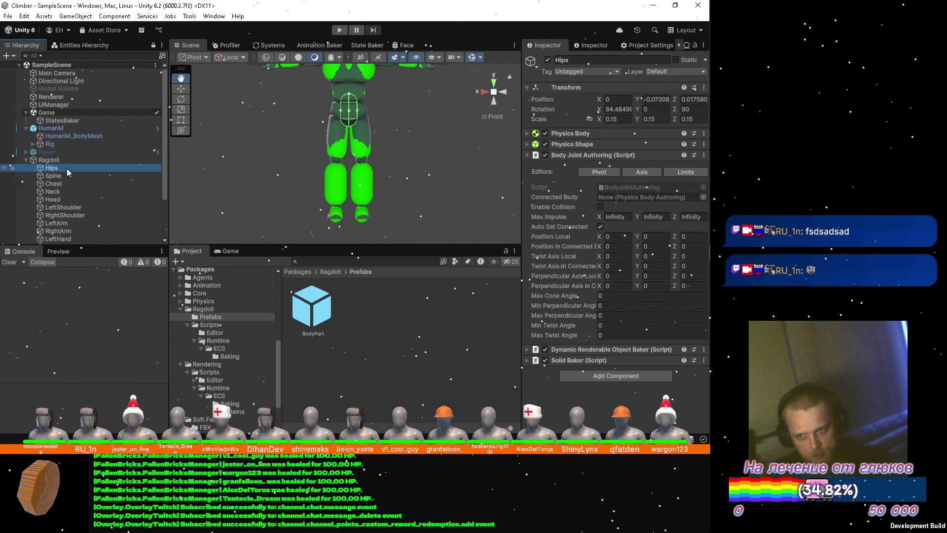
pyautogui.click(63, 174)
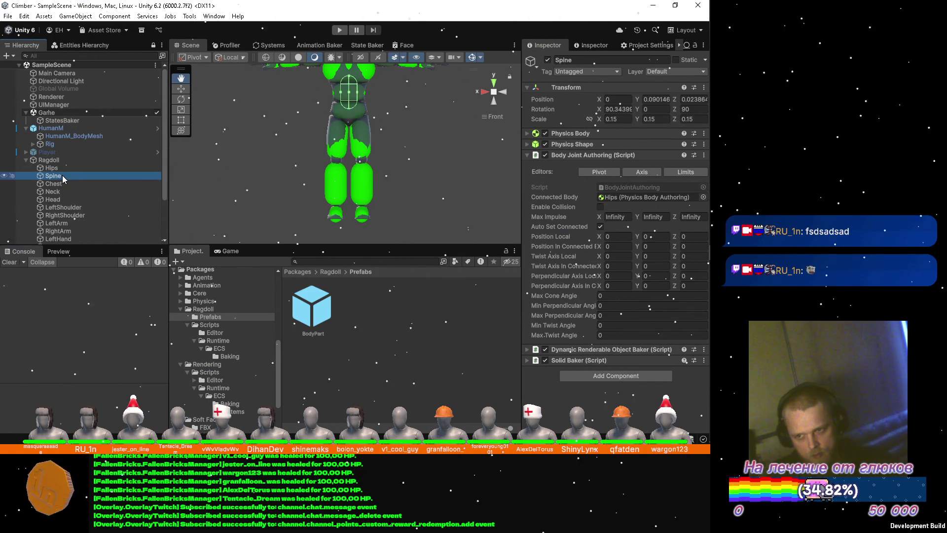
pyautogui.click(64, 182)
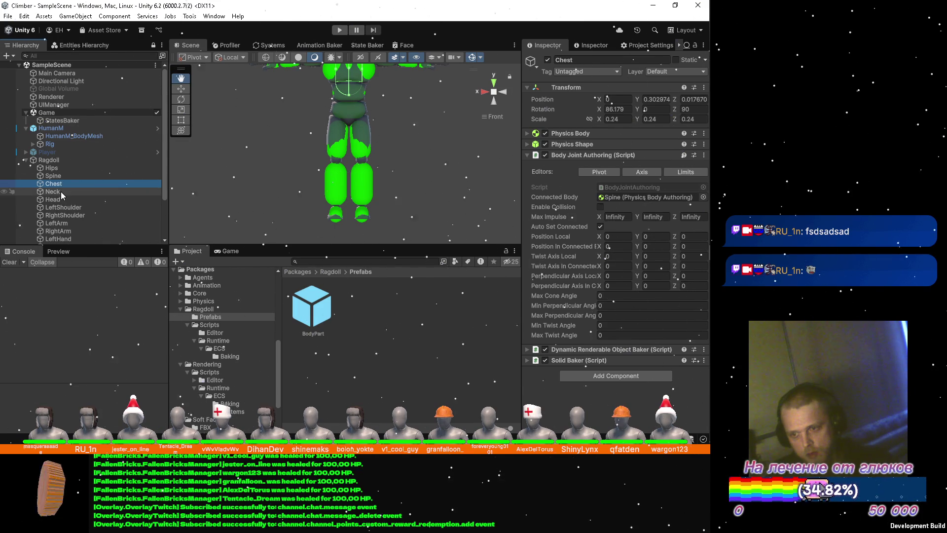
pyautogui.click(61, 192)
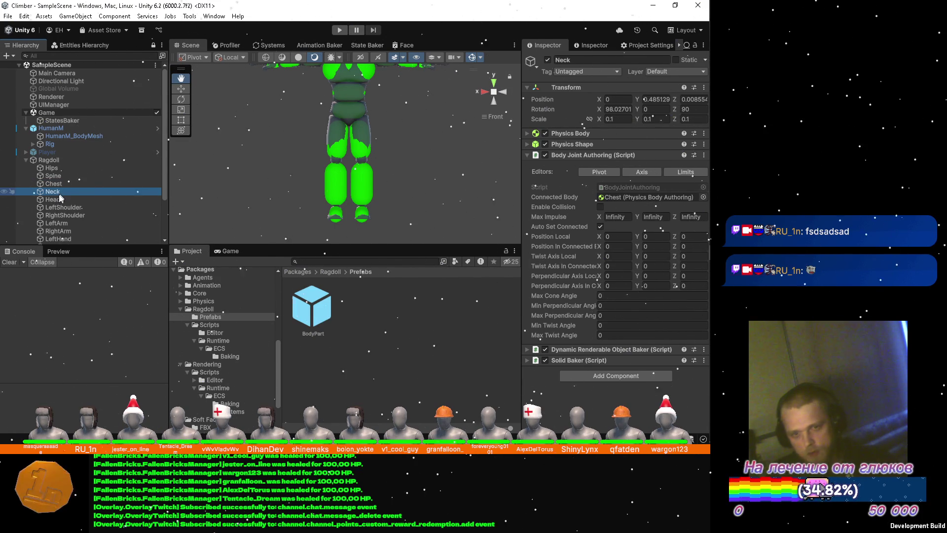
pyautogui.click(57, 199)
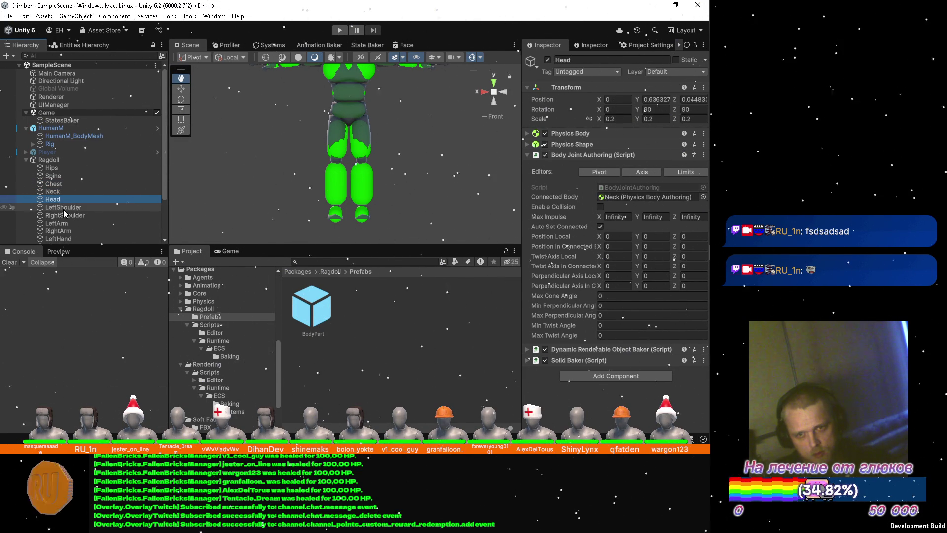
pyautogui.click(65, 192)
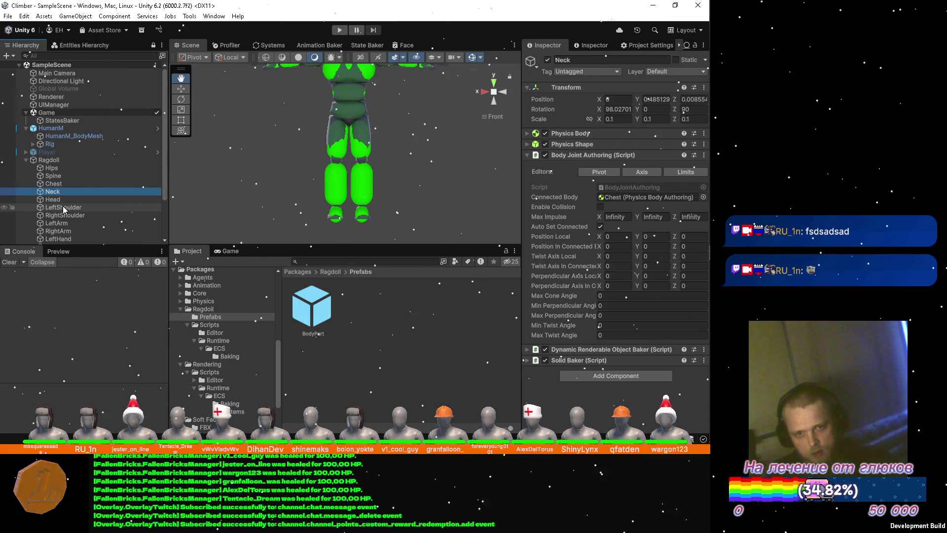
pyautogui.click(63, 207)
pyautogui.click(63, 214)
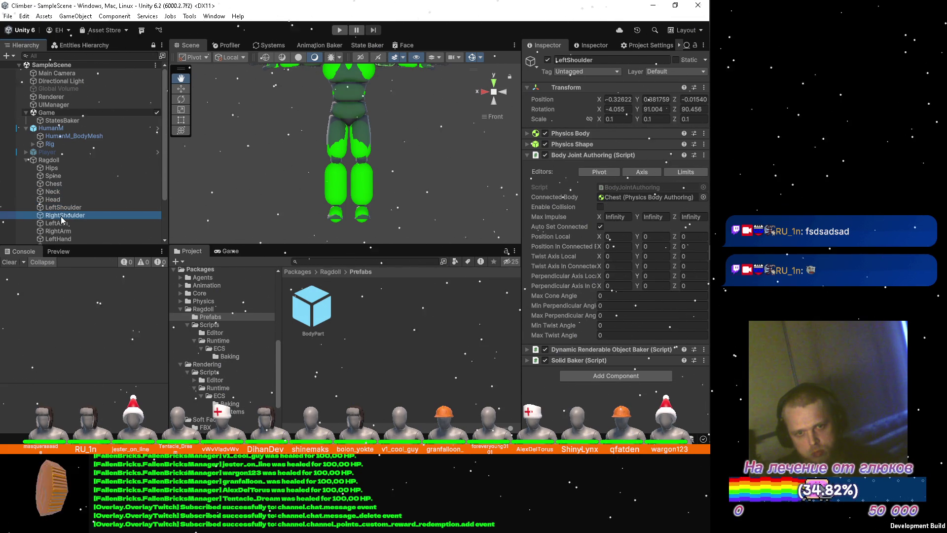
# Step: Review the arm, hand and foot joints, then delete all body parts Hips through RightFoot
pyautogui.click(61, 225)
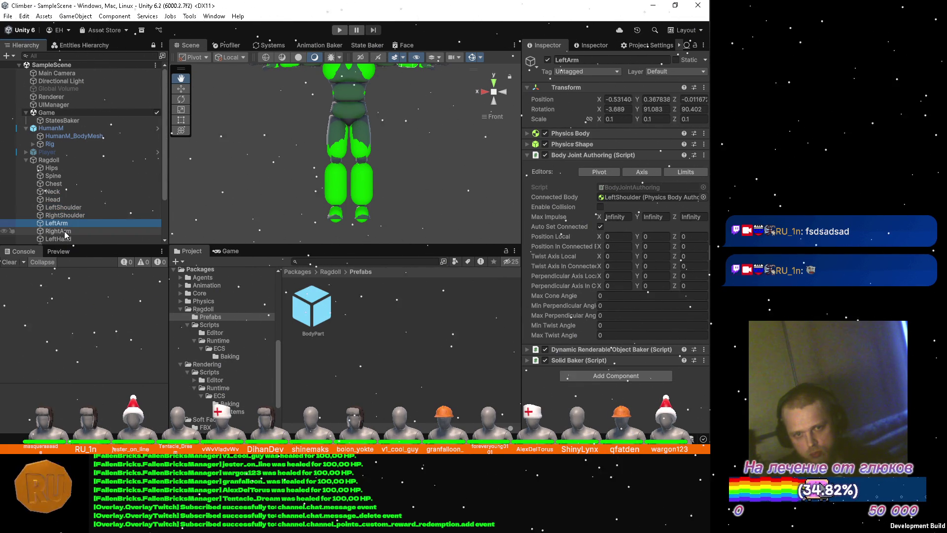
pyautogui.click(63, 232)
pyautogui.click(63, 239)
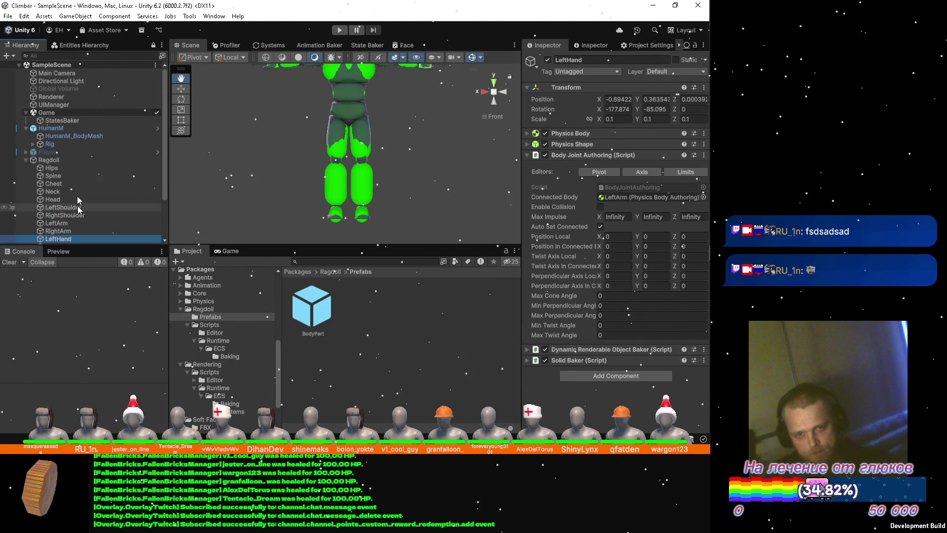
pyautogui.scroll(-3, 76, 199)
pyautogui.click(70, 200)
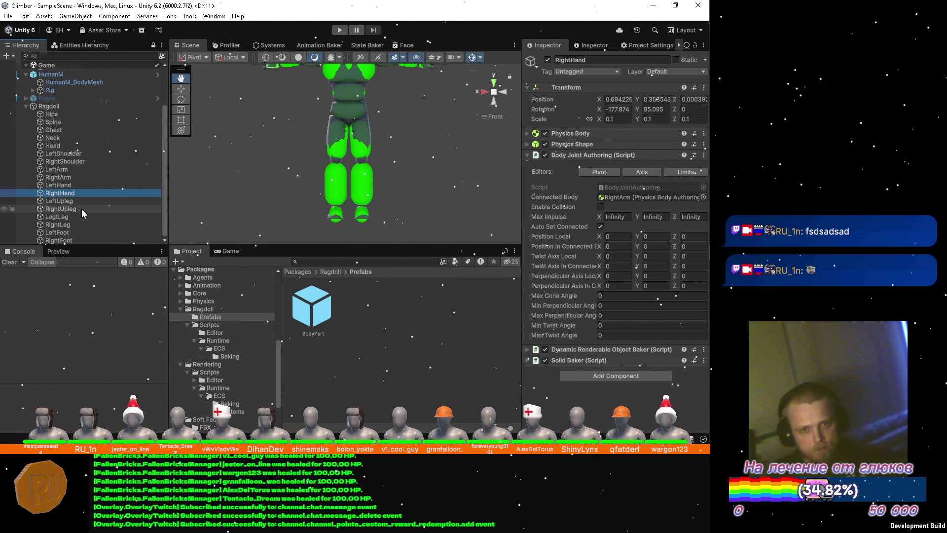
pyautogui.click(78, 238)
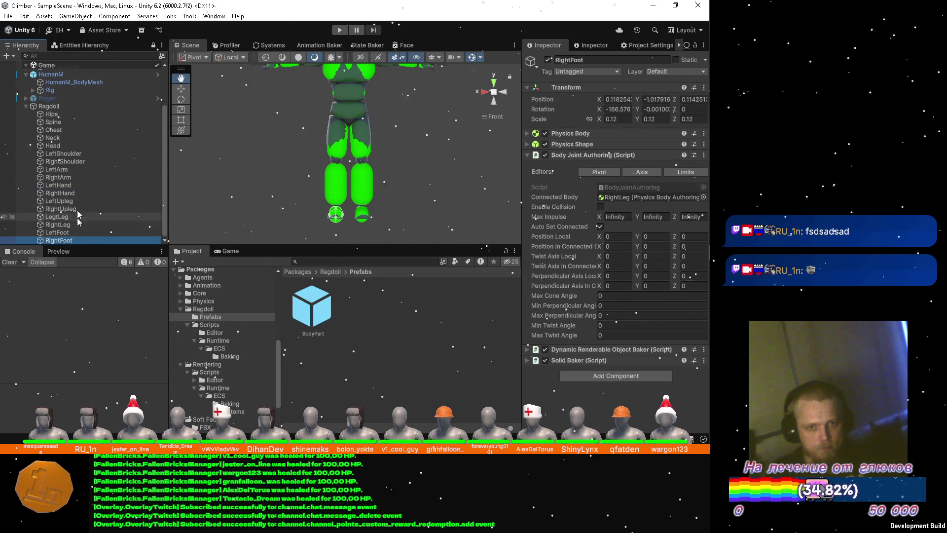
pyautogui.keyDown('shift'); pyautogui.click(71, 113); pyautogui.keyUp('shift')
pyautogui.press('Delete')
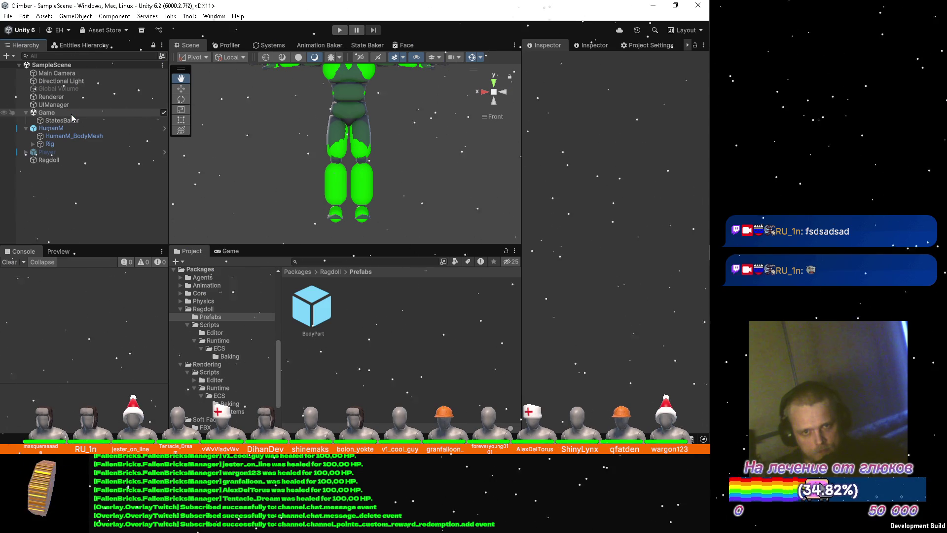
# Step: Wrap the inner loop's ConnectedBody assignment in a braced block with a new statement line
pyautogui.hotkey('alt', 'Tab')
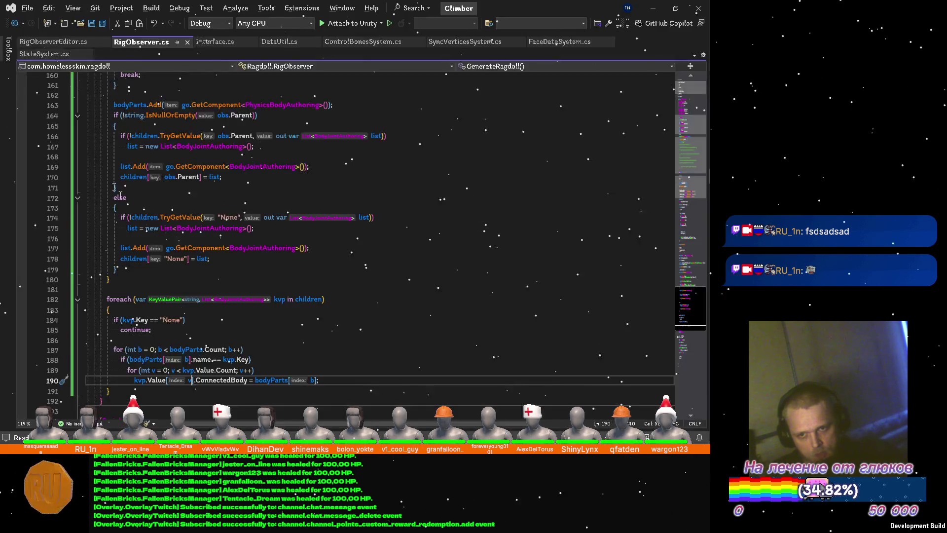
pyautogui.click(286, 371)
pyautogui.press('Return')
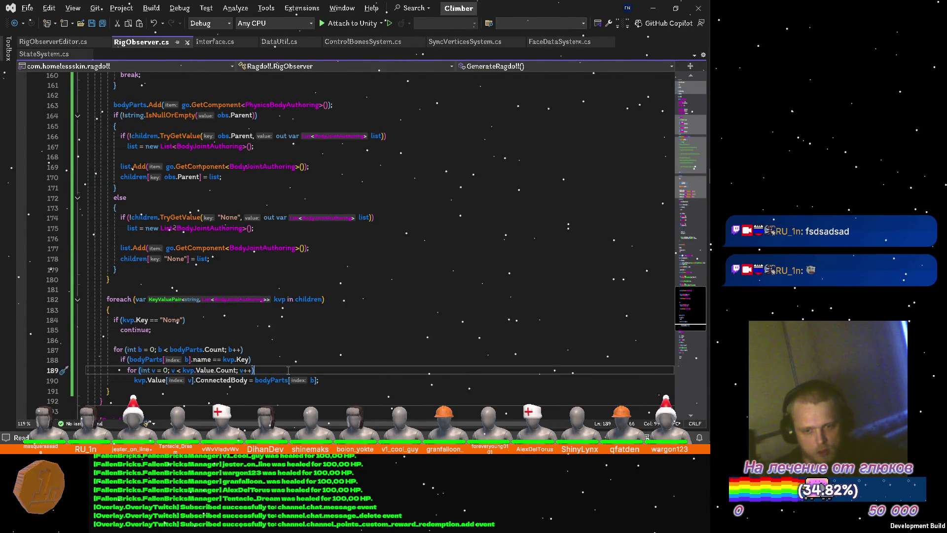
pyautogui.write('{')
pyautogui.press('Return')
pyautogui.press('Delete')
pyautogui.press('Down')
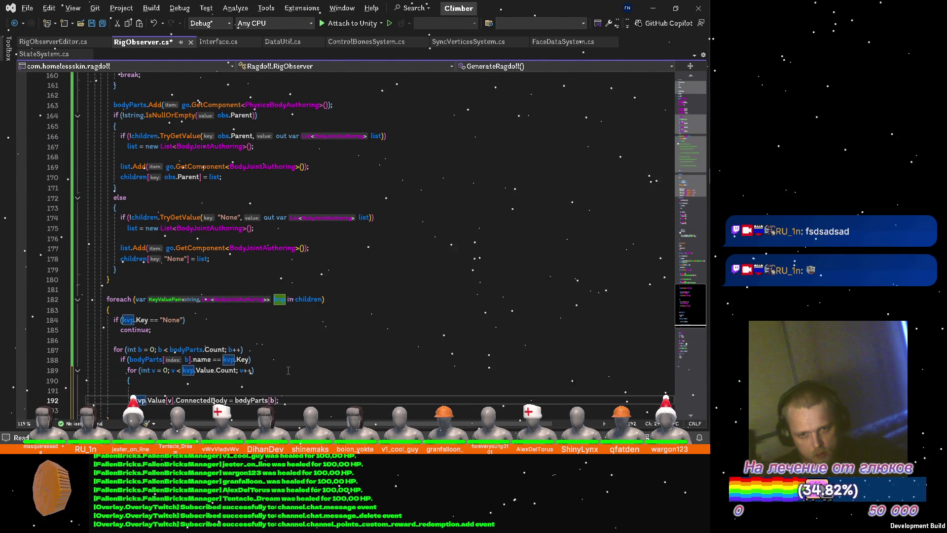
pyautogui.press('Return')
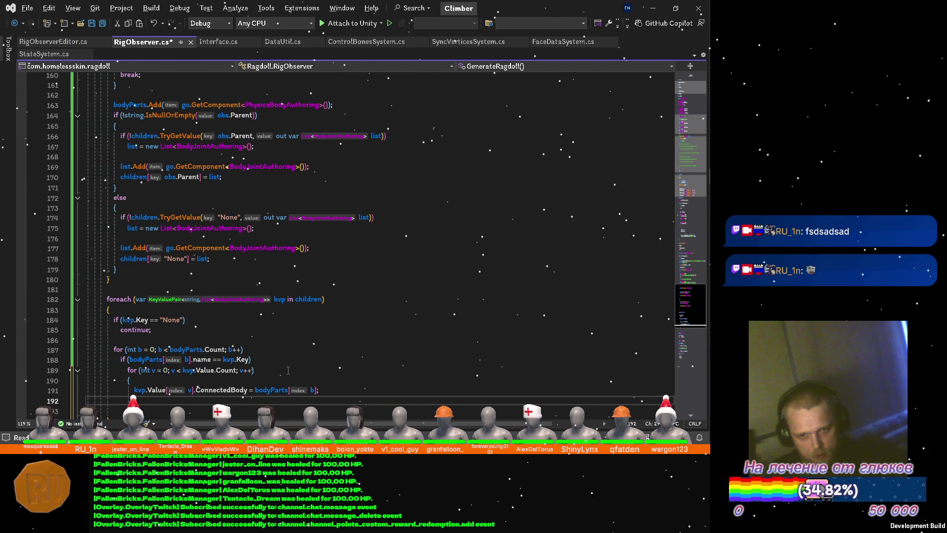
pyautogui.write('kvp')
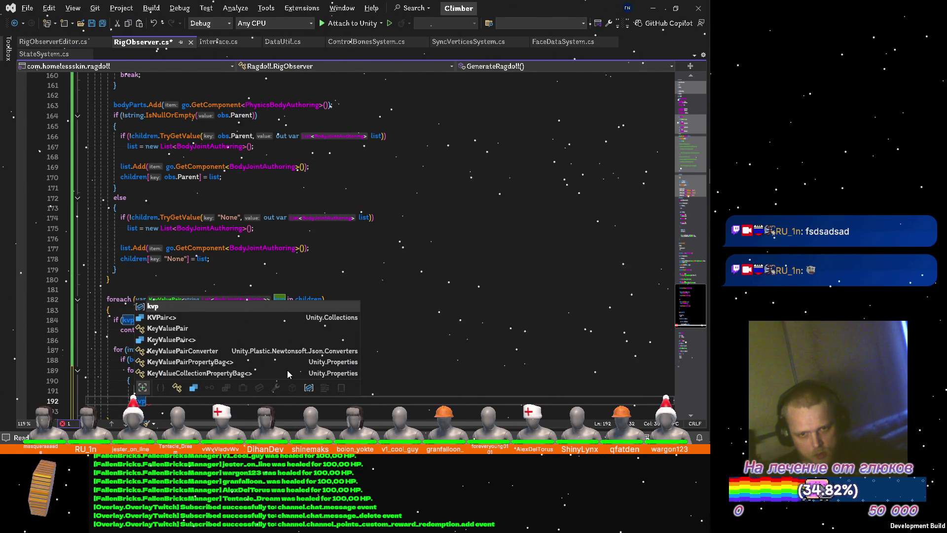
pyautogui.write('.va')
# Step: Add a kvp.Value[v].UpdateAuto() call after the assignment and save RigObserver.cs
pyautogui.press('Tab')
pyautogui.write('[v]')
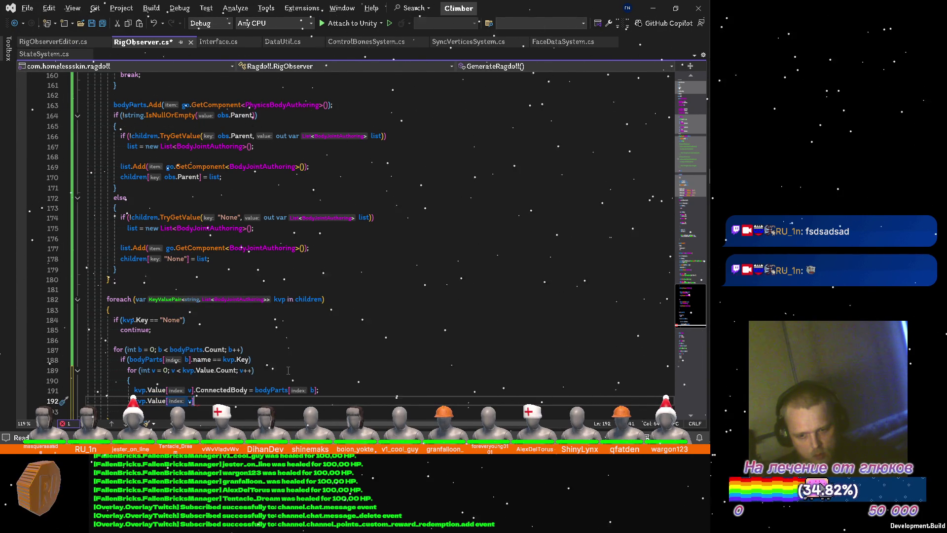
pyautogui.write('.')
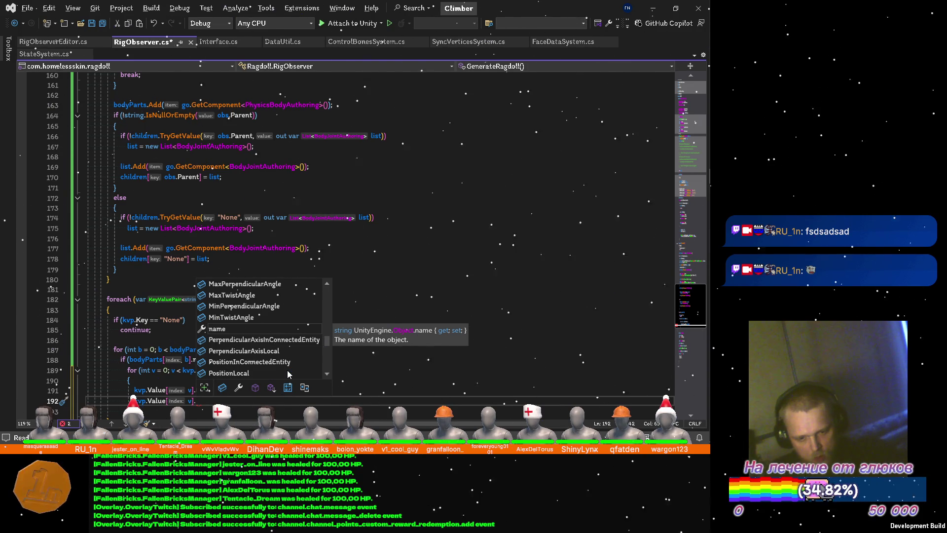
pyautogui.write('a')
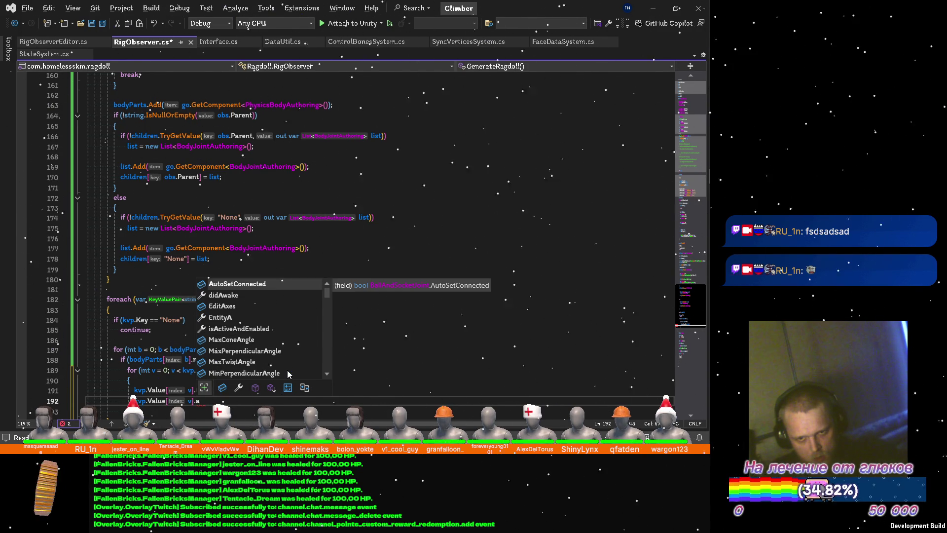
pyautogui.press('BackSpace')
pyautogui.write('s')
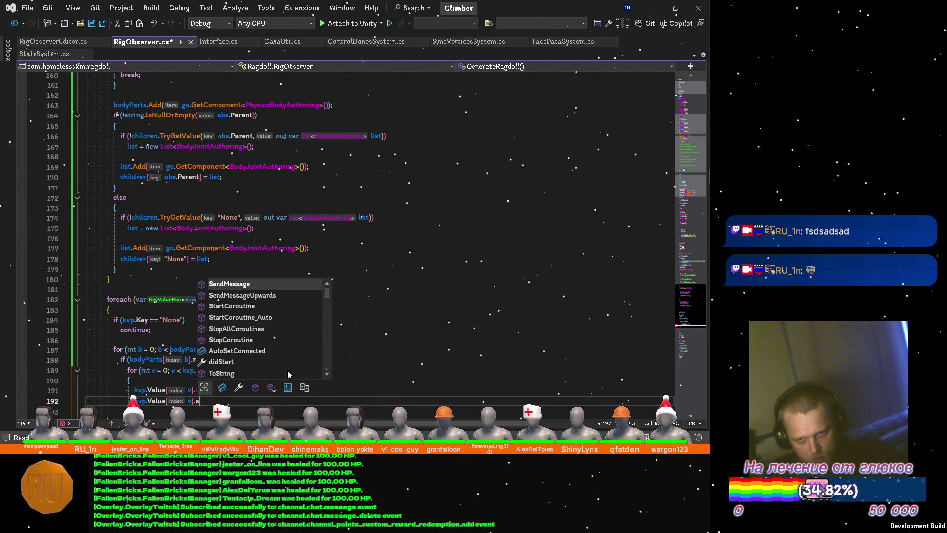
pyautogui.write('e')
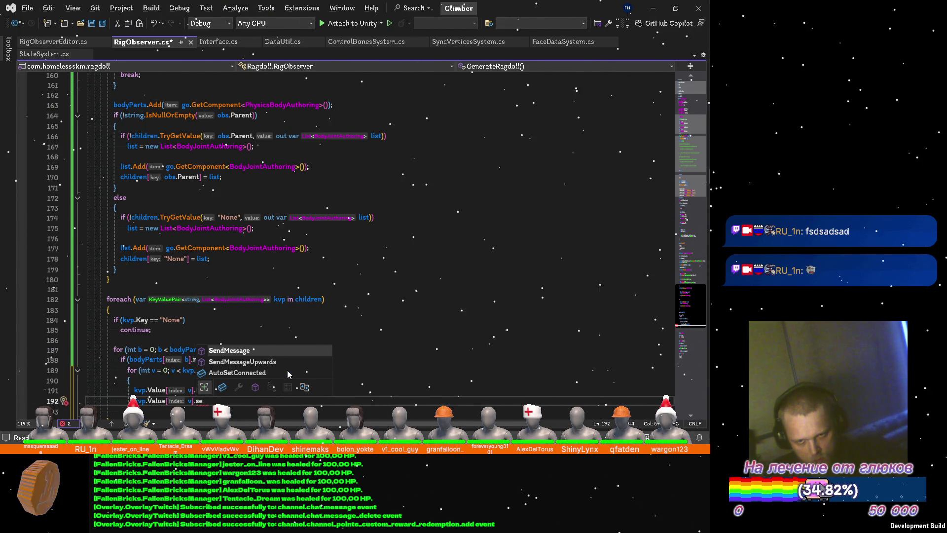
pyautogui.press('BackSpace')
pyautogui.press('BackSpace')
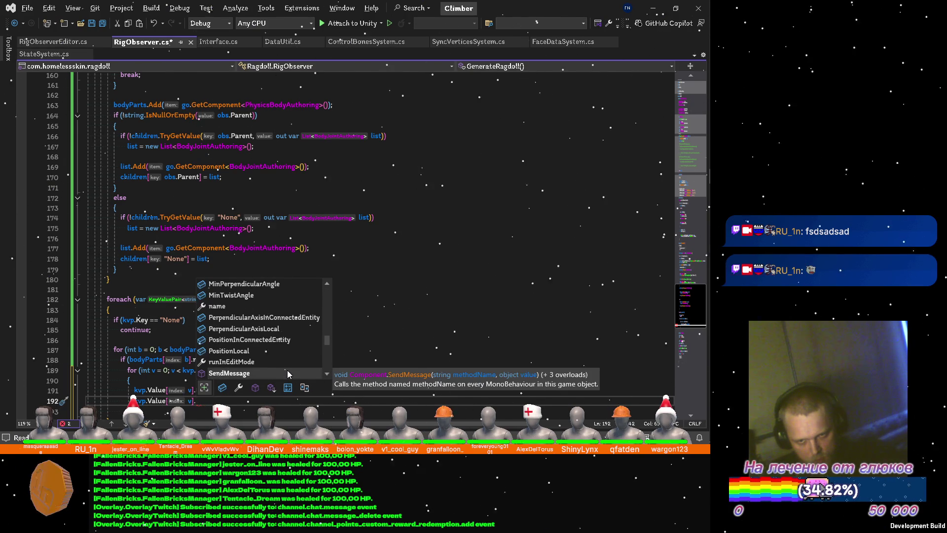
pyautogui.press('Down')
pyautogui.press('Down')
pyautogui.press('Down')
pyautogui.press('Down')
pyautogui.press('Down')
pyautogui.press('Down')
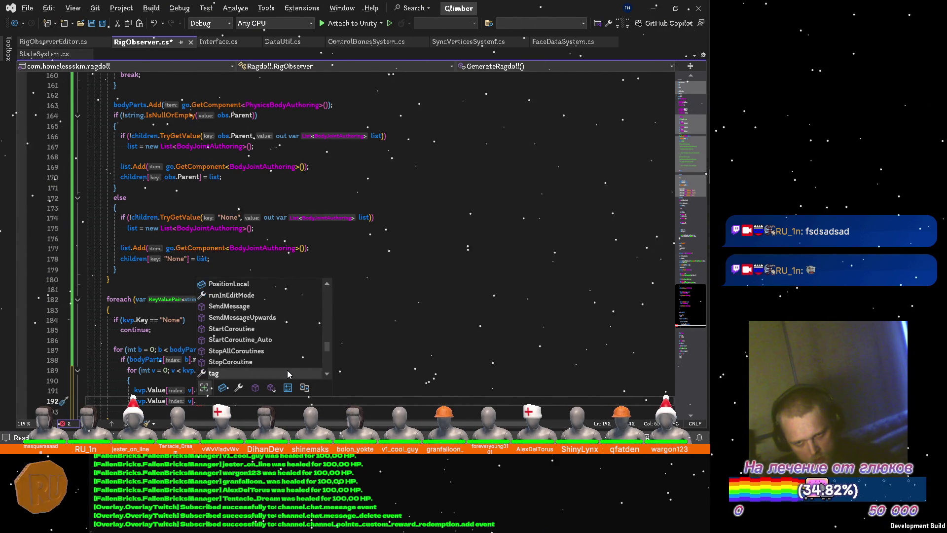
pyautogui.press('Down')
pyautogui.press('Down')
pyautogui.press('Down')
pyautogui.press('Down')
pyautogui.press('Down')
pyautogui.press('Down')
pyautogui.press('Down')
pyautogui.press('Down')
pyautogui.press('Down')
pyautogui.press('Up')
pyautogui.press('Up')
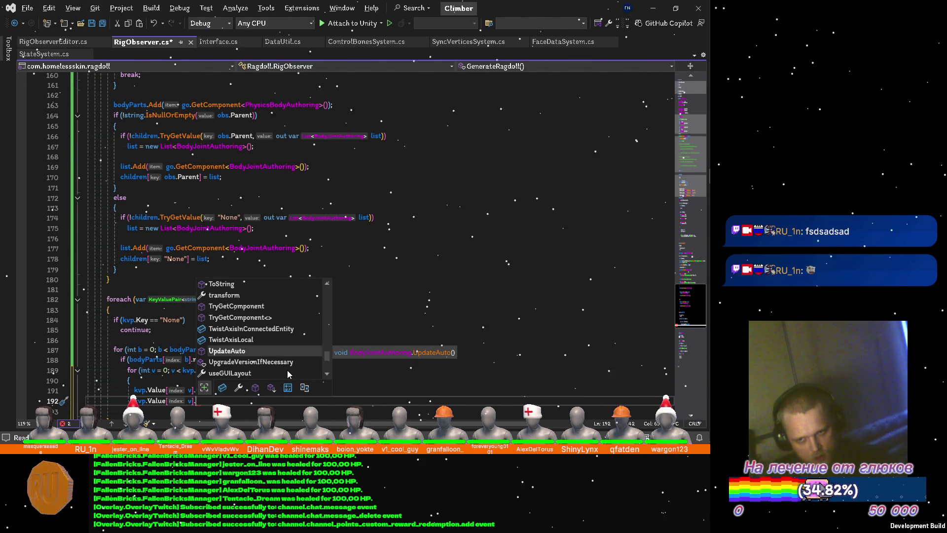
pyautogui.press('Return')
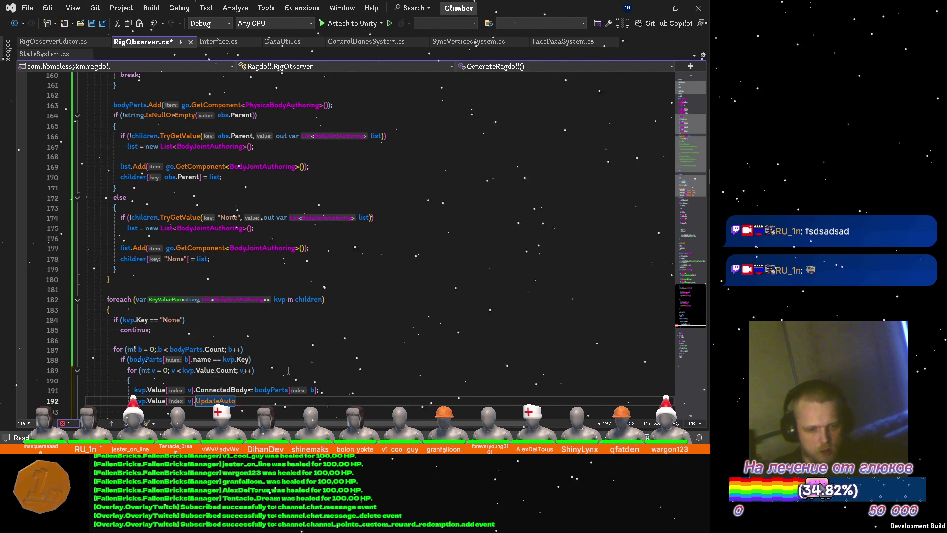
pyautogui.write('();')
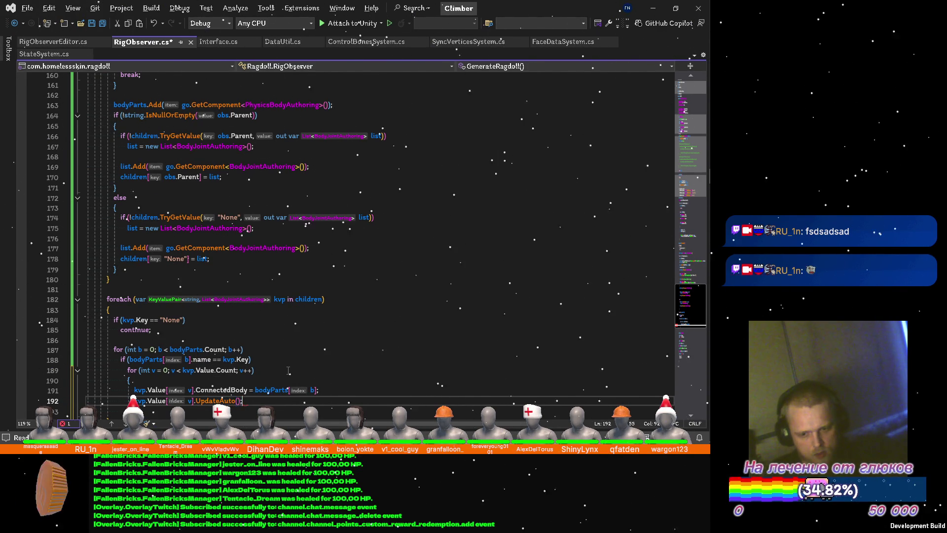
pyautogui.moveTo(215, 401)
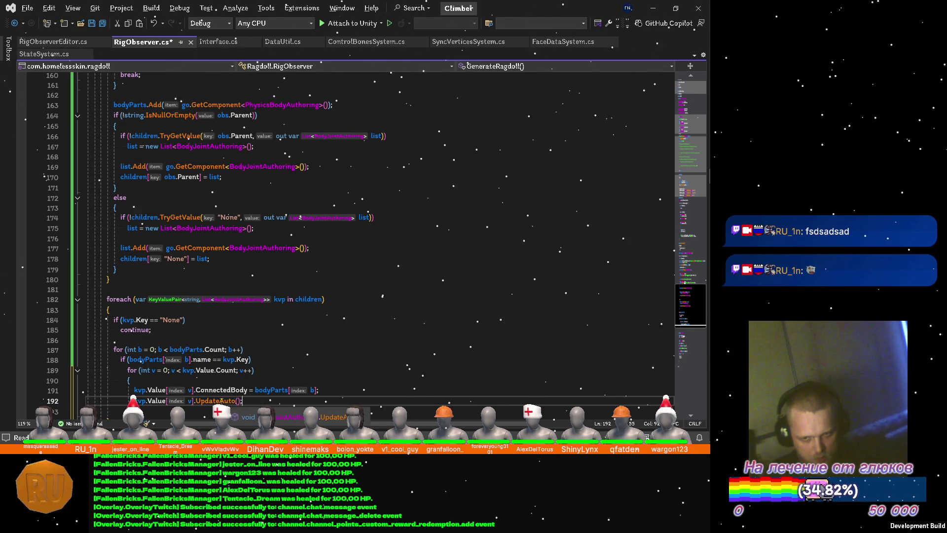
pyautogui.hotkey('ctrl', 's')
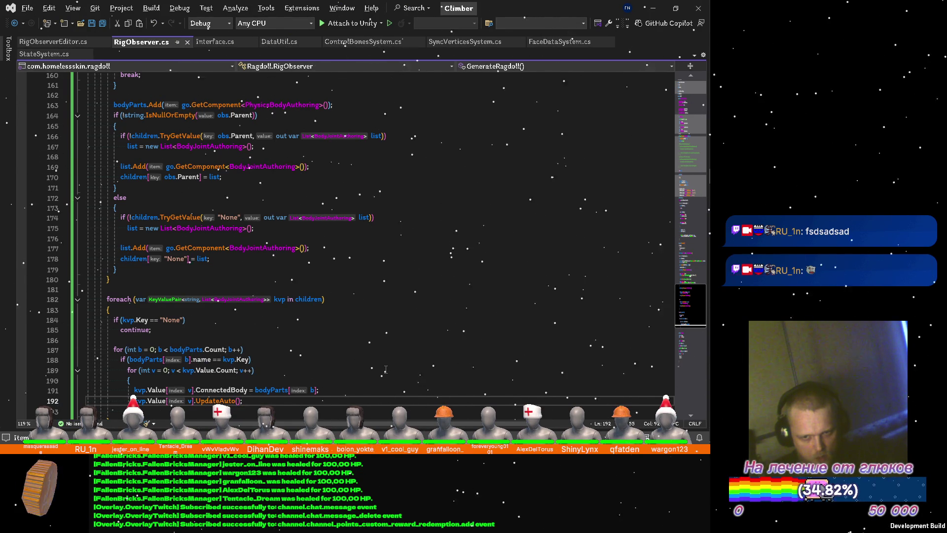
pyautogui.hotkey('alt', 'Tab')
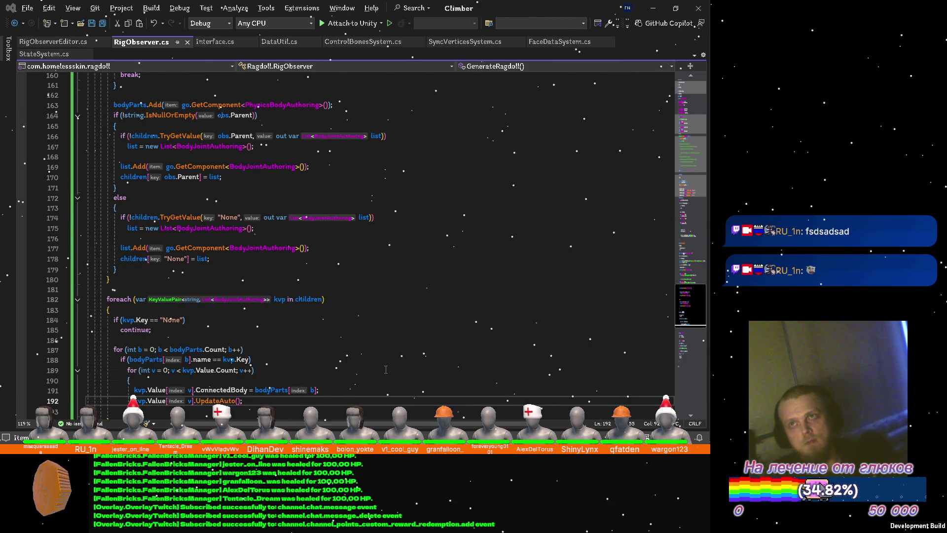
# Step: Switch from Visual Studio back to the Unity editor
pyautogui.hotkey('alt', 'Tab')
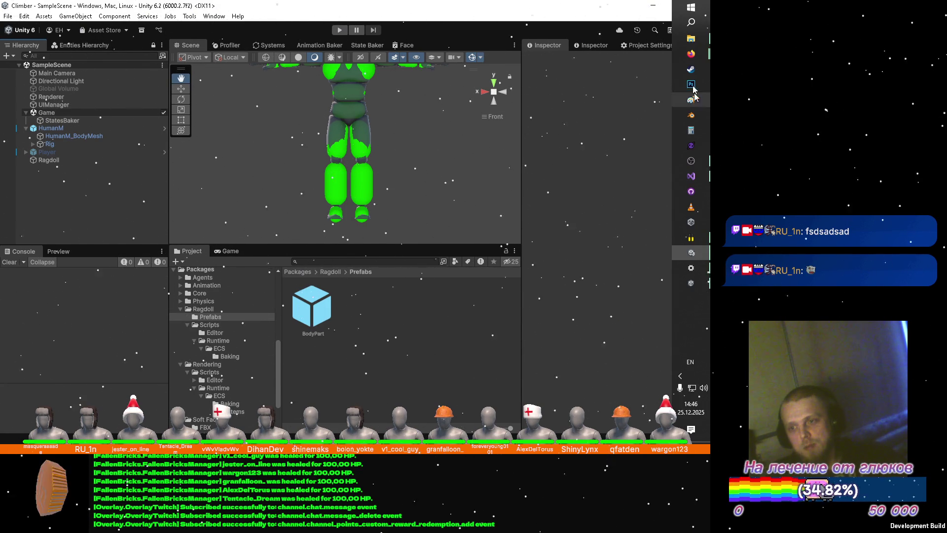
# Step: Search YouTube Music for DON'T TOUCH MY CLOGS, play it, and minimize the browser back to Unity
pyautogui.moveTo(691, 54)
pyautogui.click(543, 62)
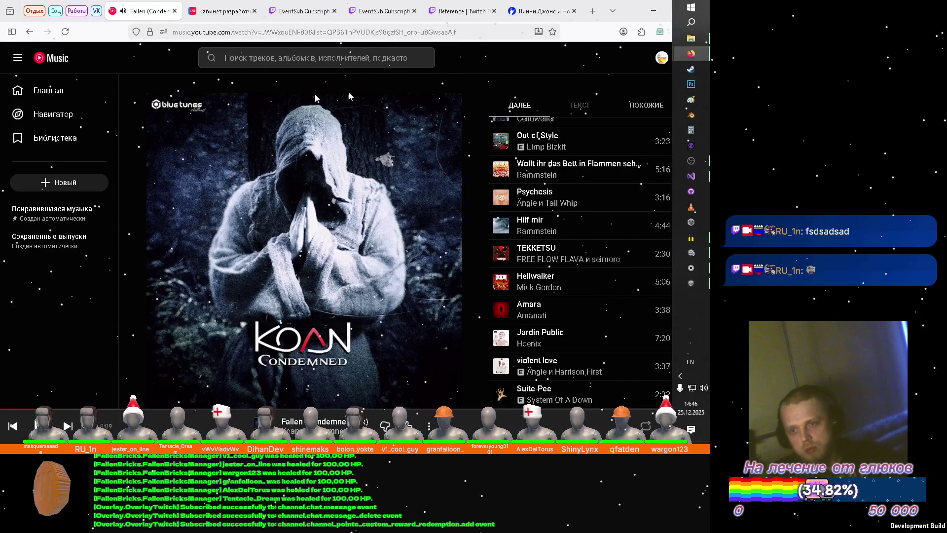
pyautogui.click(266, 58)
pyautogui.write('dont')
pyautogui.press('Down')
pyautogui.press('Return')
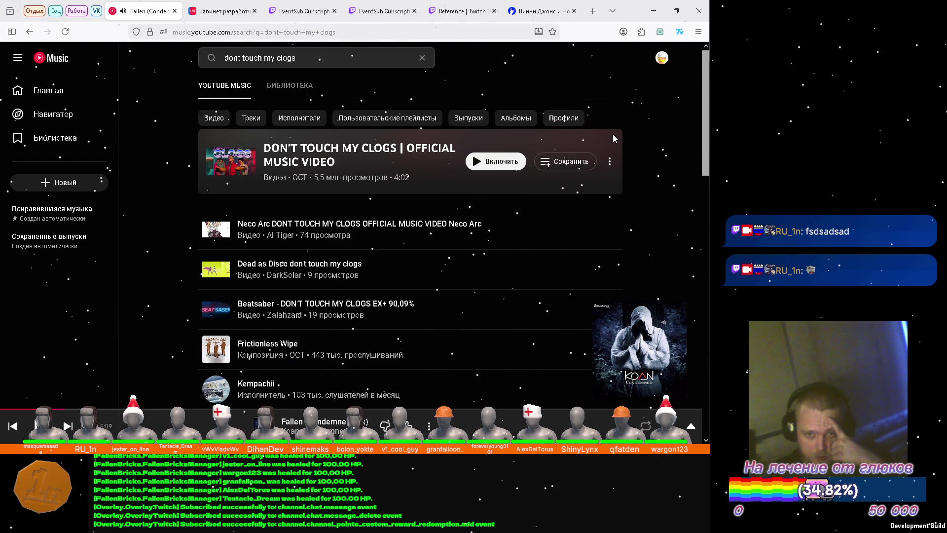
pyautogui.hotkey('alt', 'Left')
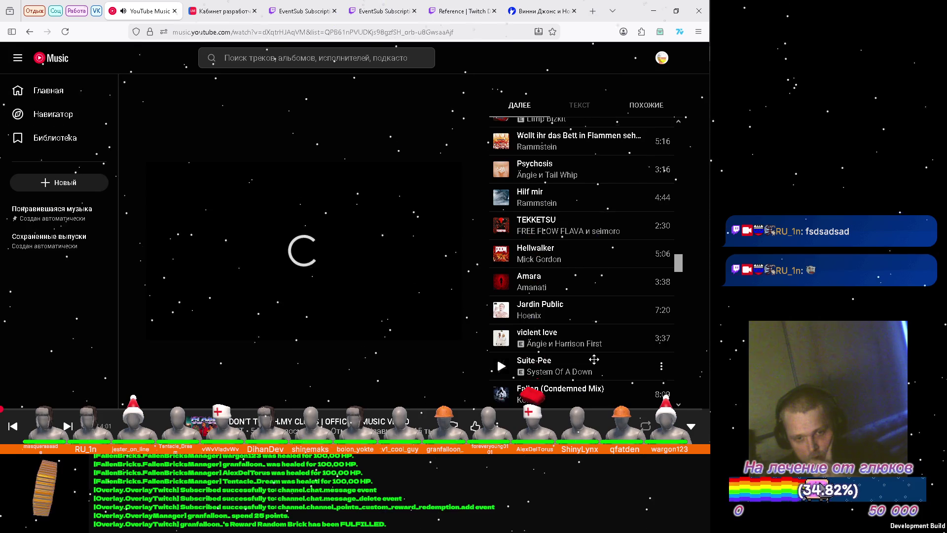
pyautogui.click(656, 11)
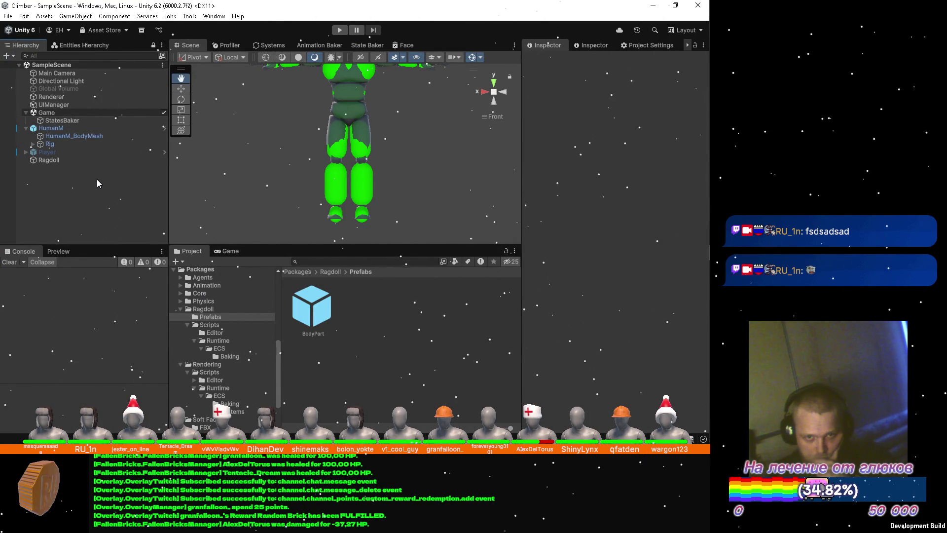
# Step: Regenerate the ragdoll body parts from HumanM's Rig Observer
pyautogui.click(80, 128)
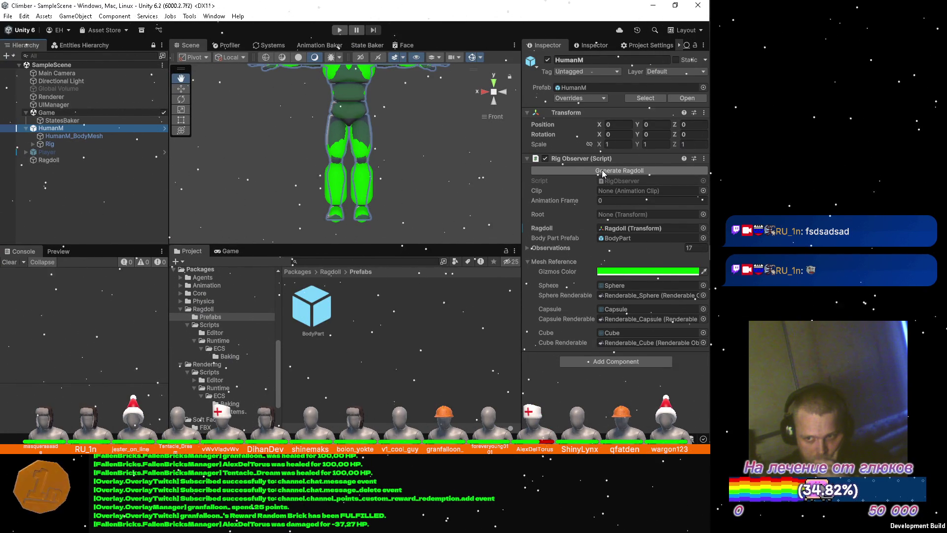
pyautogui.click(602, 169)
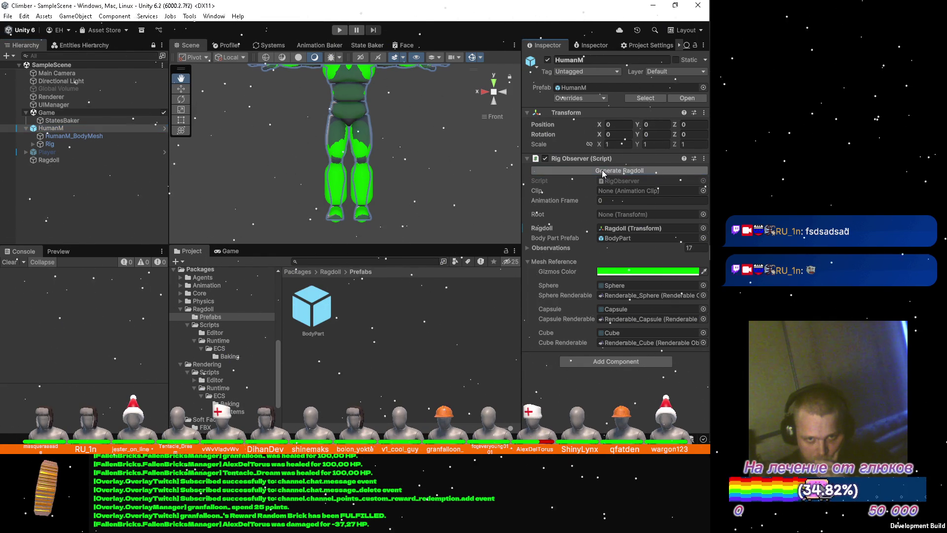
pyautogui.click(103, 177)
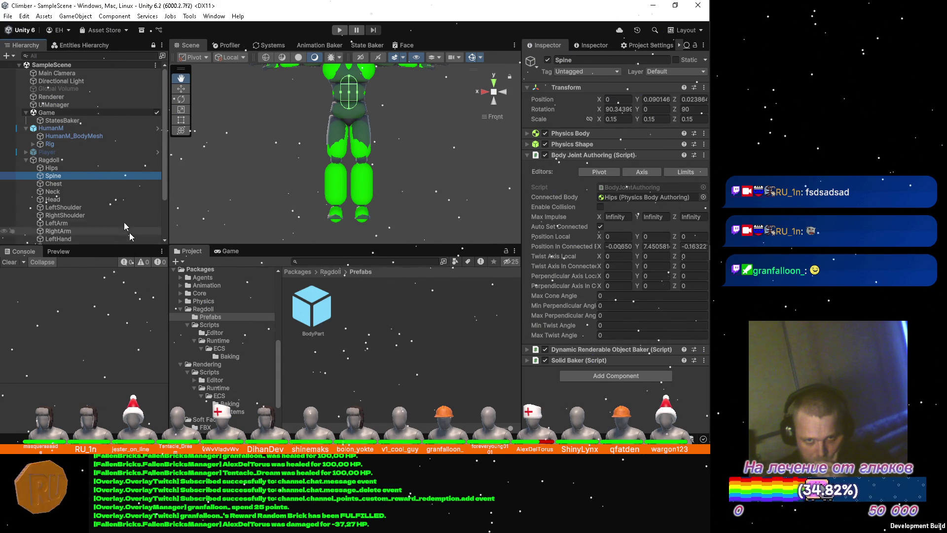
# Step: Set the Hips rotation to 0, 90, 0
pyautogui.click(74, 167)
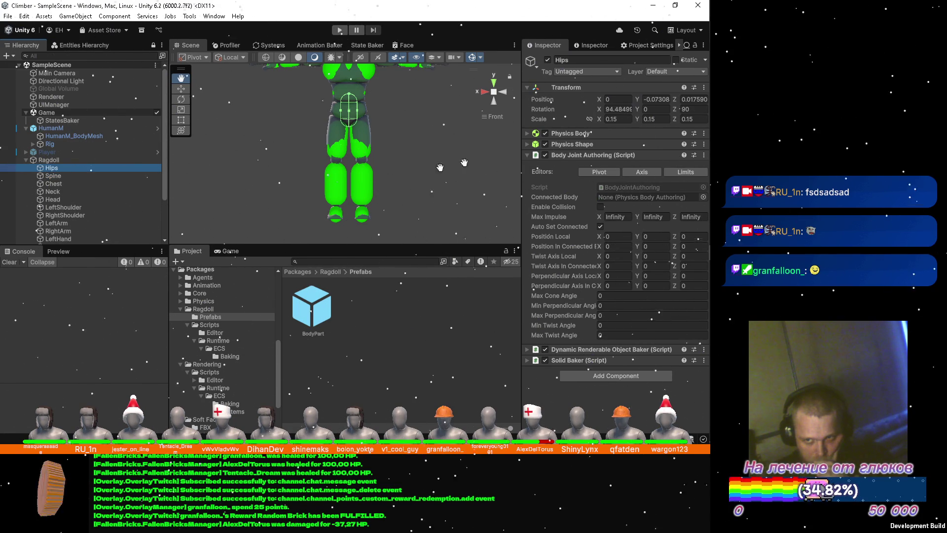
pyautogui.click(614, 108)
pyautogui.write('0')
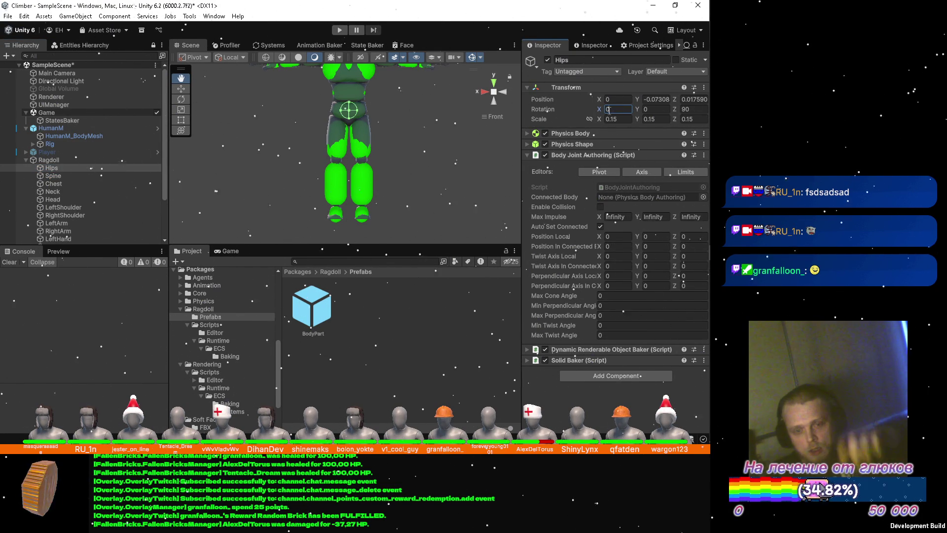
pyautogui.press('Tab')
pyautogui.write('90')
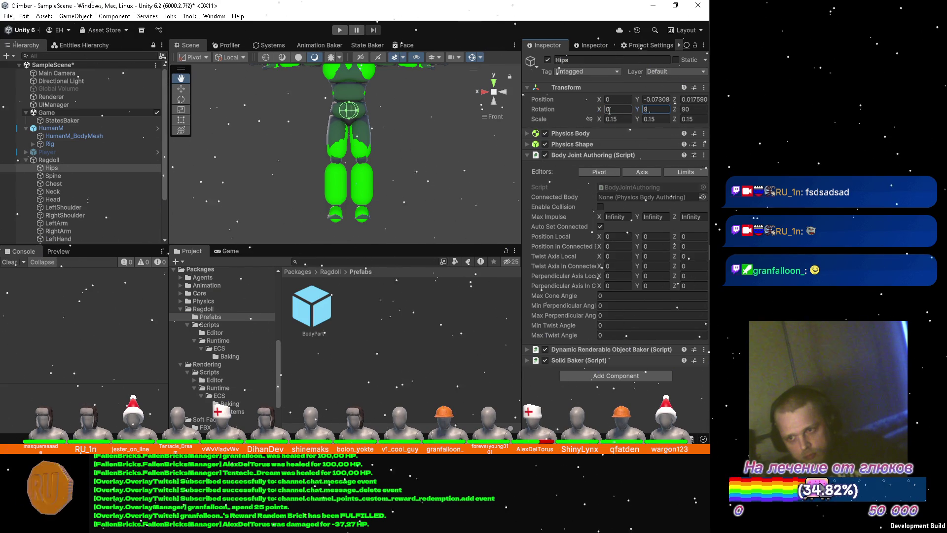
pyautogui.press('Tab')
pyautogui.write('0')
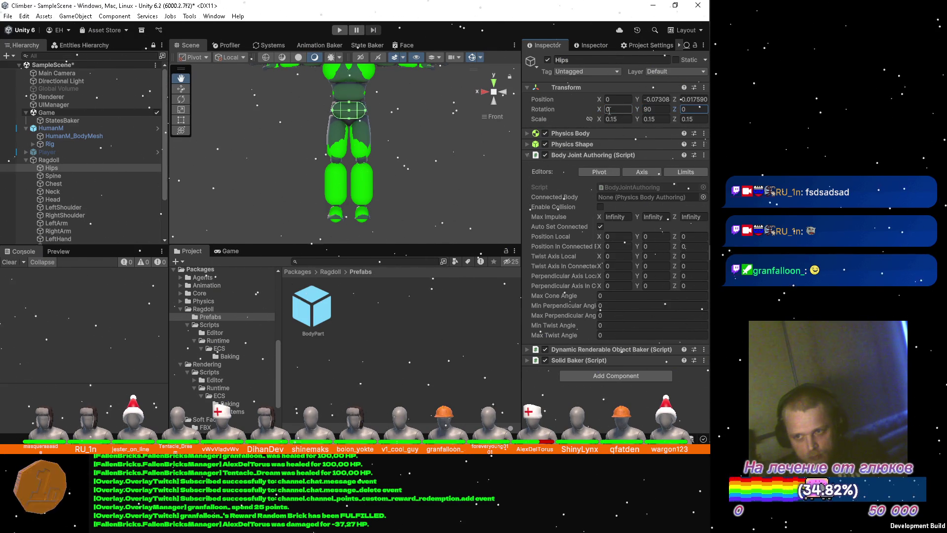
# Step: Set the Spine rotation to 0, 90, 0
pyautogui.click(82, 177)
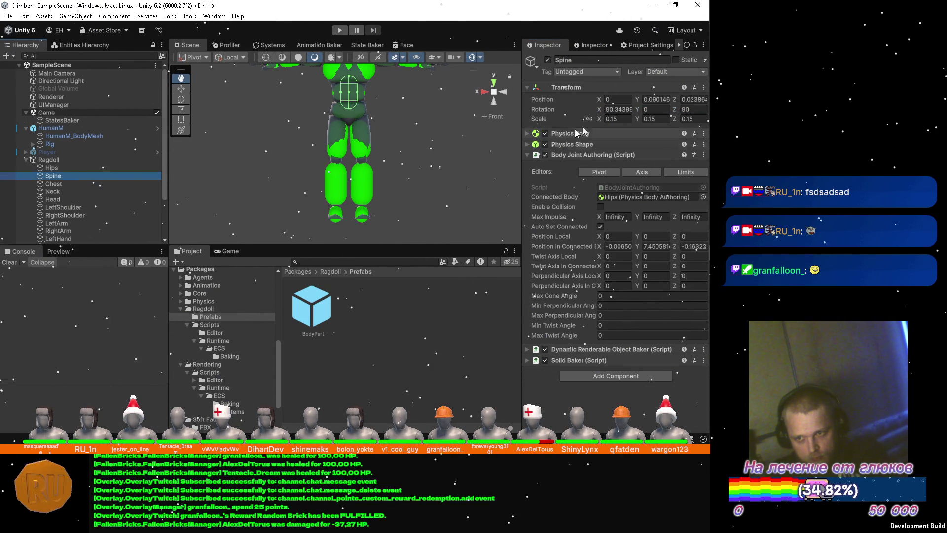
pyautogui.click(617, 110)
pyautogui.write('0')
pyautogui.press('Tab')
pyautogui.write('90')
pyautogui.press('Tab')
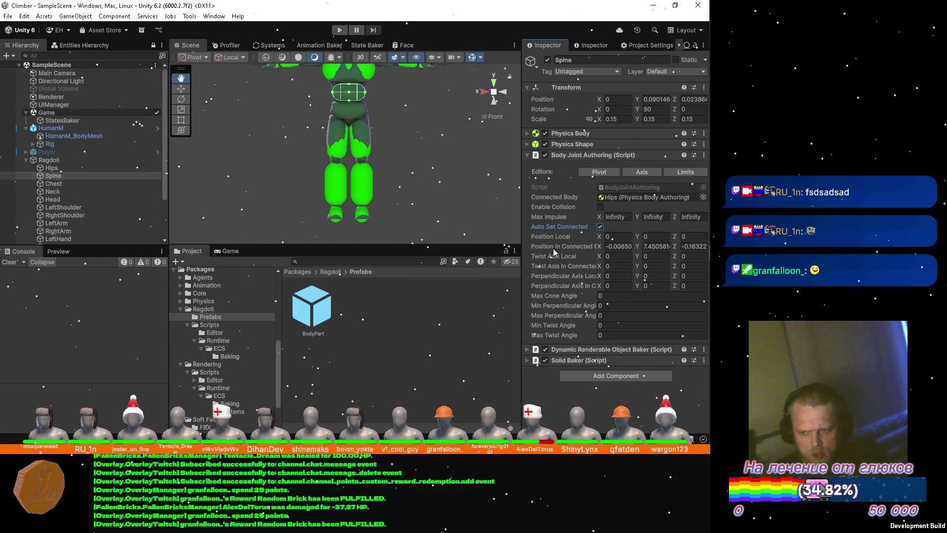
pyautogui.click(66, 183)
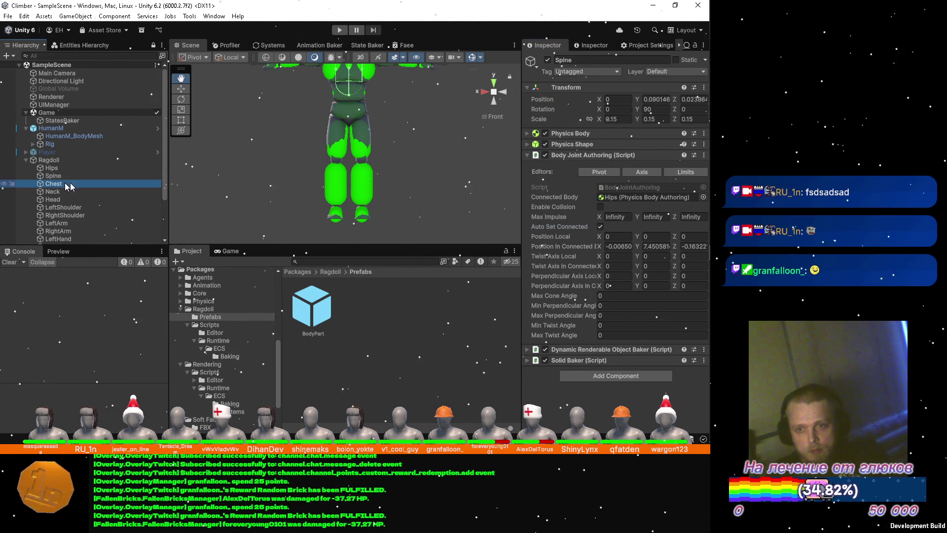
# Step: Set the Chest rotation to 0, 90, 0
pyautogui.moveTo(351, 100); pyautogui.dragTo(345, 170)
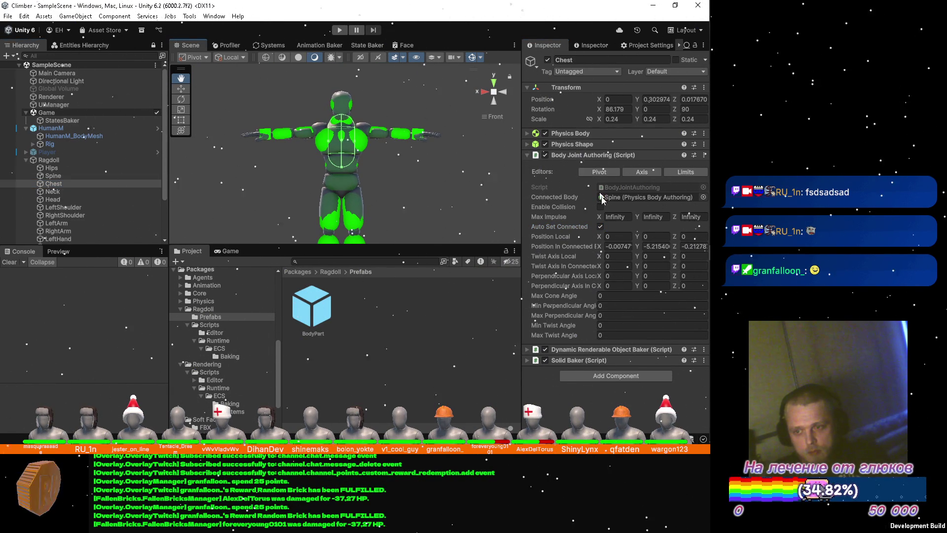
pyautogui.click(618, 109)
pyautogui.write('0')
pyautogui.press('Tab')
pyautogui.write('90')
pyautogui.press('Tab')
pyautogui.write('0')
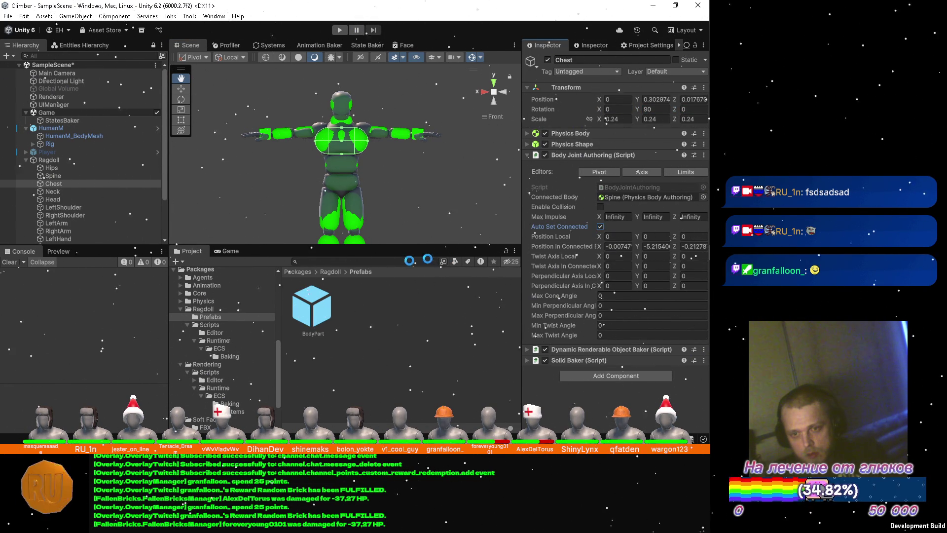
# Step: Set the Neck rotation to 0, 90, 0, check the Head joint, and collapse the Ragdoll list
pyautogui.click(71, 192)
pyautogui.click(621, 109)
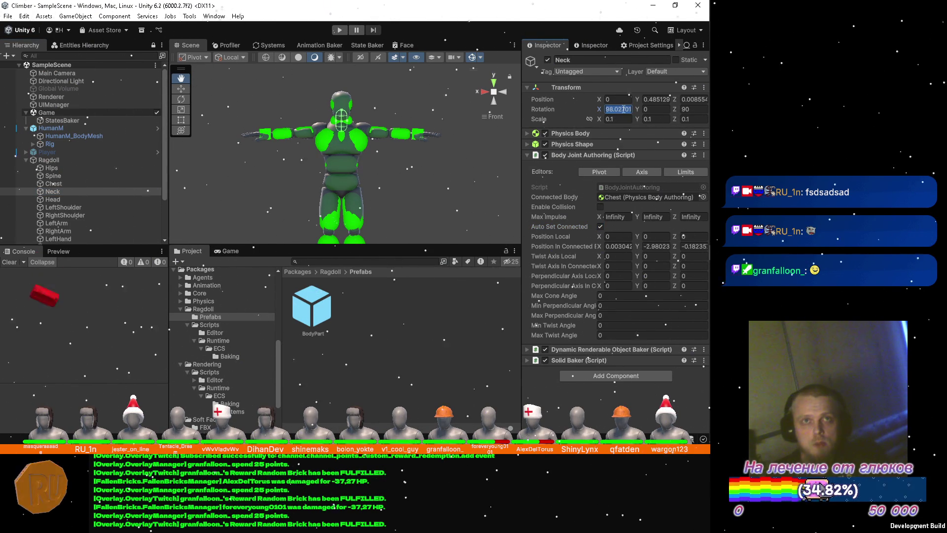
pyautogui.write('0')
pyautogui.press('Tab')
pyautogui.write('90')
pyautogui.press('Tab')
pyautogui.write('0')
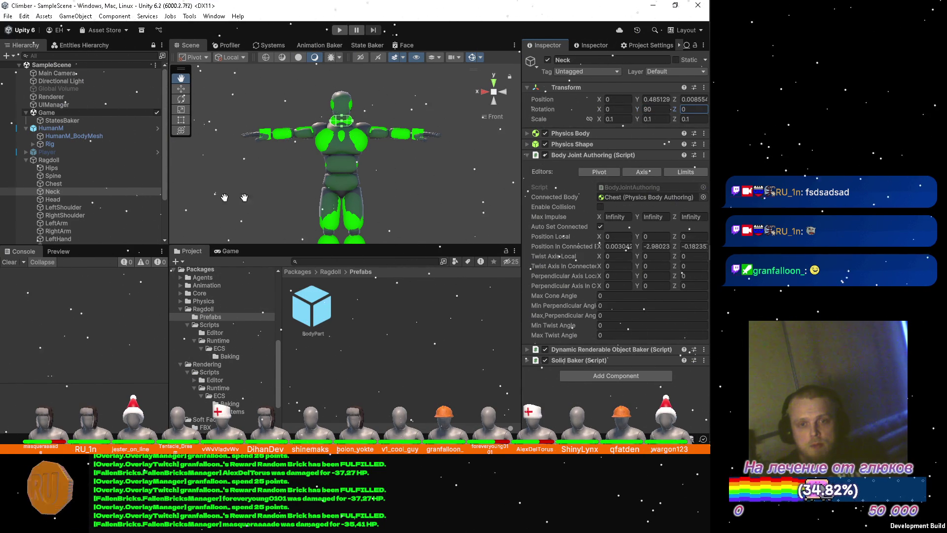
pyautogui.click(114, 200)
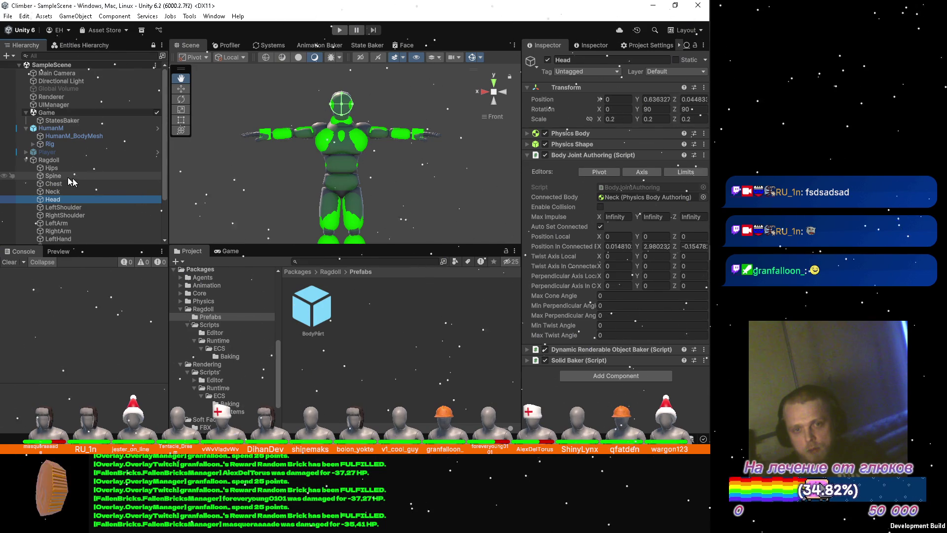
pyautogui.click(27, 160)
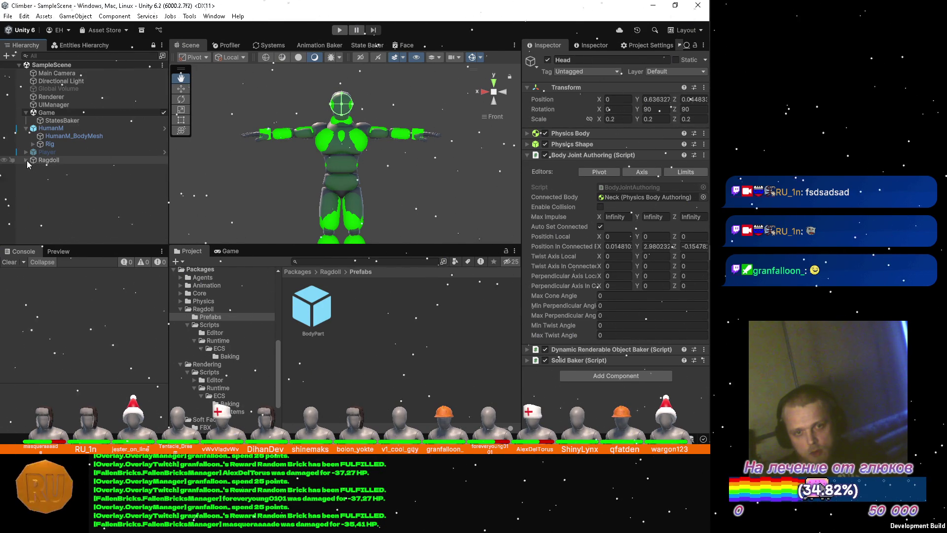
# Step: Move the Ragdoll into the Game subscene and read the resulting cross-scene reference warnings
pyautogui.moveTo(61, 161); pyautogui.dragTo(76, 116)
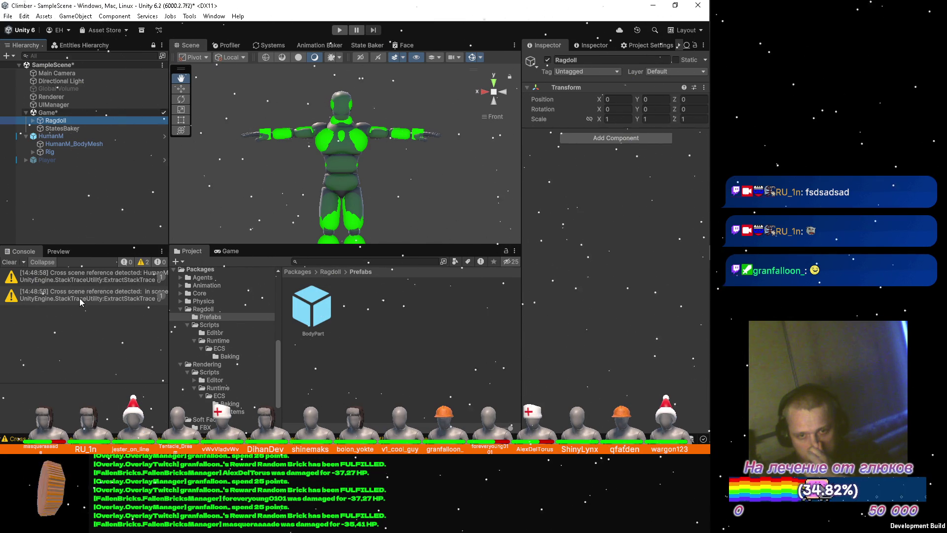
pyautogui.click(81, 280)
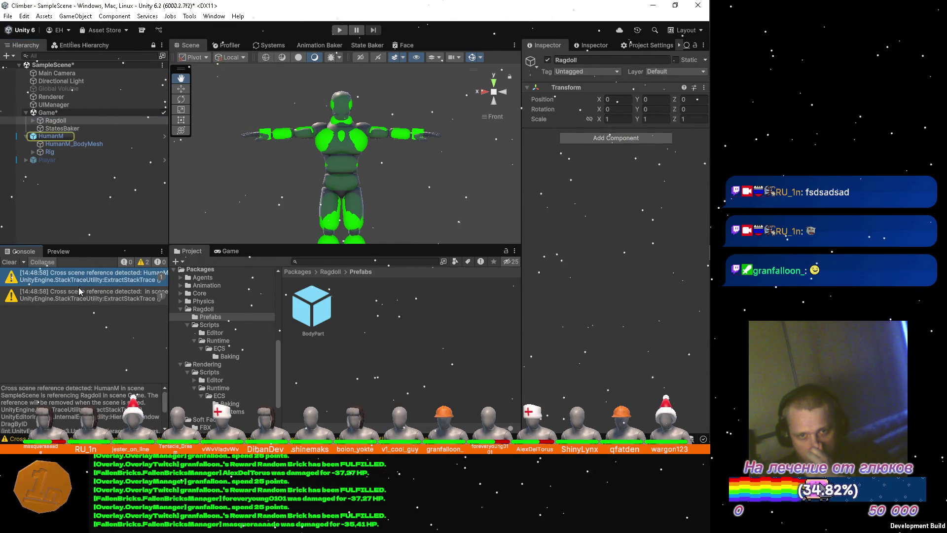
pyautogui.click(77, 296)
pyautogui.click(72, 280)
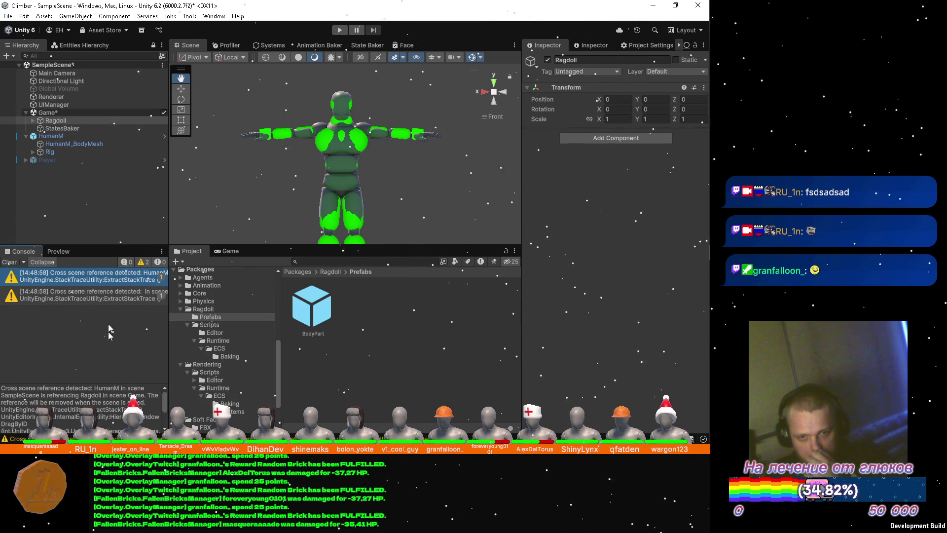
pyautogui.click(104, 295)
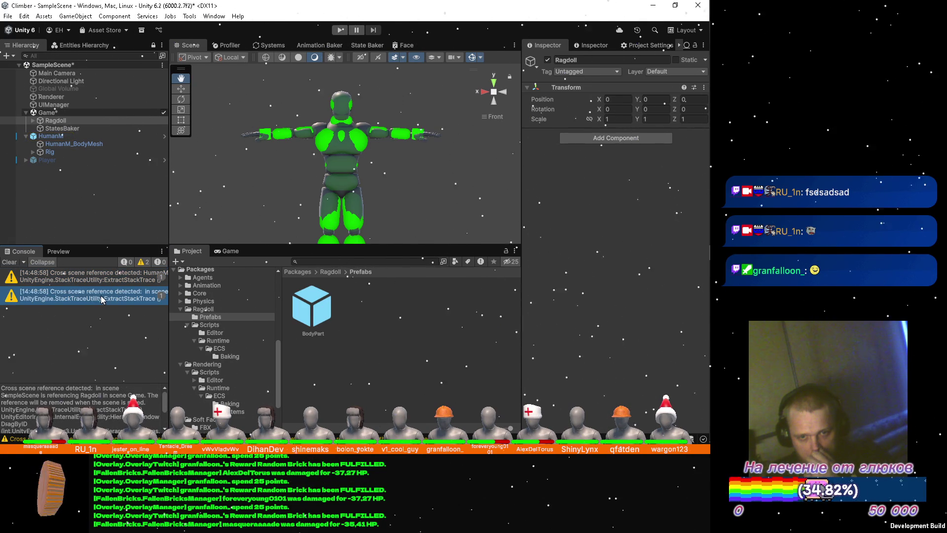
# Step: Check HumanM's now-empty Ragdoll reference, clear the console warnings, and deselect
pyautogui.click(82, 135)
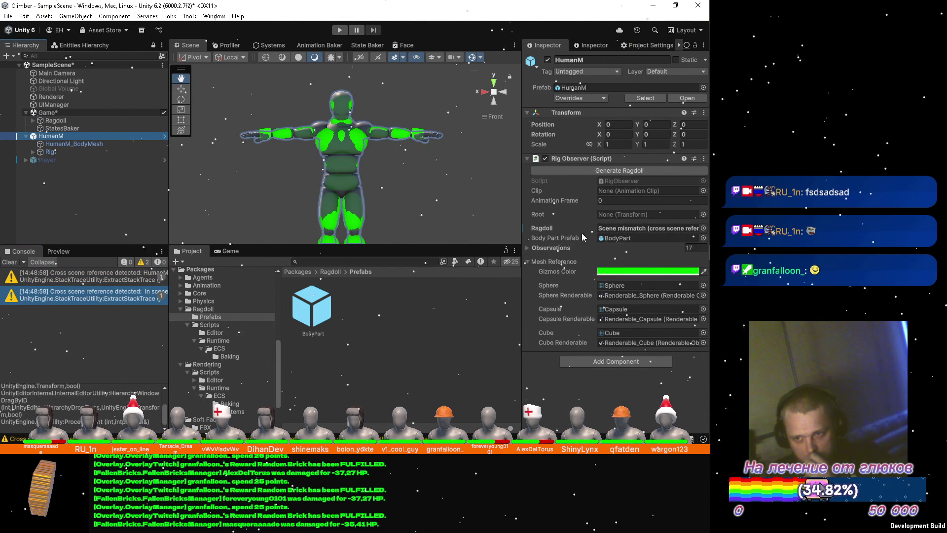
pyautogui.click(703, 229)
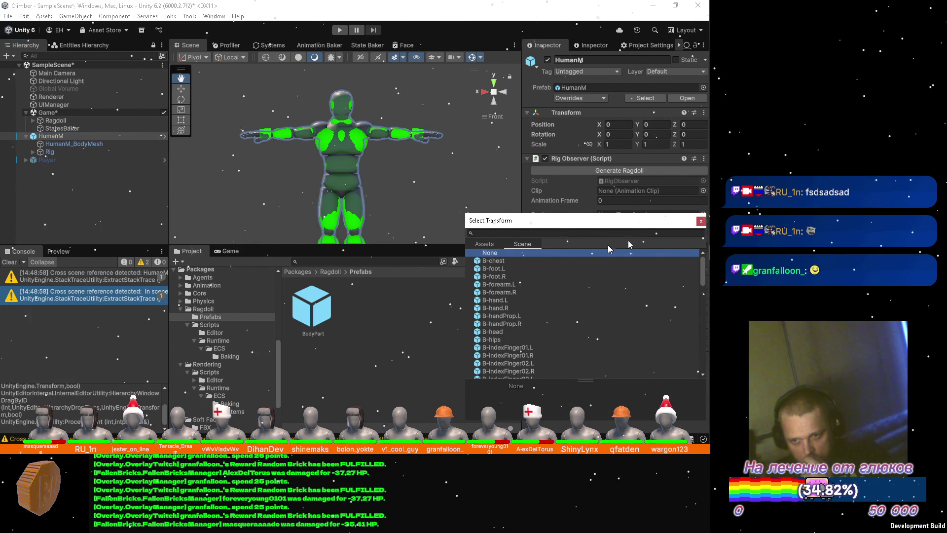
pyautogui.click(701, 222)
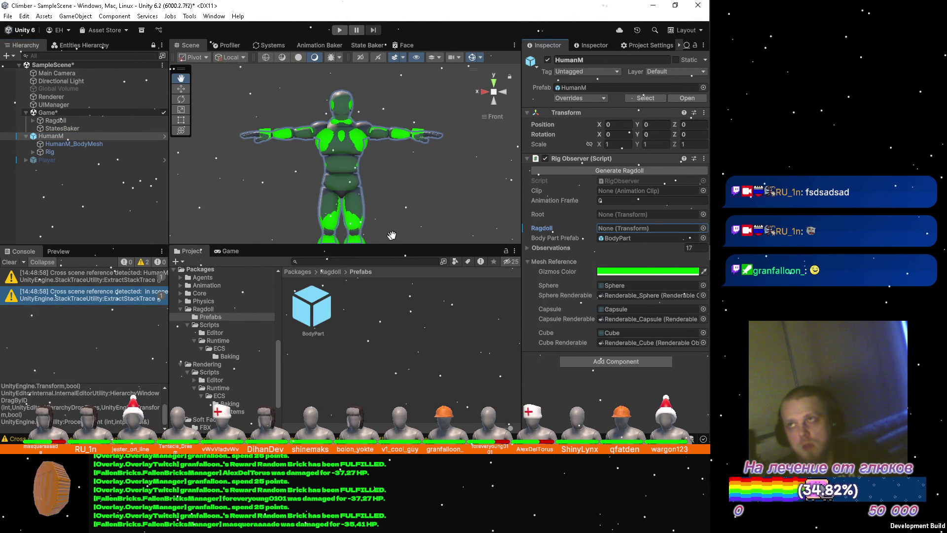
pyautogui.click(11, 264)
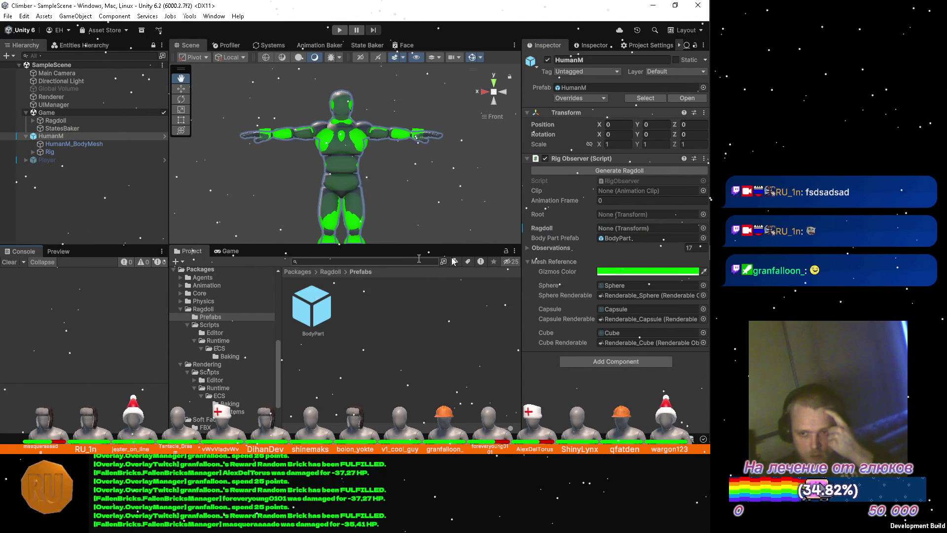
pyautogui.rightClick(544, 232)
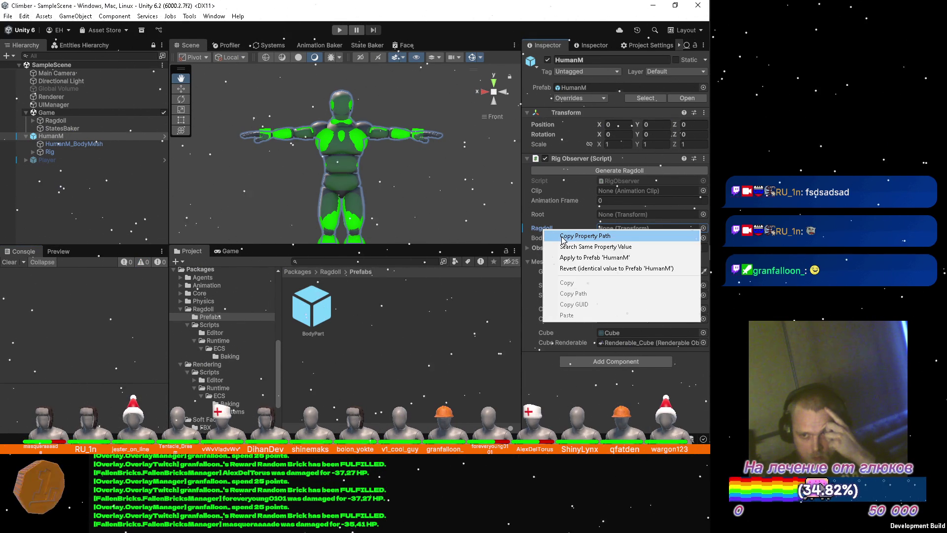
pyautogui.click(79, 213)
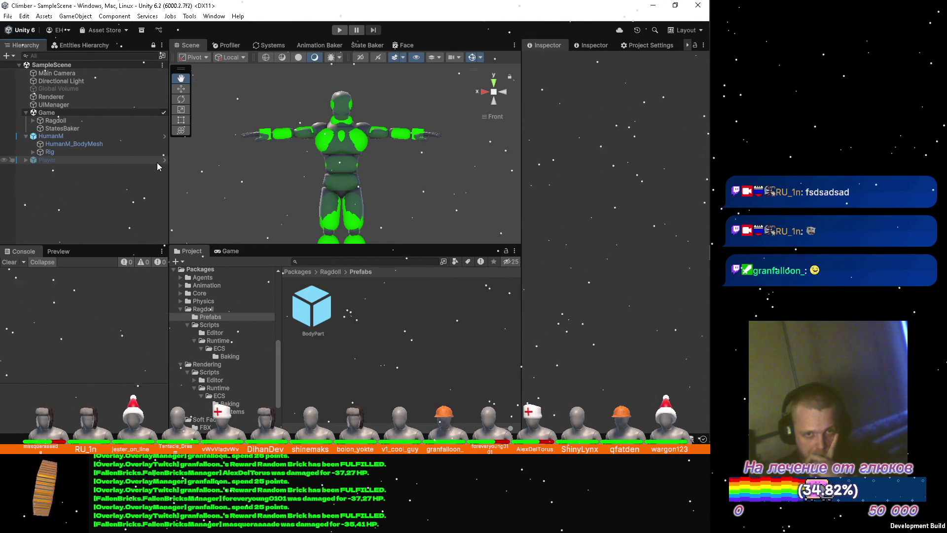
# Step: Run the game with the Project tab and the entity inspector shown
pyautogui.click(81, 122)
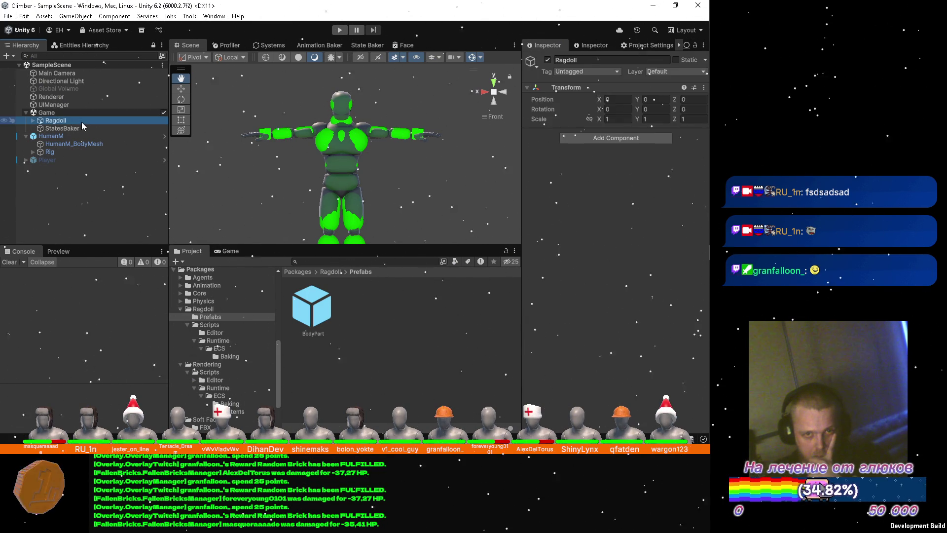
pyautogui.click(337, 30)
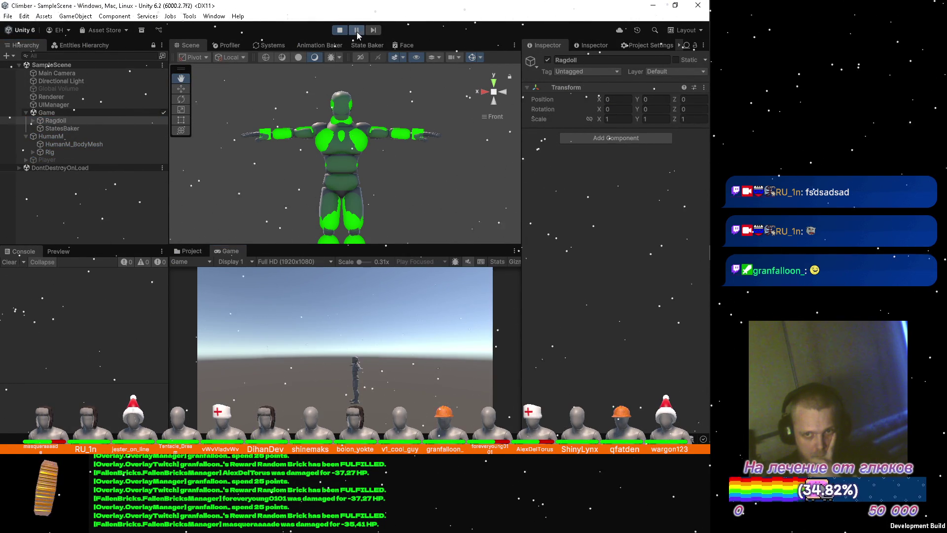
pyautogui.hotkey('ctrl', '5')
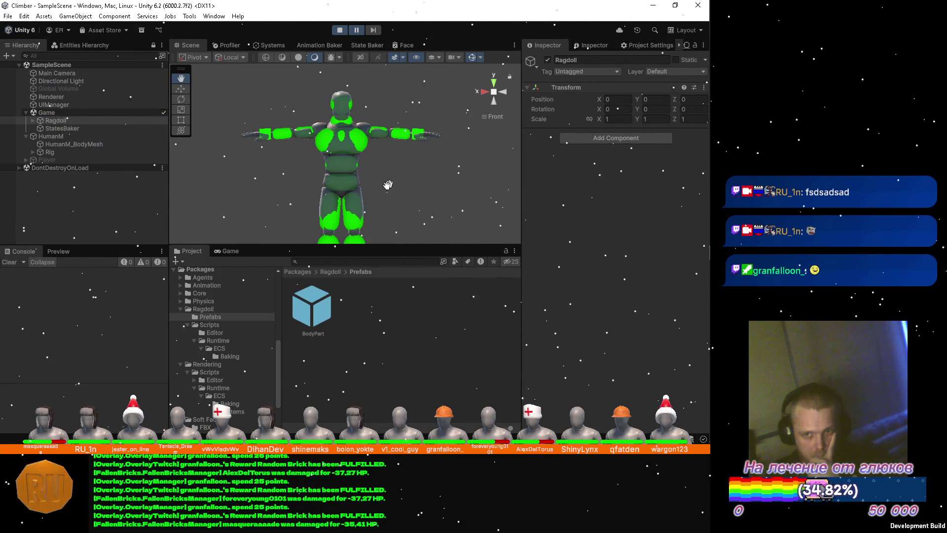
pyautogui.click(598, 48)
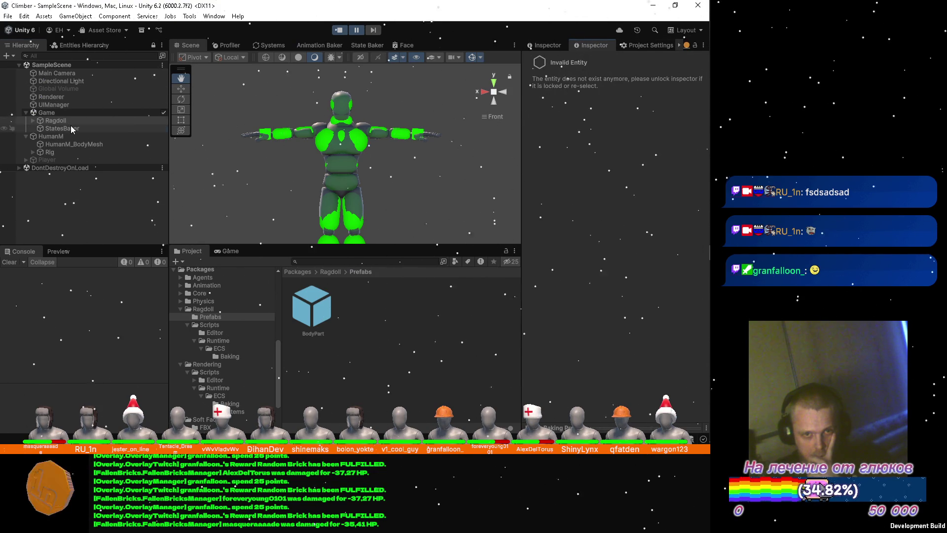
# Step: Inspect StatesBaker and the Ragdoll's Hips bone entity at runtime, then stop the game
pyautogui.click(70, 130)
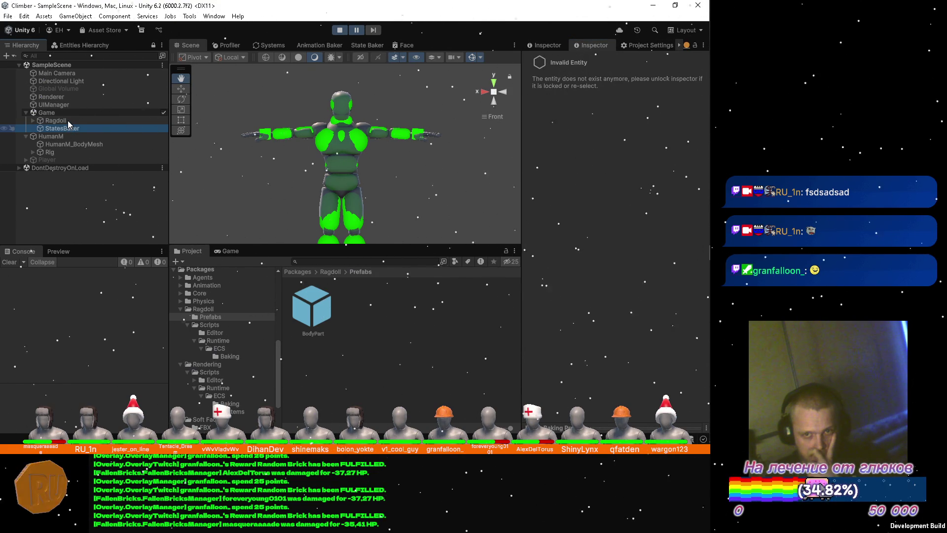
pyautogui.click(67, 121)
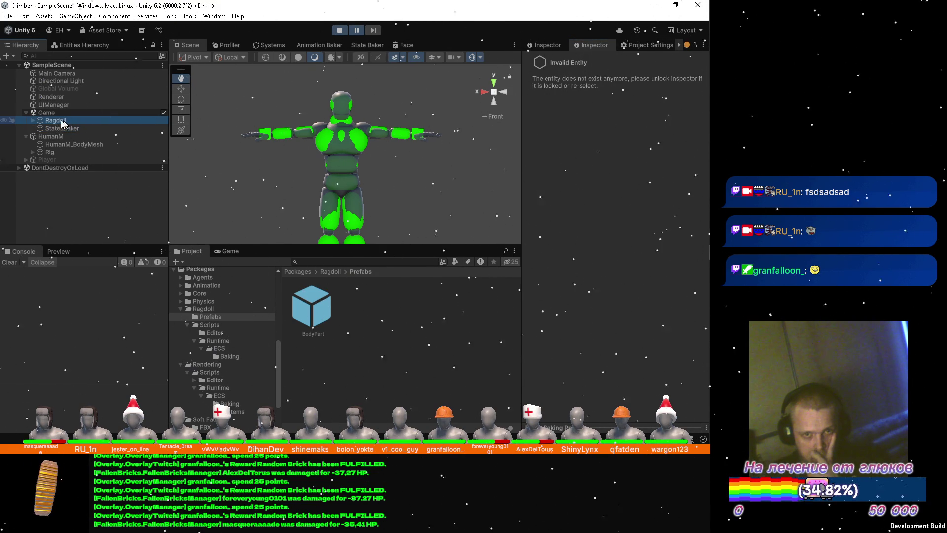
pyautogui.click(33, 121)
pyautogui.click(59, 130)
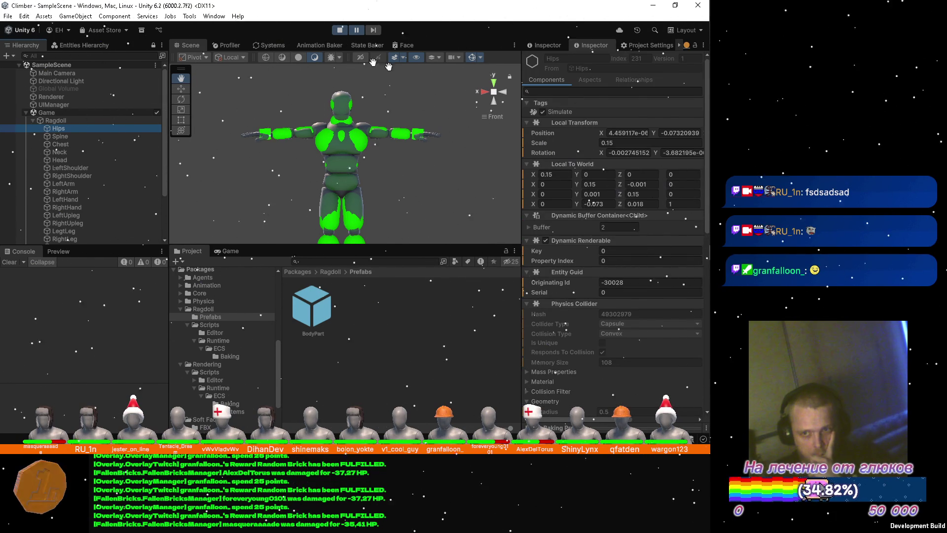
pyautogui.click(340, 29)
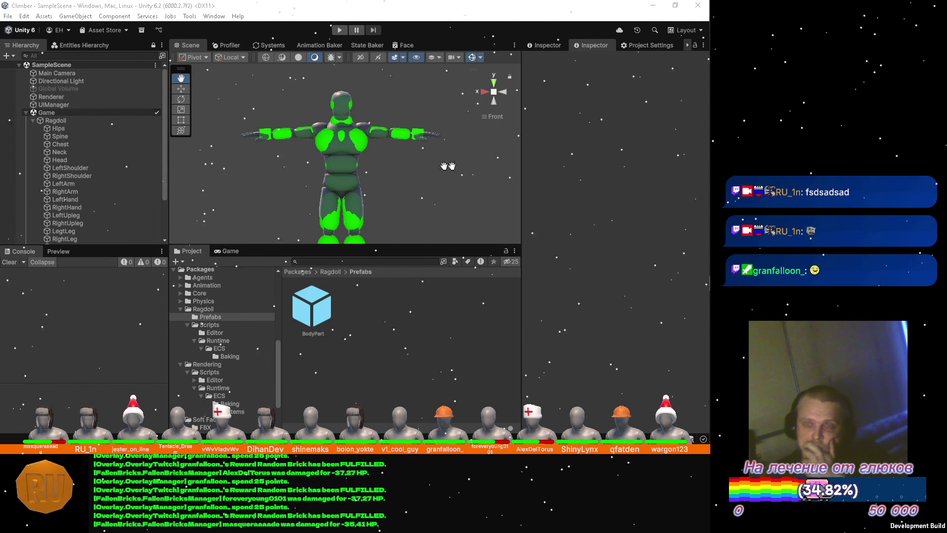
pyautogui.moveTo(60, 144)
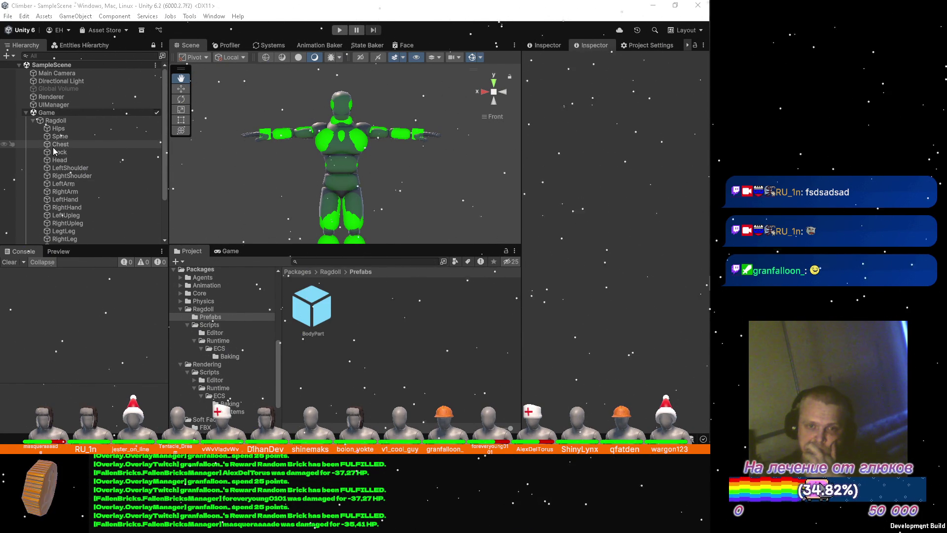
# Step: Collapse Ragdoll and create a new empty PhysSettings object under the Game subscene
pyautogui.click(59, 130)
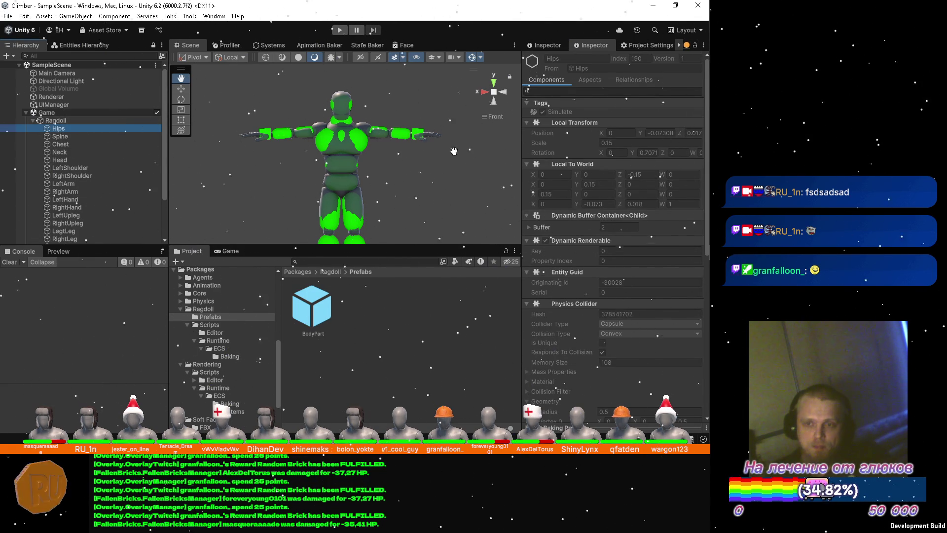
pyautogui.scroll(-3, 443, 148)
pyautogui.scroll(3, 425, 144)
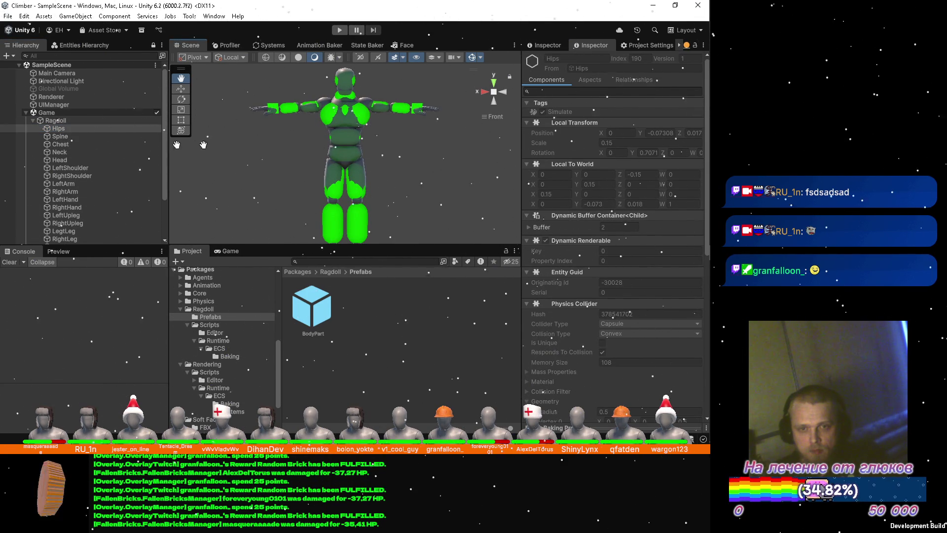
pyautogui.click(33, 119)
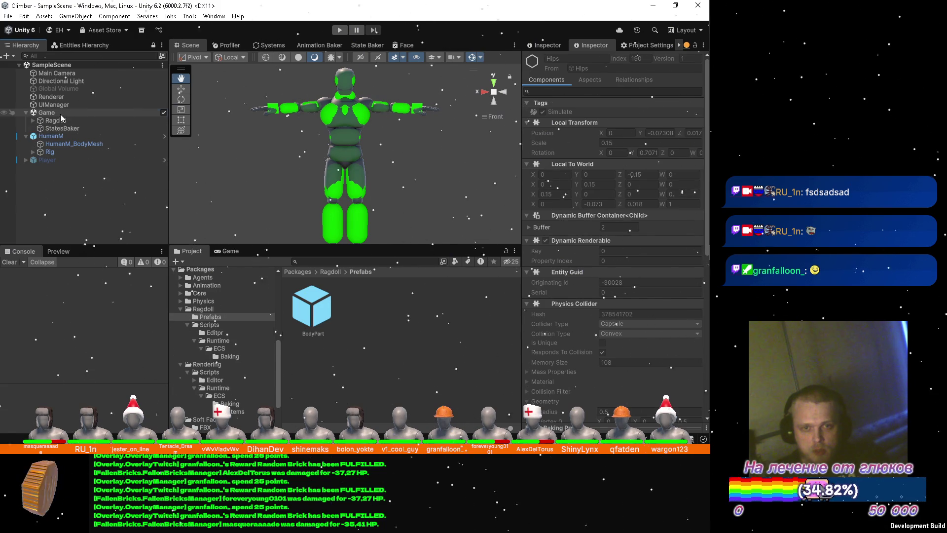
pyautogui.rightClick(63, 112)
pyautogui.click(200, 255)
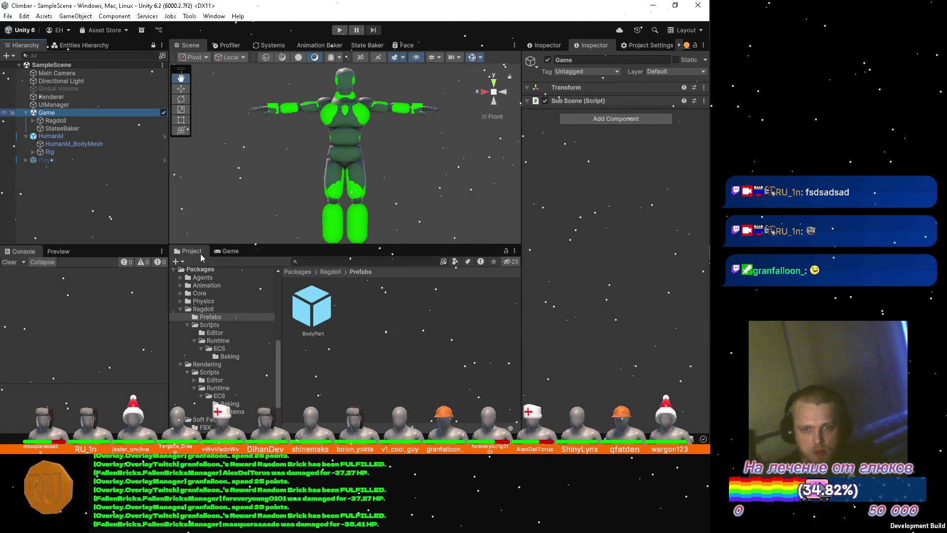
pyautogui.write('PhysSettings')
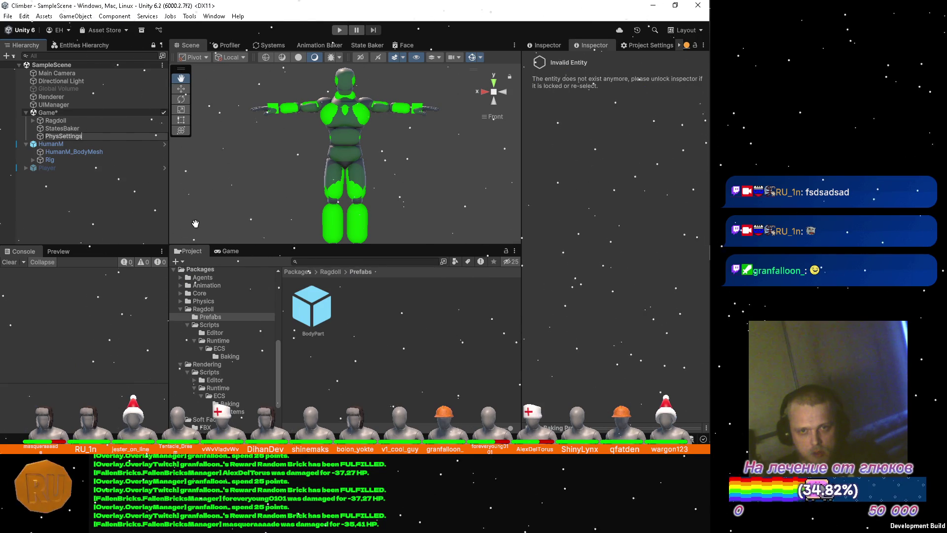
# Step: Add a Physics Debug Display component to the PhysSettings object
pyautogui.press('Return')
pyautogui.click(544, 46)
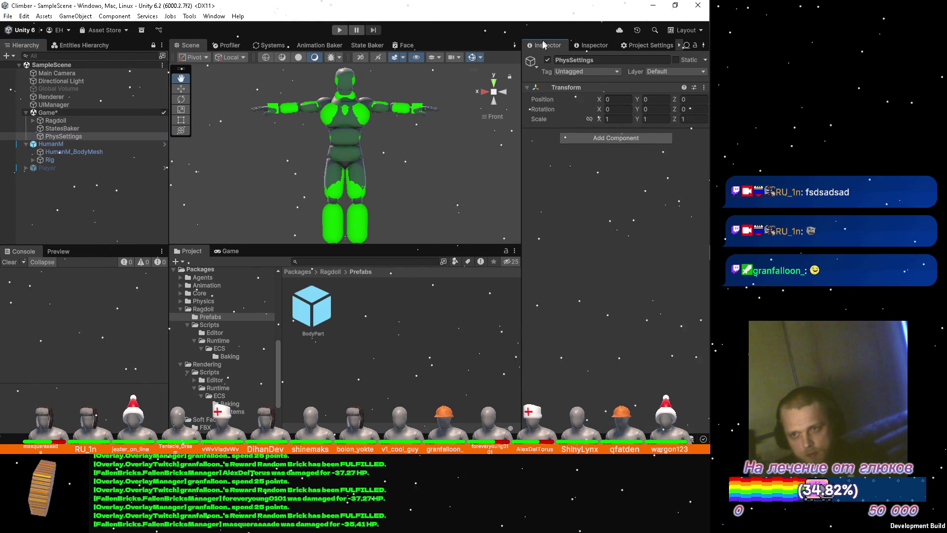
pyautogui.click(578, 141)
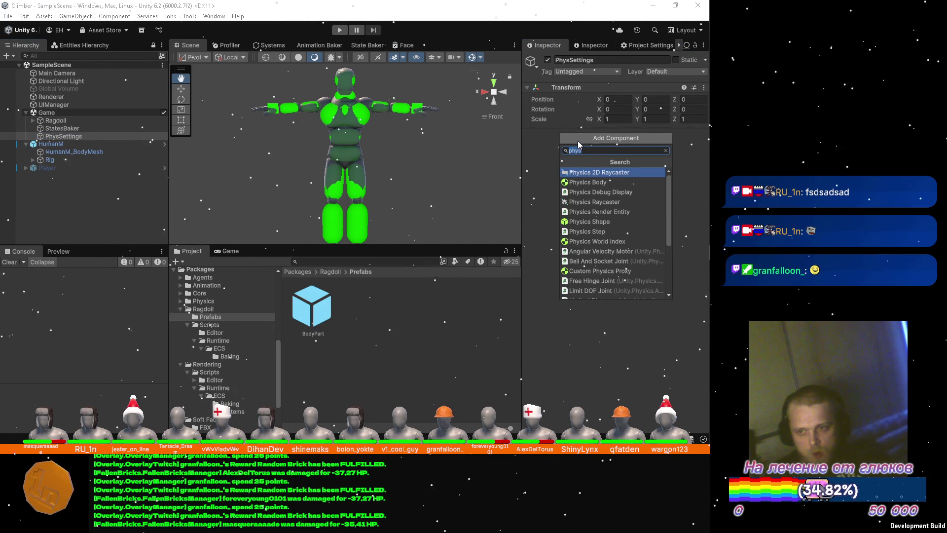
pyautogui.press('Down')
pyautogui.press('Down')
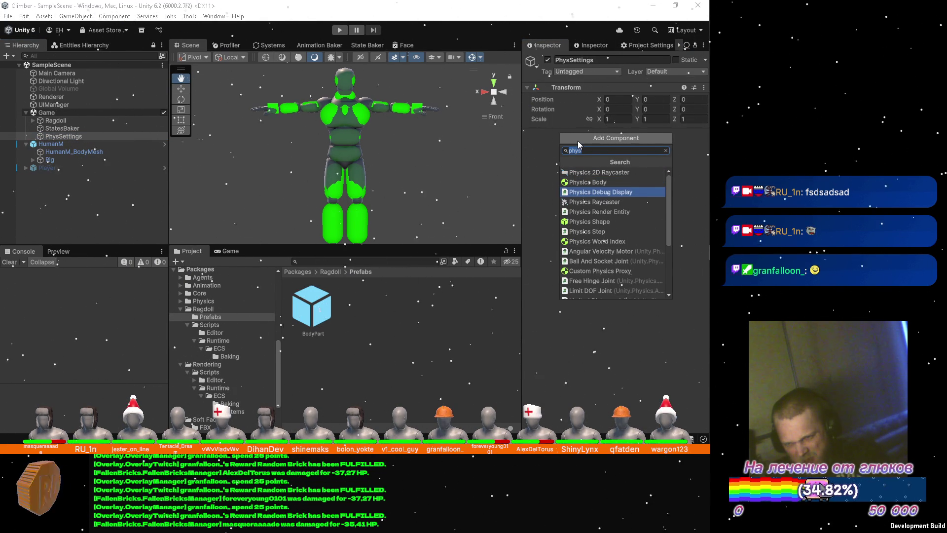
pyautogui.press('Return')
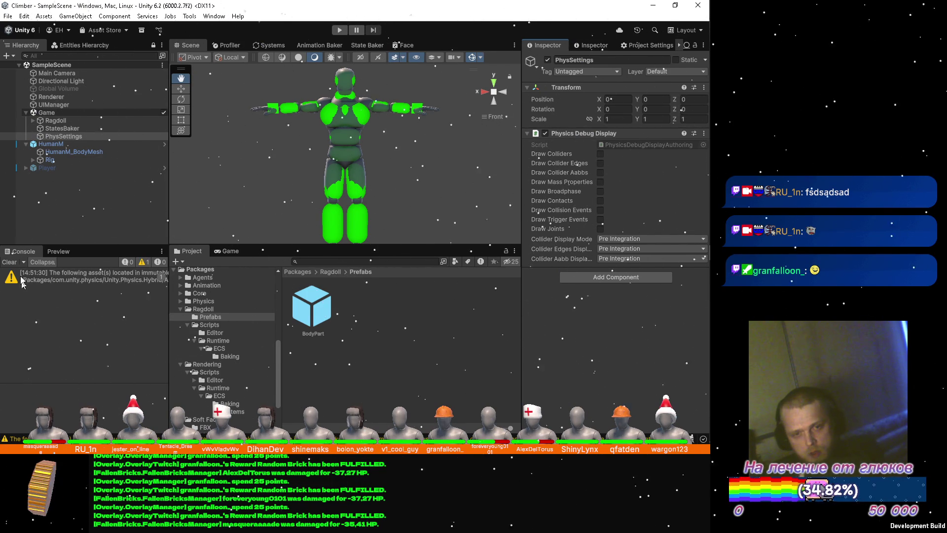
# Step: Clear the console warnings and enable Draw Collider Edges on the debug display
pyautogui.click(96, 284)
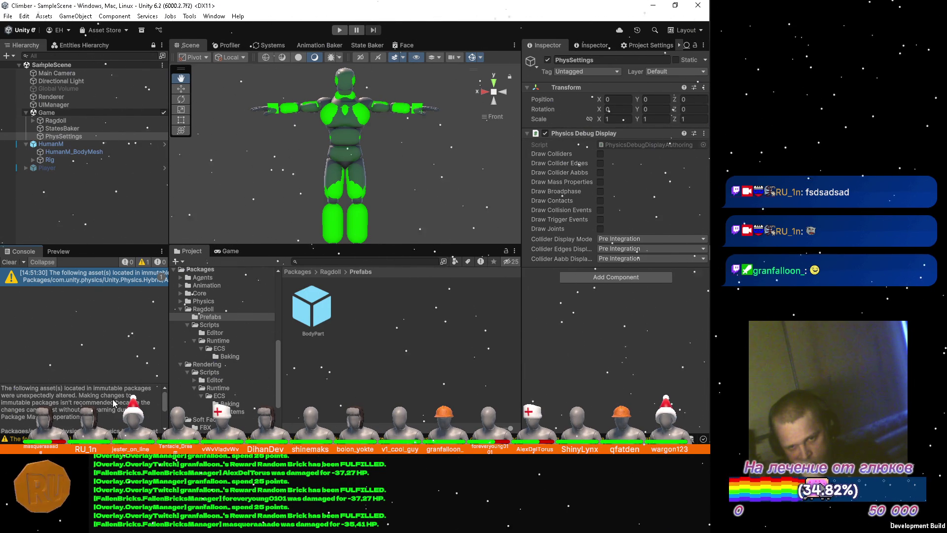
pyautogui.scroll(-2, 114, 402)
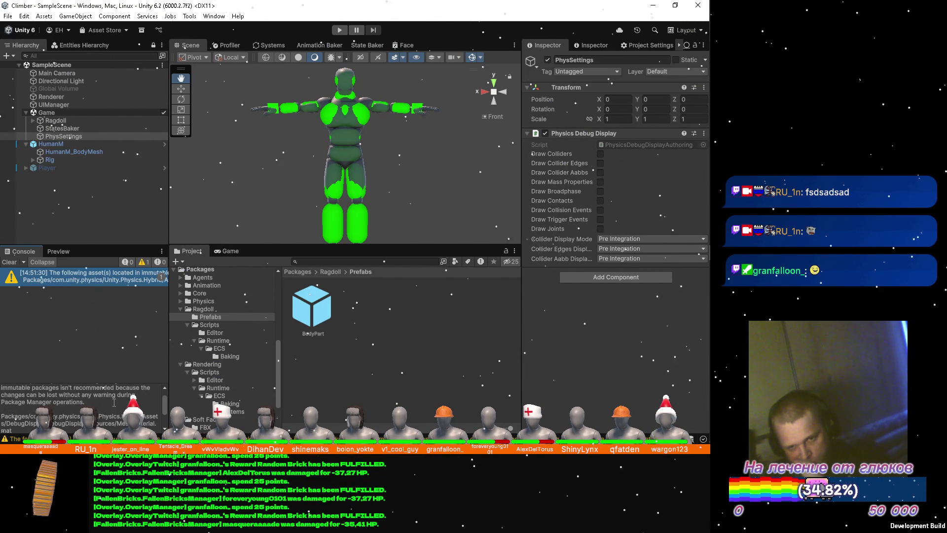
pyautogui.scroll(-1, 114, 403)
pyautogui.scroll(-1, 114, 403)
pyautogui.scroll(2, 114, 402)
pyautogui.scroll(1, 115, 402)
pyautogui.scroll(1, 114, 403)
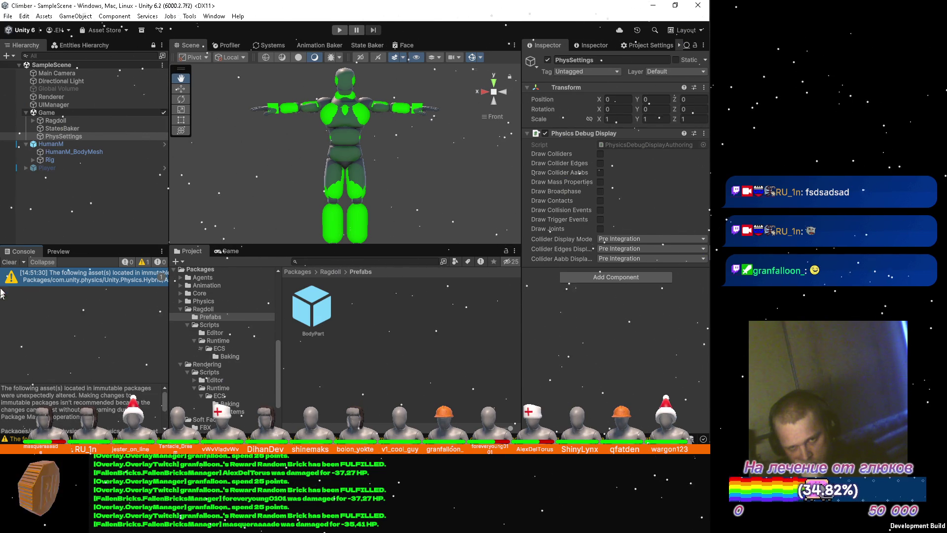
pyautogui.click(9, 262)
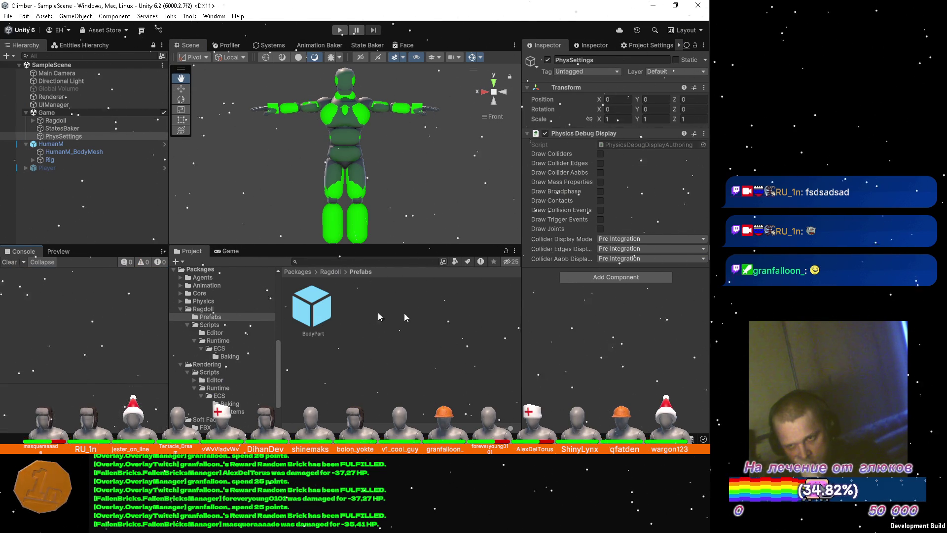
pyautogui.click(599, 164)
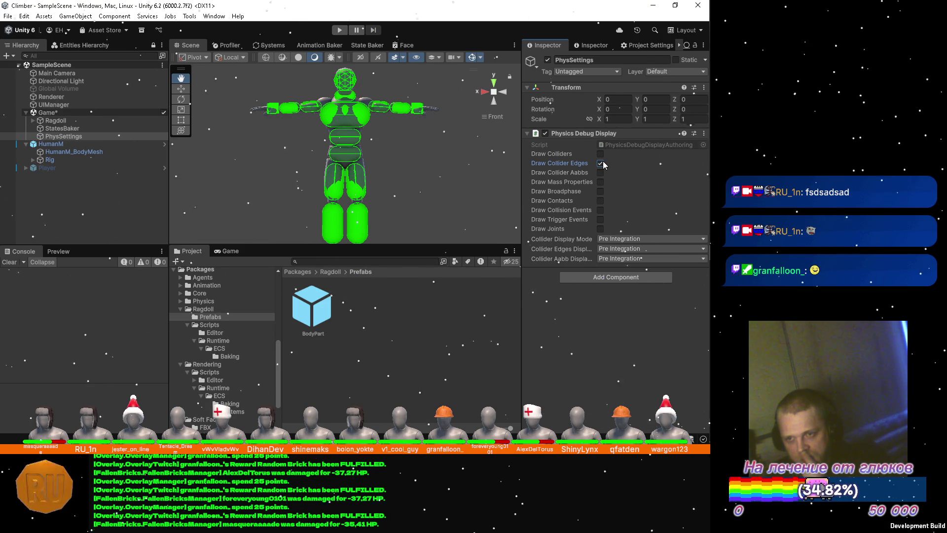
# Step: Add a Physics Step component to PhysSettings
pyautogui.click(609, 280)
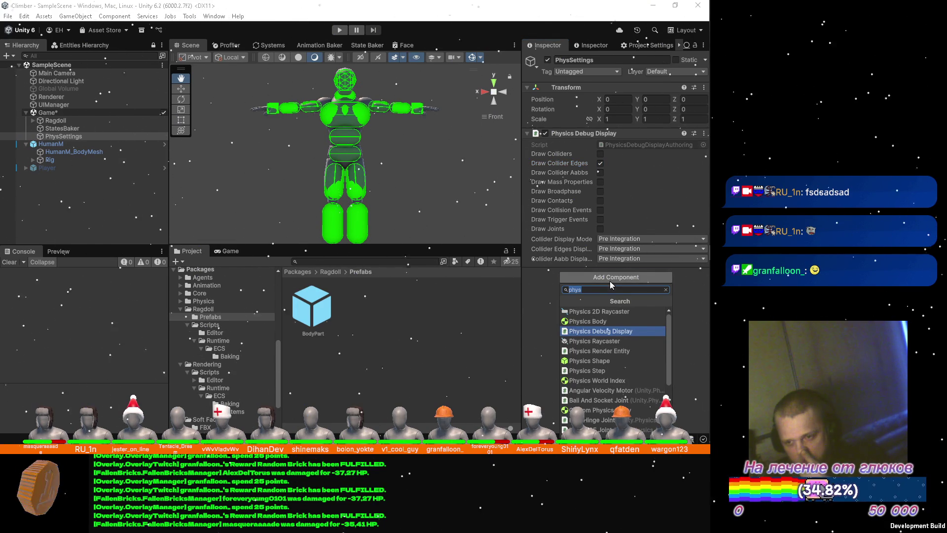
pyautogui.click(610, 371)
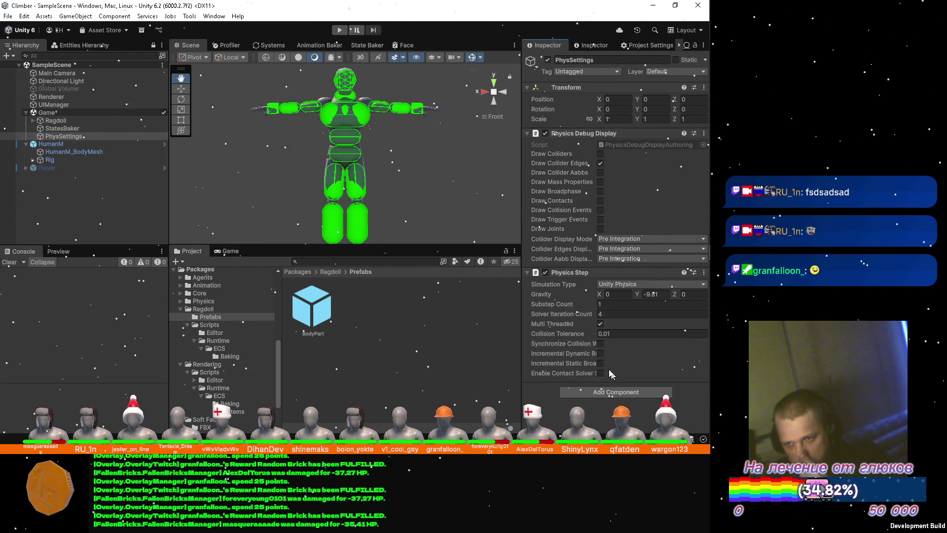
pyautogui.click(579, 392)
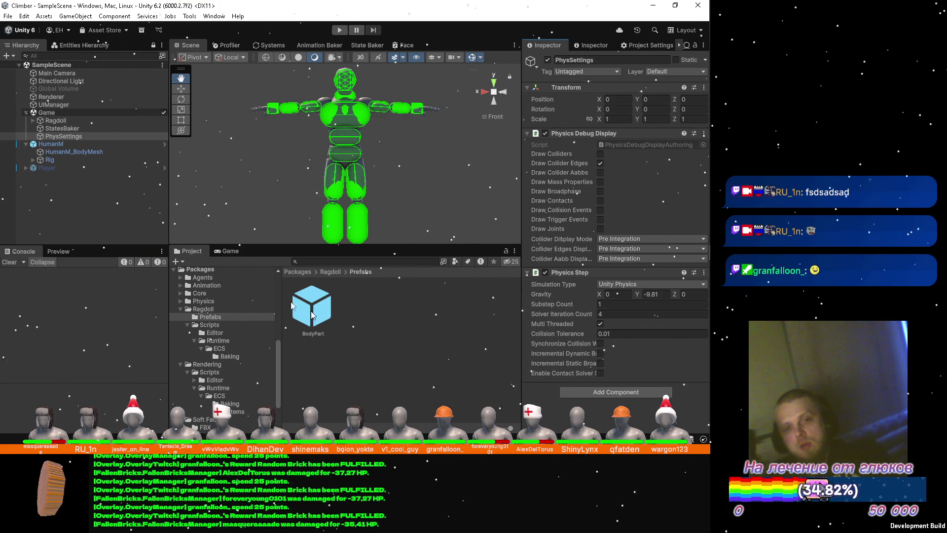
pyautogui.scroll(-2, 249, 163)
pyautogui.scroll(-2, 250, 163)
pyautogui.scroll(-2, 250, 164)
pyautogui.click(340, 30)
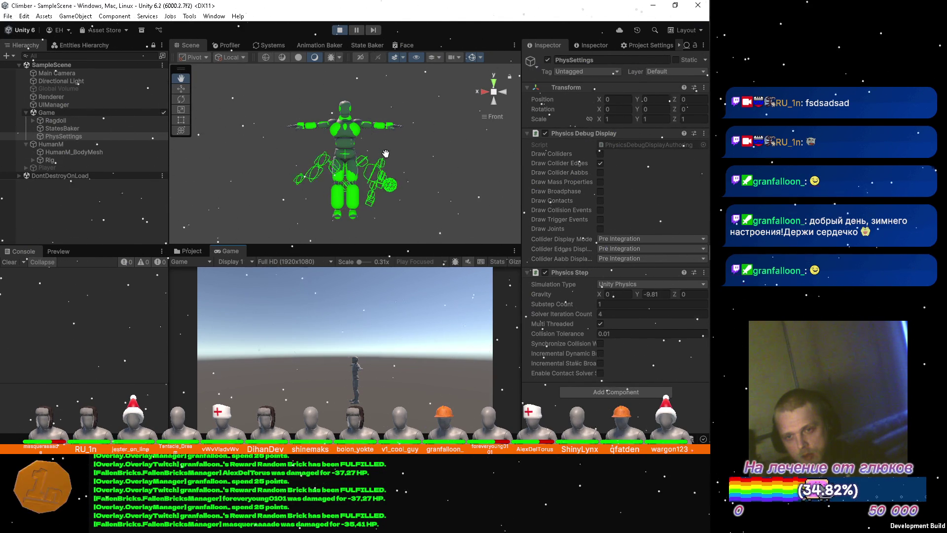
# Step: Orbit around the falling ragdoll colliders and show the list of running ECS systems
pyautogui.moveTo(301, 164)
pyautogui.mouseDown()
pyautogui.moveTo(282, 164)
pyautogui.moveTo(505, 170)
pyautogui.mouseUp()
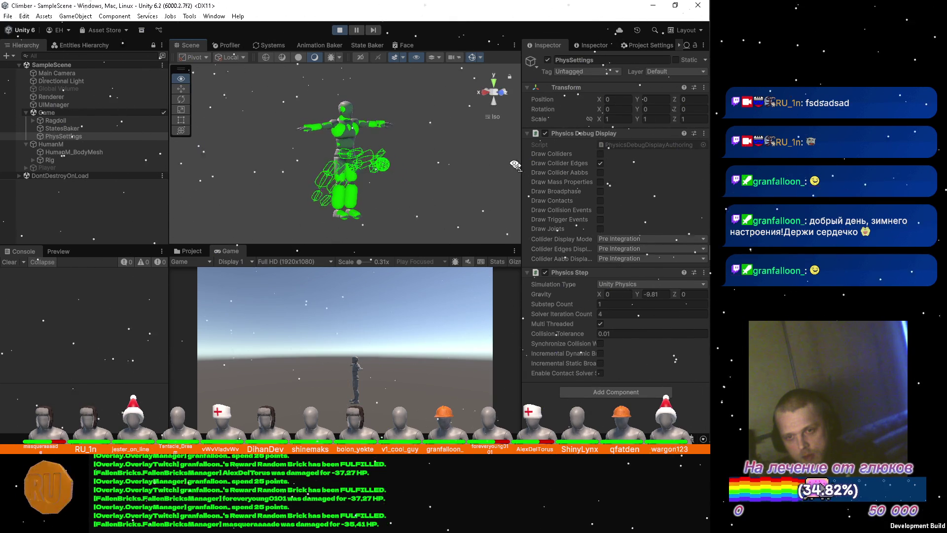
pyautogui.moveTo(504, 170)
pyautogui.mouseDown()
pyautogui.moveTo(212, 173)
pyautogui.moveTo(431, 154)
pyautogui.moveTo(271, 205)
pyautogui.moveTo(382, 112)
pyautogui.mouseUp()
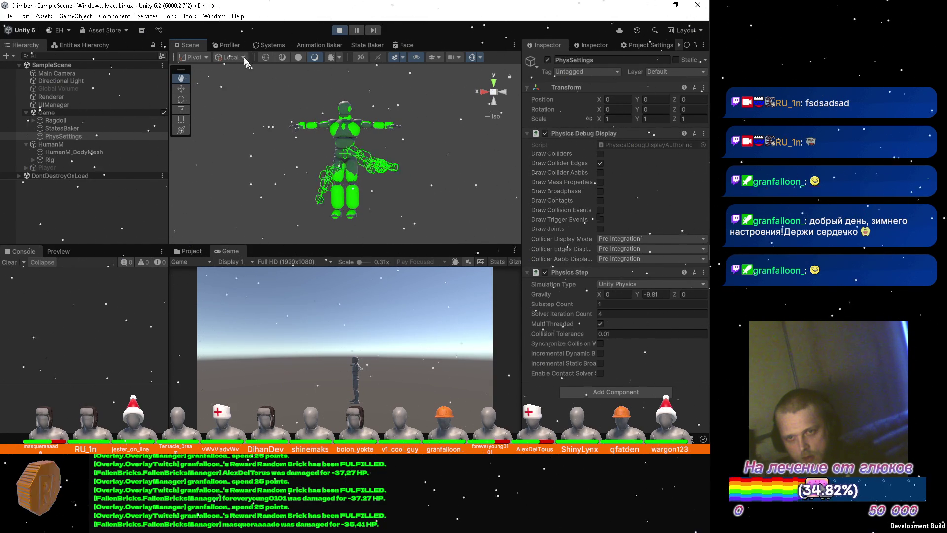
pyautogui.click(268, 45)
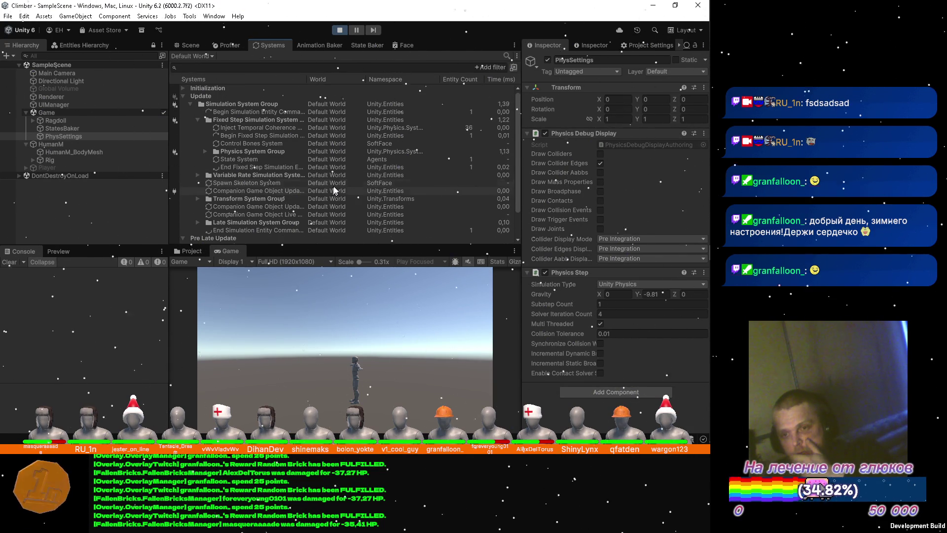
pyautogui.scroll(-2, 325, 177)
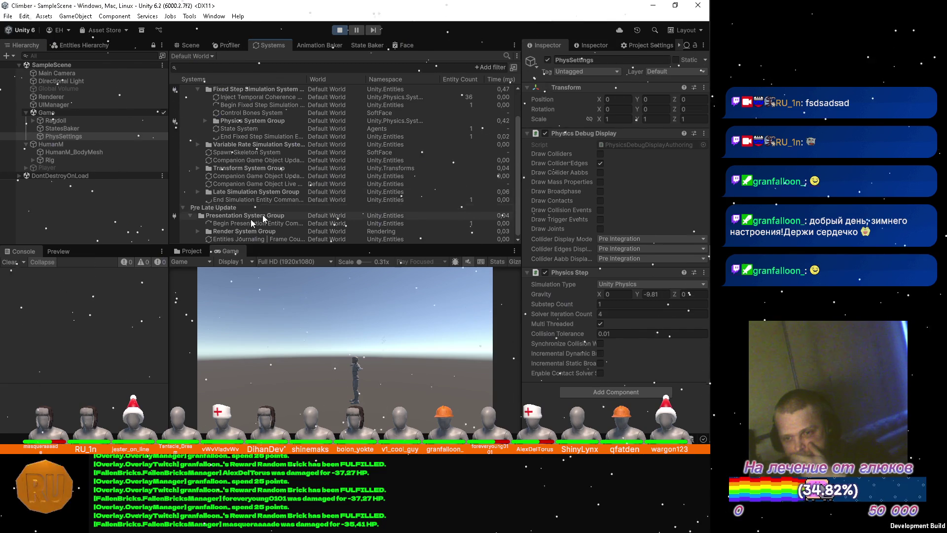
pyautogui.click(208, 231)
pyautogui.scroll(-2, 238, 200)
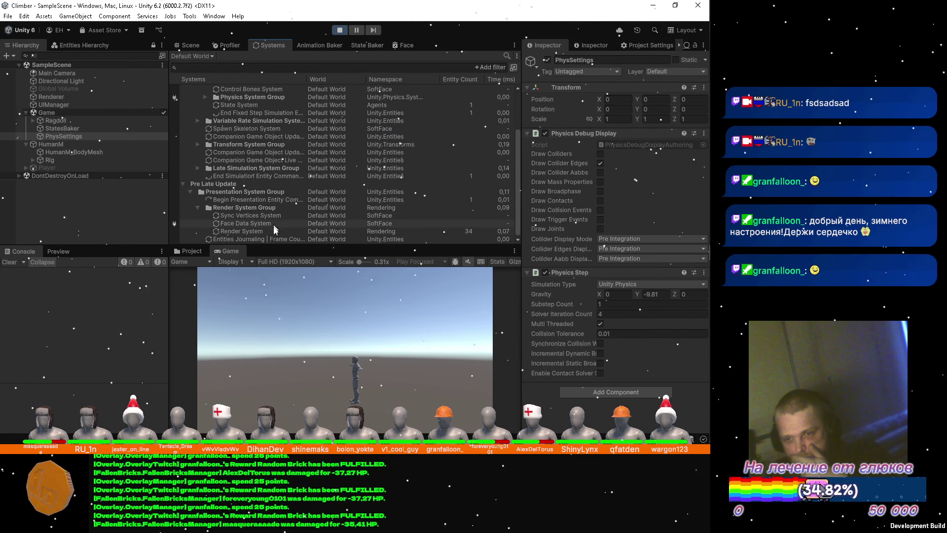
pyautogui.scroll(5, 281, 229)
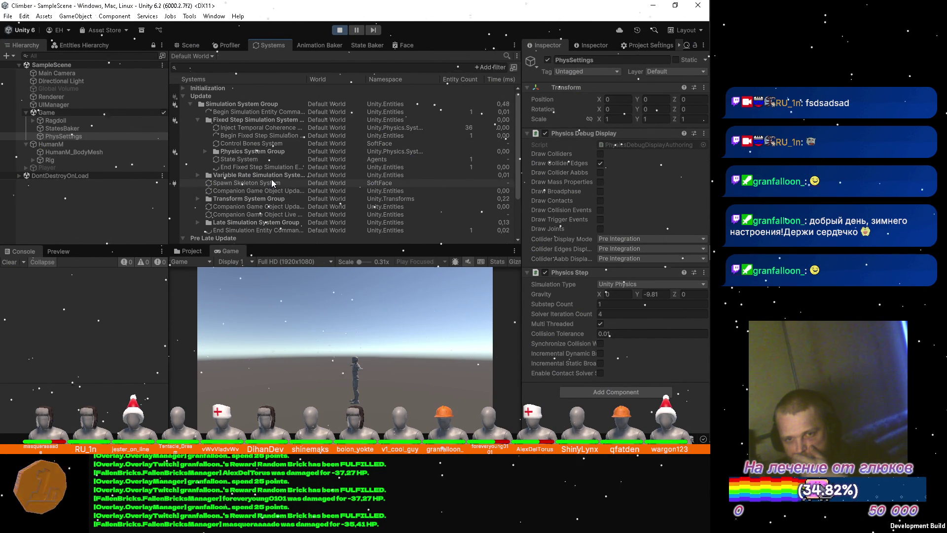
pyautogui.click(197, 200)
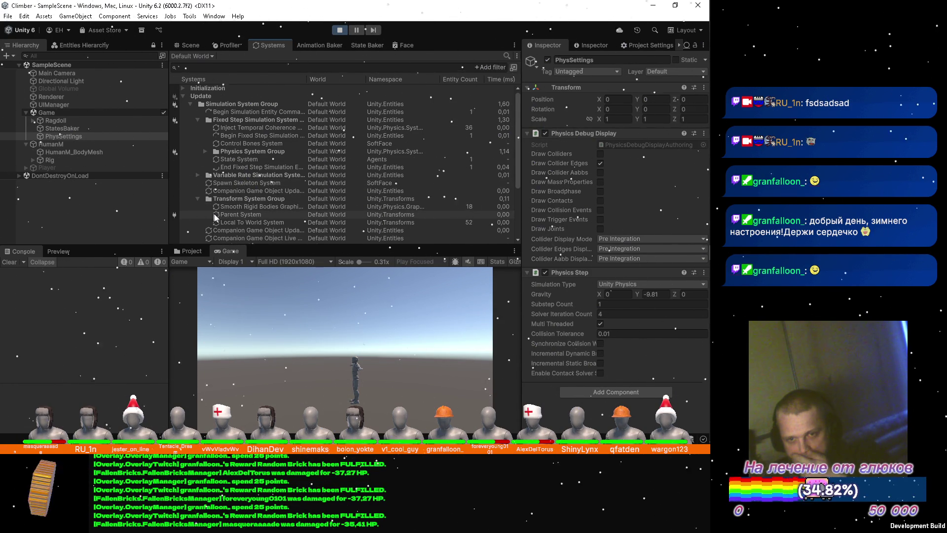
pyautogui.click(197, 199)
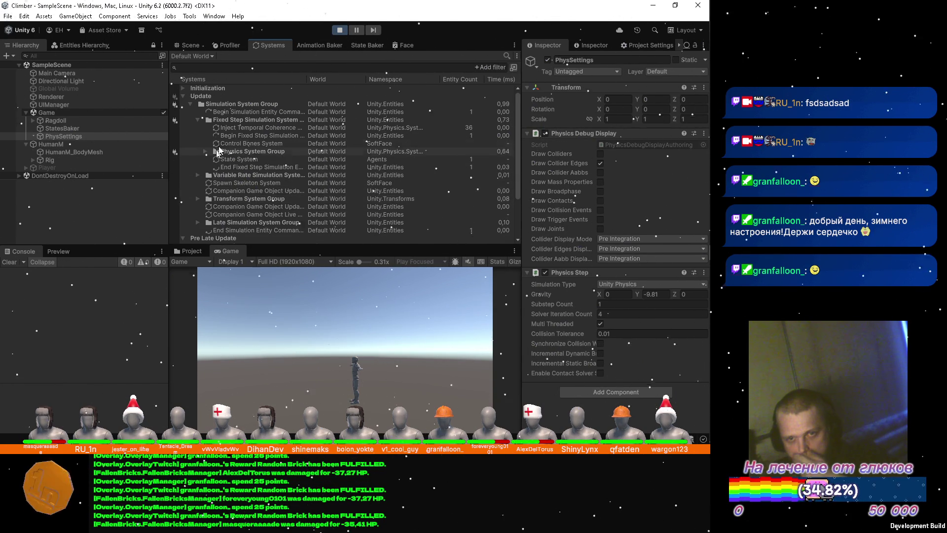
pyautogui.click(194, 45)
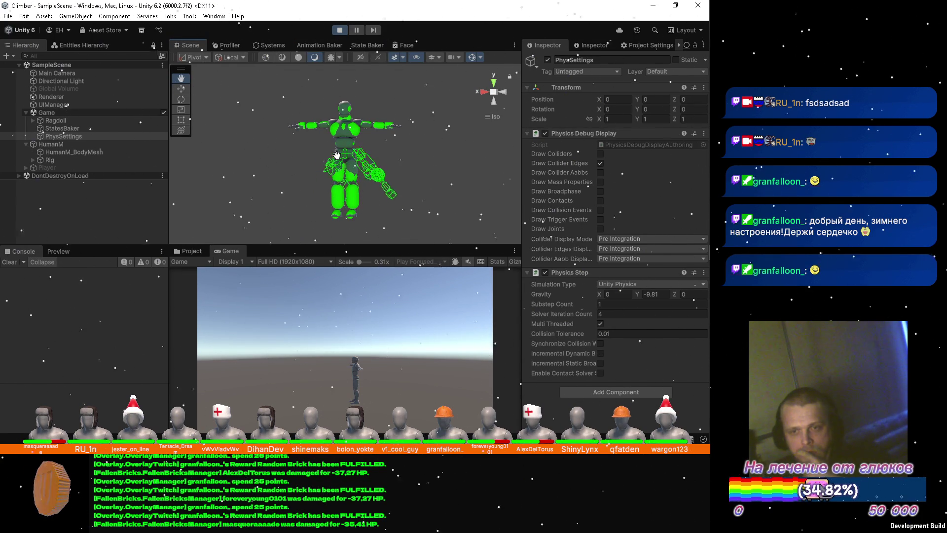
# Step: Inspect the Hips bone's runtime entity components, collapse Ragdoll, and stop the game
pyautogui.click(33, 120)
pyautogui.click(64, 127)
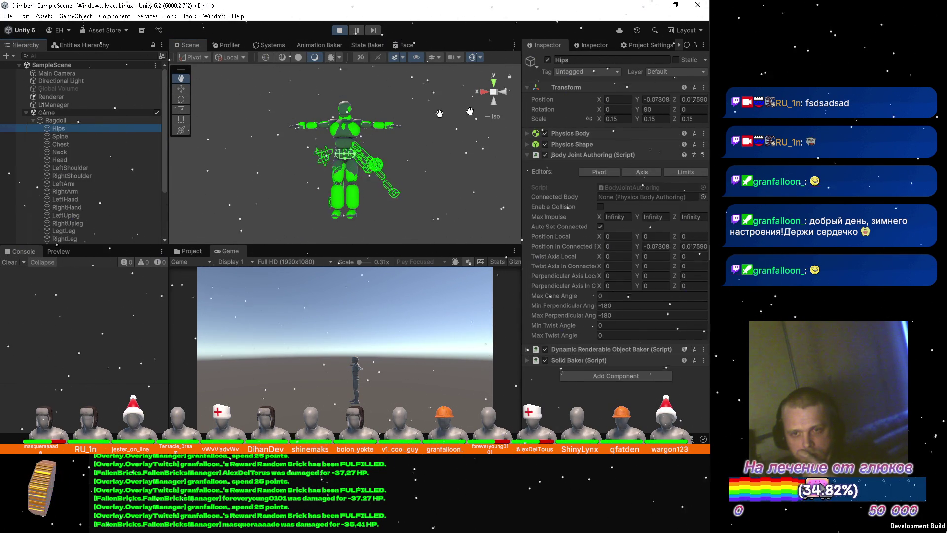
pyautogui.click(592, 45)
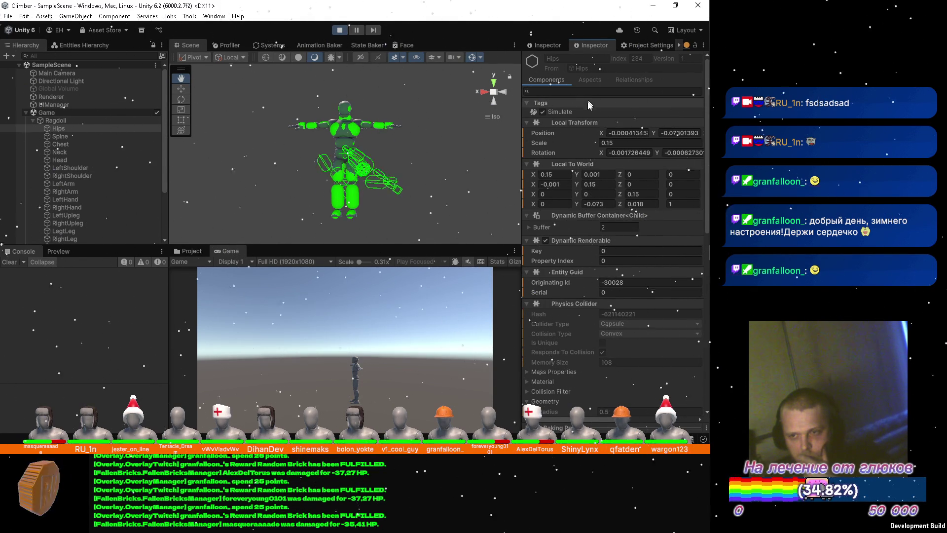
pyautogui.scroll(-2, 588, 107)
pyautogui.scroll(-2, 588, 111)
pyautogui.scroll(-2, 588, 112)
pyautogui.scroll(-2, 588, 112)
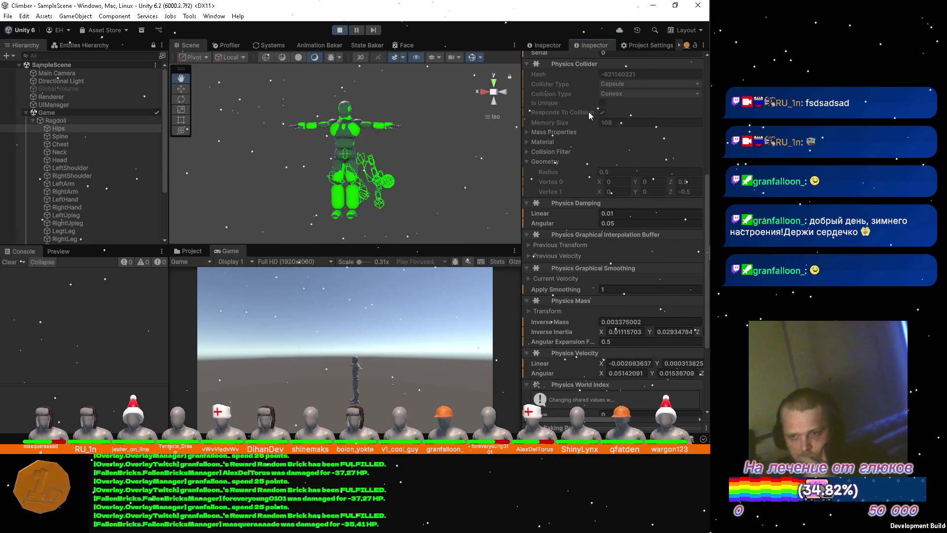
pyautogui.scroll(-2, 588, 112)
pyautogui.scroll(-1, 588, 112)
pyautogui.scroll(-2, 588, 111)
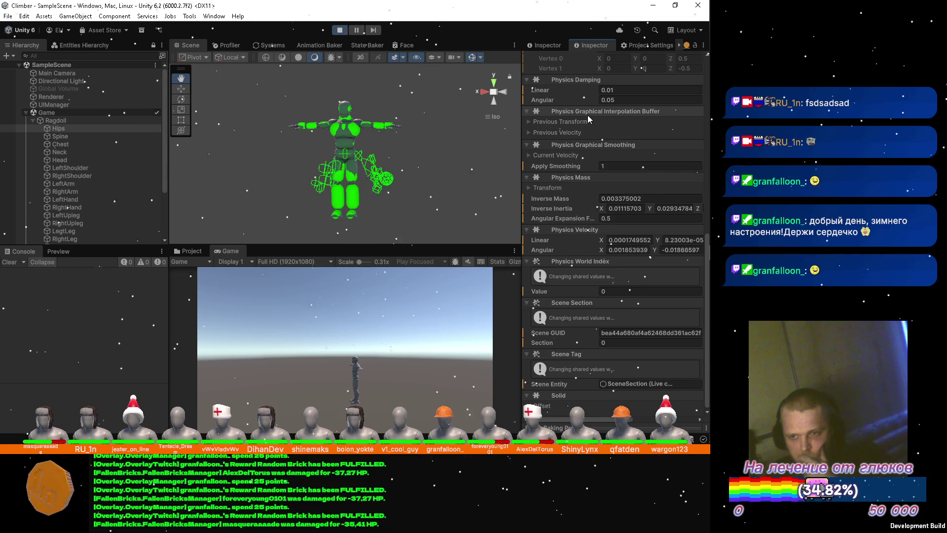
pyautogui.scroll(2, 587, 115)
pyautogui.scroll(3, 587, 115)
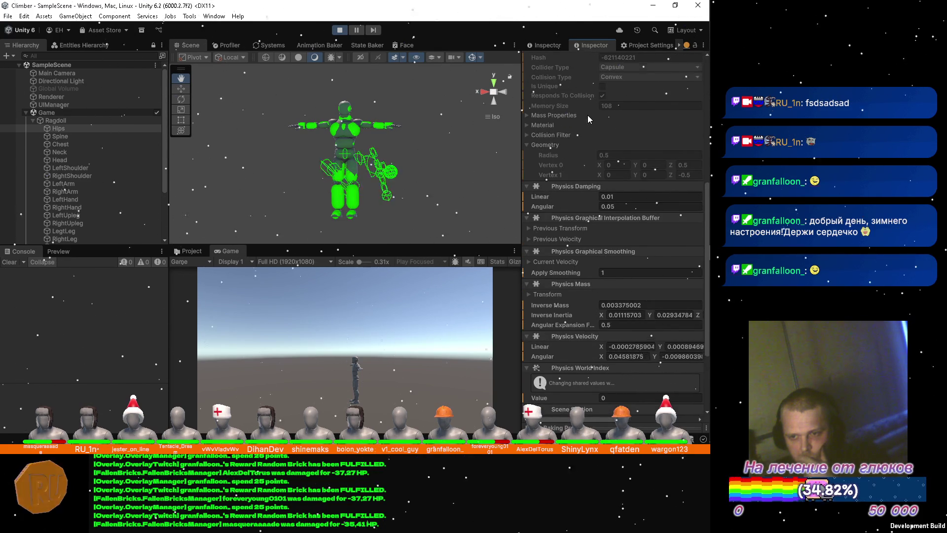
pyautogui.scroll(1, 588, 115)
pyautogui.scroll(1, 588, 115)
pyautogui.scroll(1, 588, 115)
pyautogui.scroll(2, 588, 115)
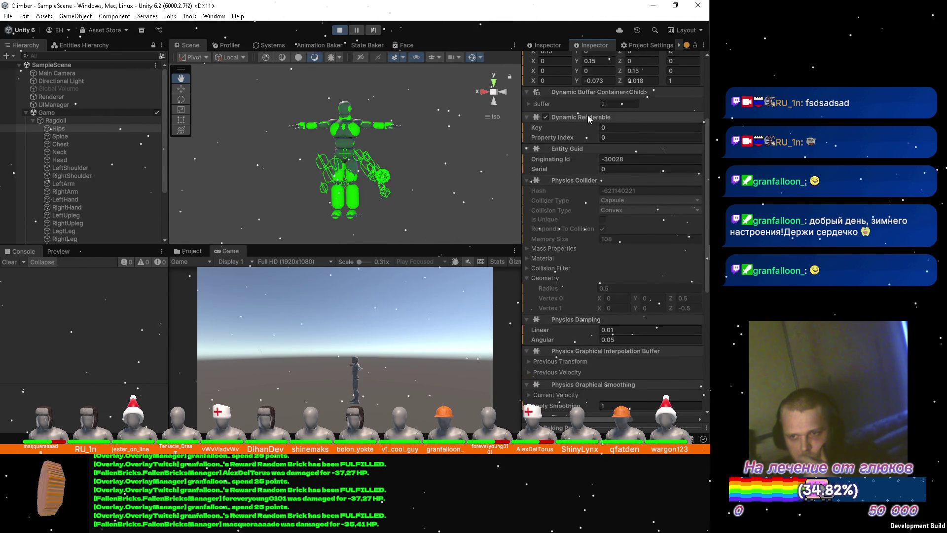
pyautogui.scroll(2, 588, 115)
pyautogui.scroll(2, 588, 115)
pyautogui.scroll(1, 587, 115)
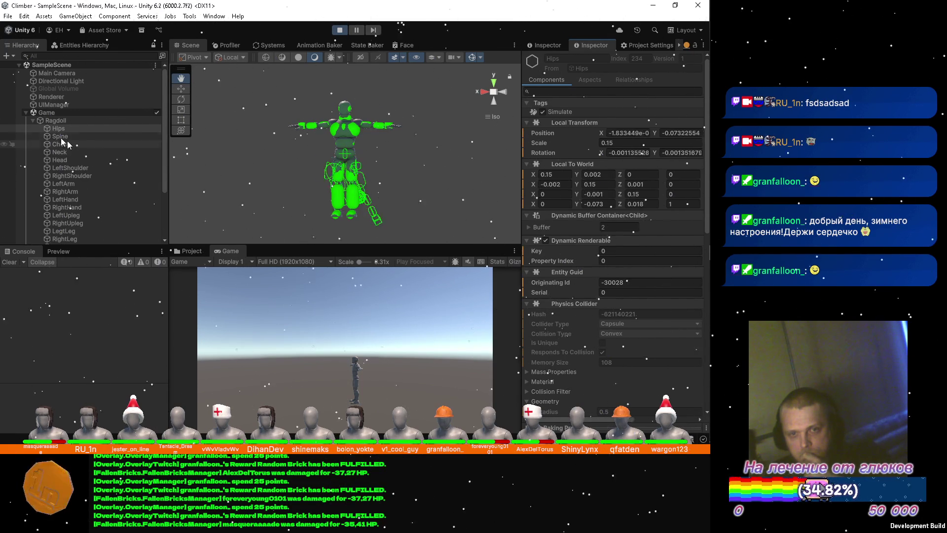
pyautogui.click(33, 121)
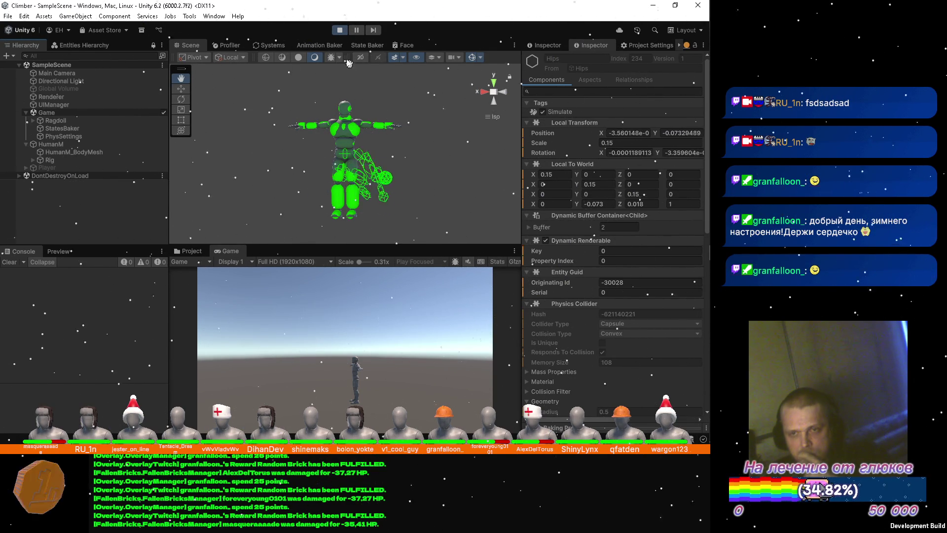
pyautogui.click(341, 30)
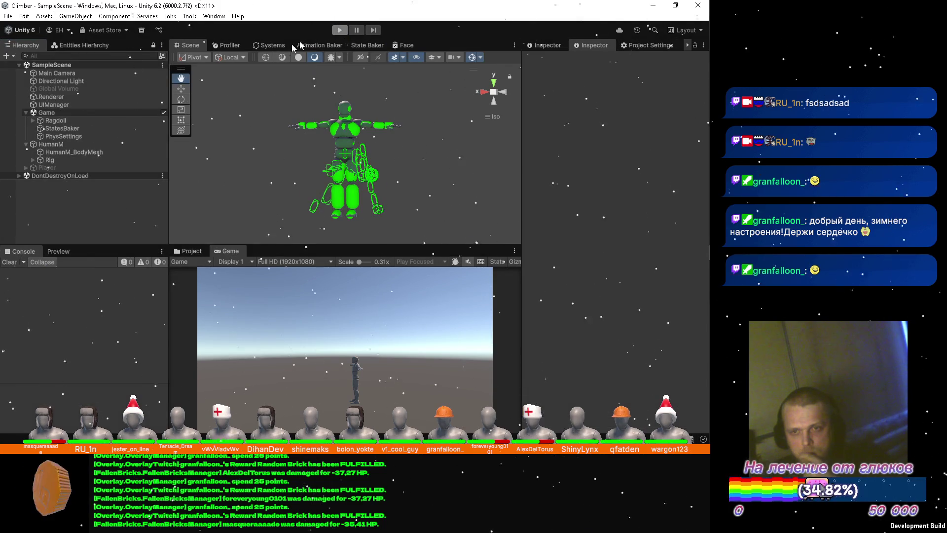
# Step: Expand Ragdoll and select the Spine bone alone to show its Body Joint Authoring
pyautogui.click(39, 121)
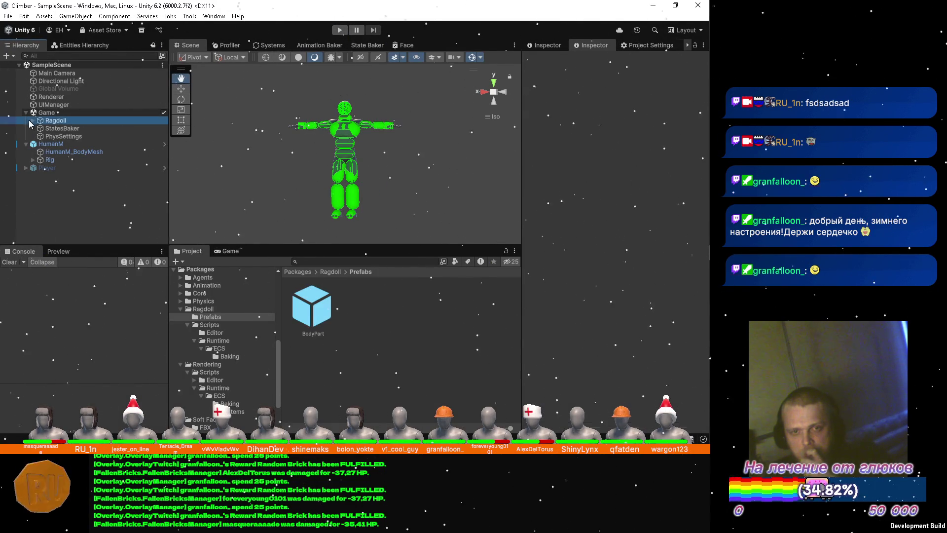
pyautogui.click(33, 120)
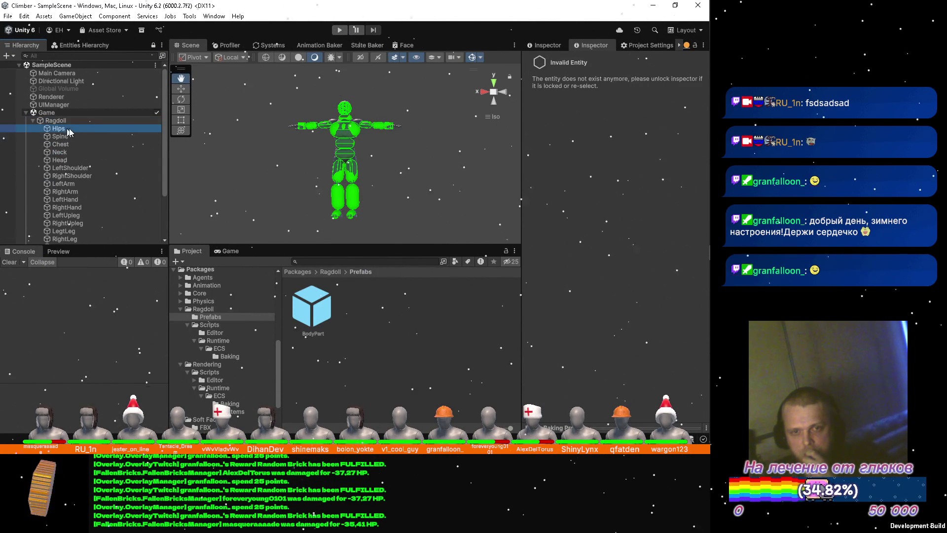
pyautogui.click(549, 46)
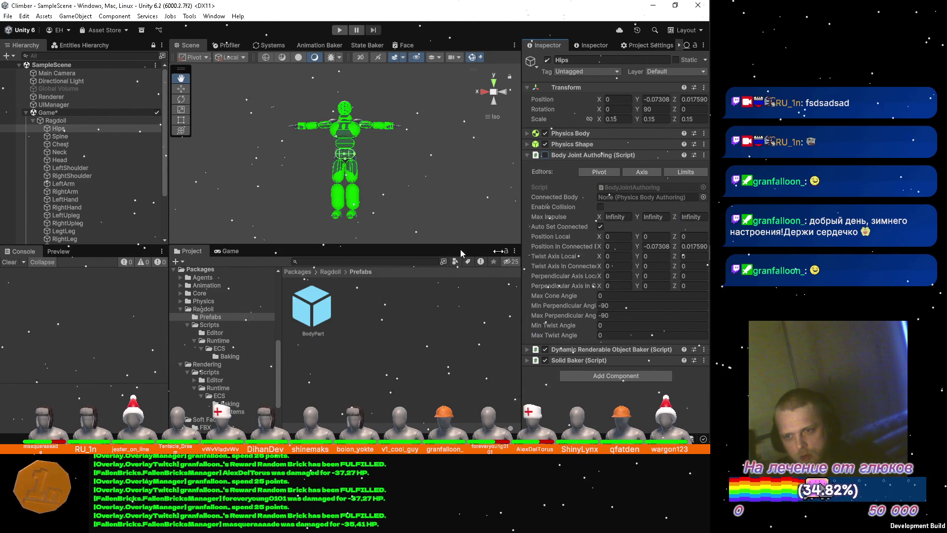
pyautogui.click(59, 136)
pyautogui.scroll(-3, 74, 200)
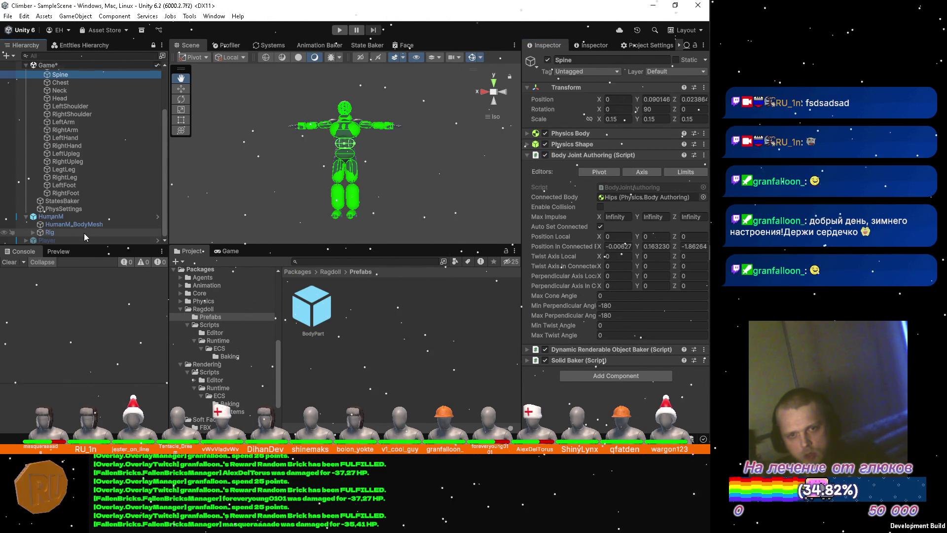
pyautogui.keyDown('shift'); pyautogui.click(65, 192); pyautogui.keyUp('shift')
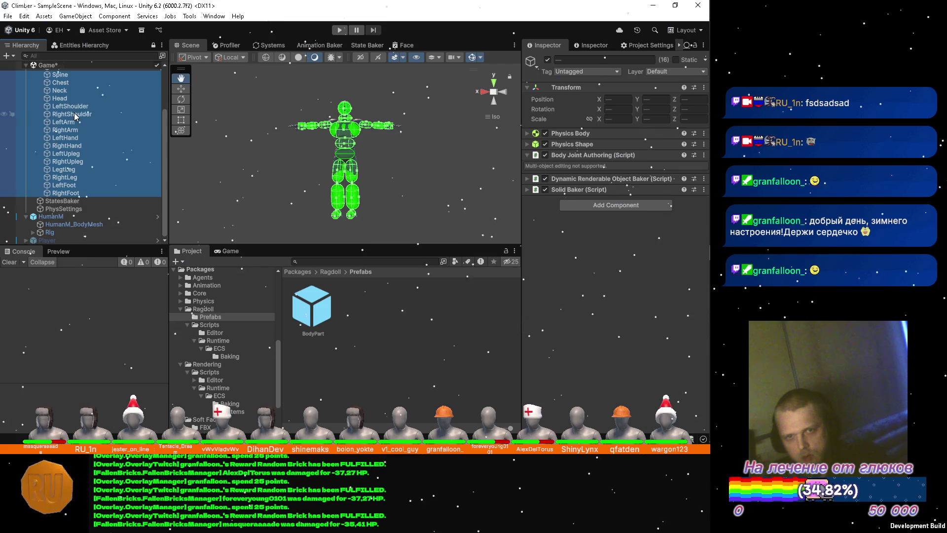
pyautogui.scroll(3, 75, 125)
pyautogui.click(67, 140)
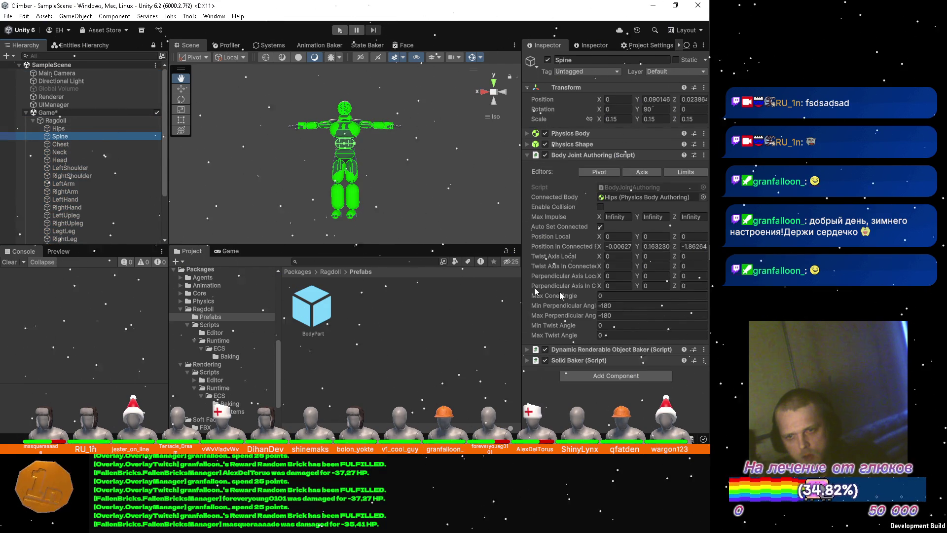
# Step: Set Spine's Min Perpendicular Angle to -180 and Max to -90, then ping the BodyJointAuthoring script
pyautogui.click(630, 305)
pyautogui.press('Tab')
pyautogui.click(631, 305)
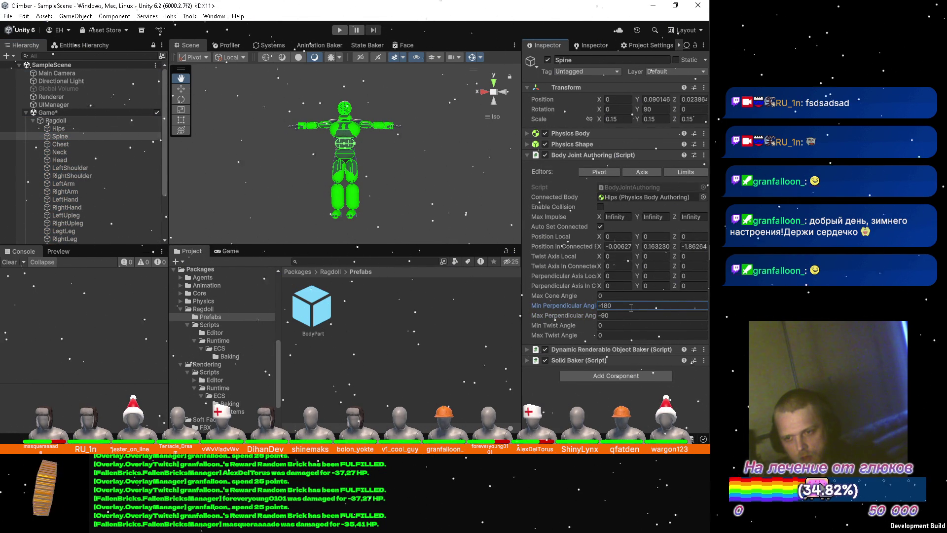
pyautogui.click(603, 315)
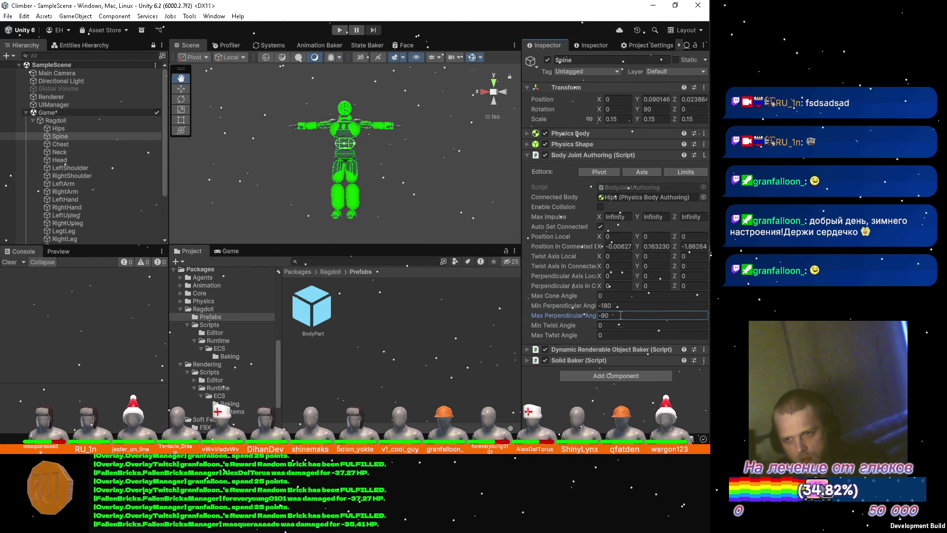
pyautogui.click(627, 187)
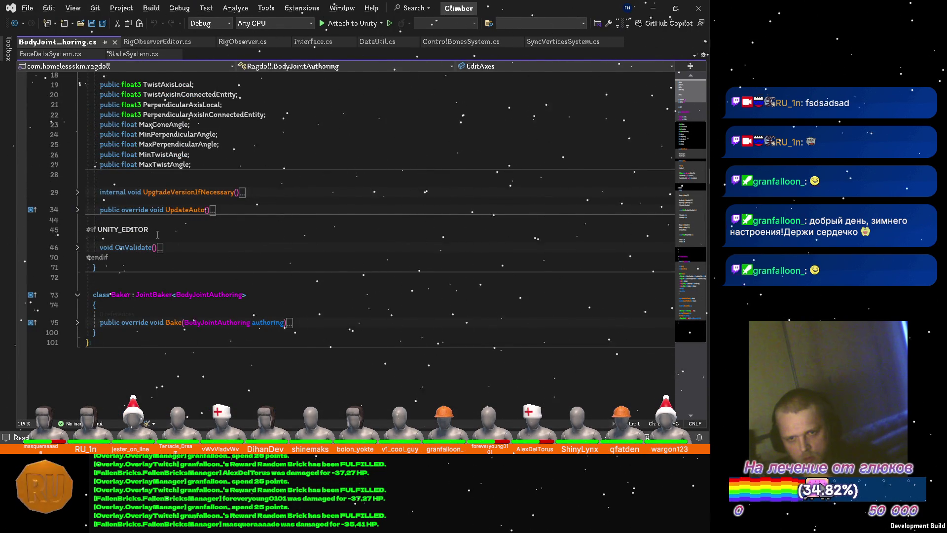
# Step: Remove the UpgradeVersionIfNecessary call from Bake and delete the method in BodyJointAuthoring.cs
pyautogui.click(76, 192)
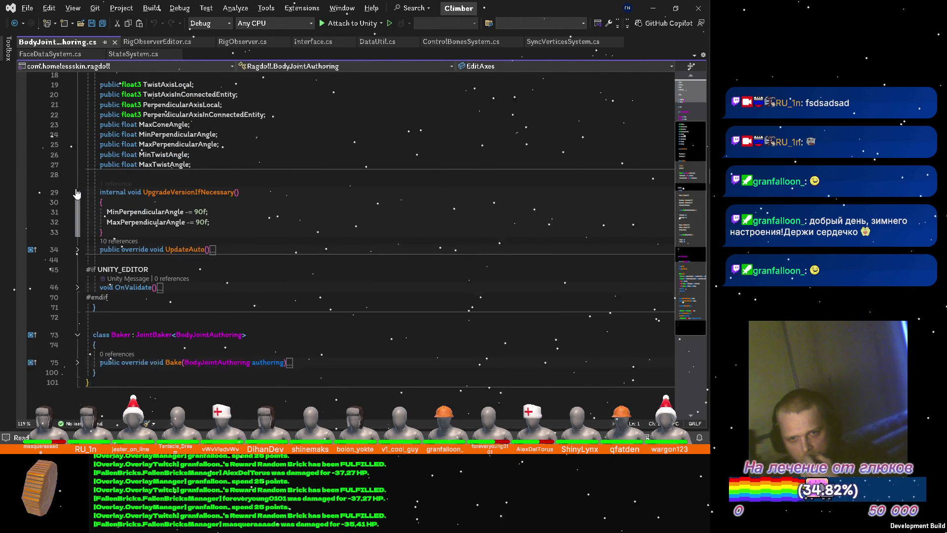
pyautogui.click(229, 212)
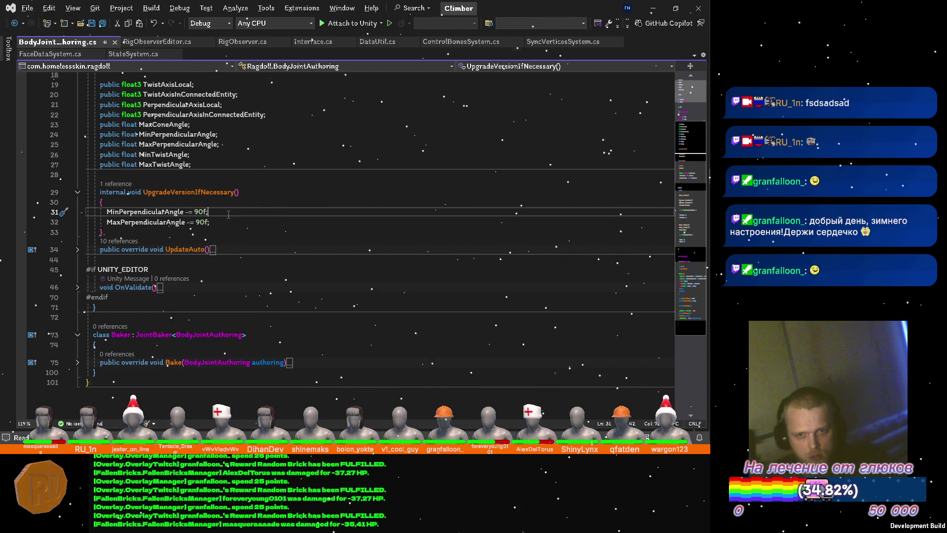
pyautogui.click(112, 185)
pyautogui.doubleClick(130, 158)
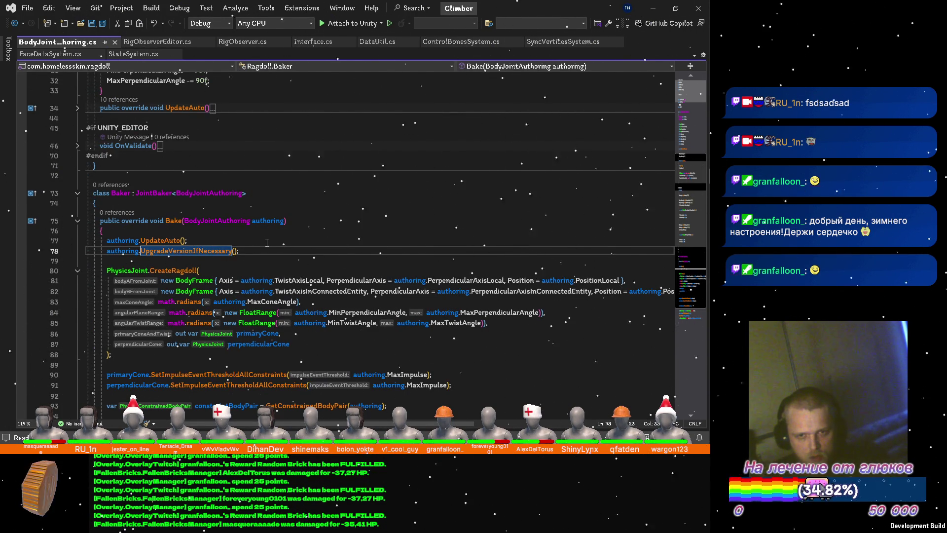
pyautogui.hotkey('ctrl', 'x')
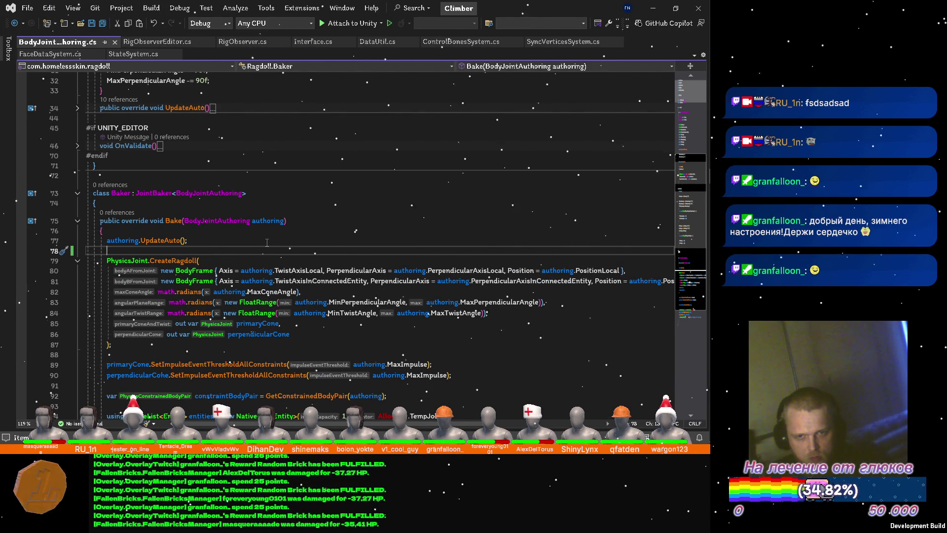
pyautogui.hotkey('ctrl', 'Tab')
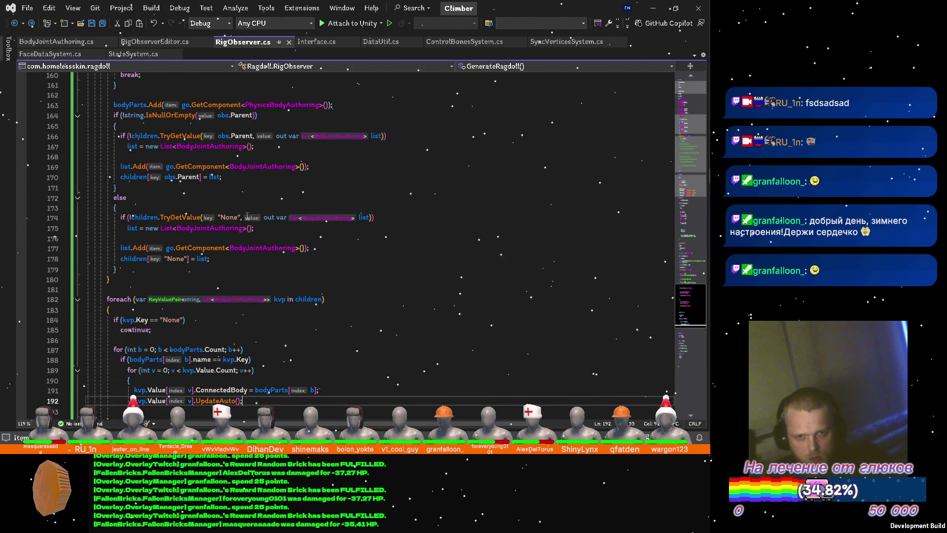
pyautogui.scroll(10, 248, 215)
pyautogui.scroll(10, 260, 221)
pyautogui.scroll(7, 251, 222)
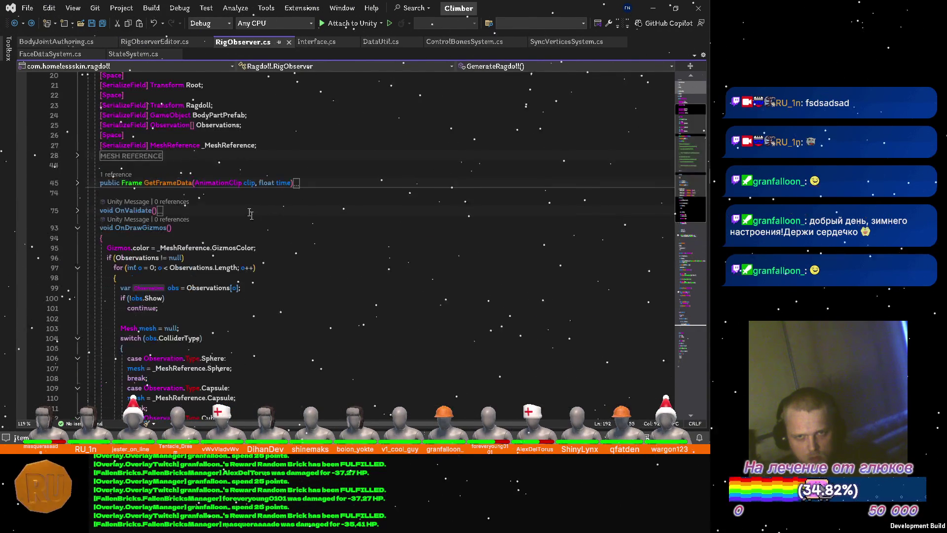
pyautogui.click(49, 43)
pyautogui.scroll(5, 198, 231)
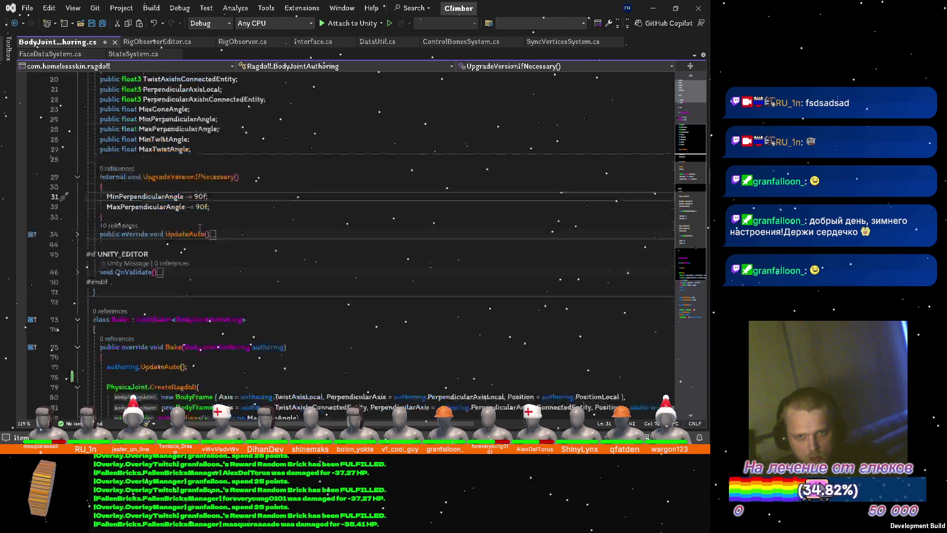
pyautogui.scroll(5, 198, 229)
pyautogui.hotkey('ctrl', 'x')
pyautogui.hotkey('ctrl', 'x')
pyautogui.hotkey('ctrl', 'x')
pyautogui.hotkey('ctrl', 'x')
pyautogui.hotkey('ctrl', 'x')
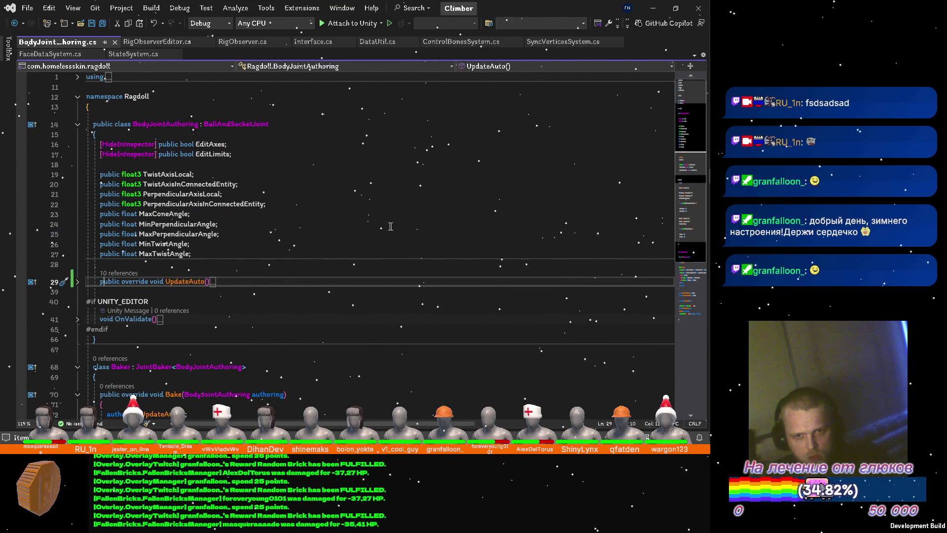
# Step: Declare bFromA with var, add a blank line after base.UpdateAuto(), save and return to Unity
pyautogui.click(79, 283)
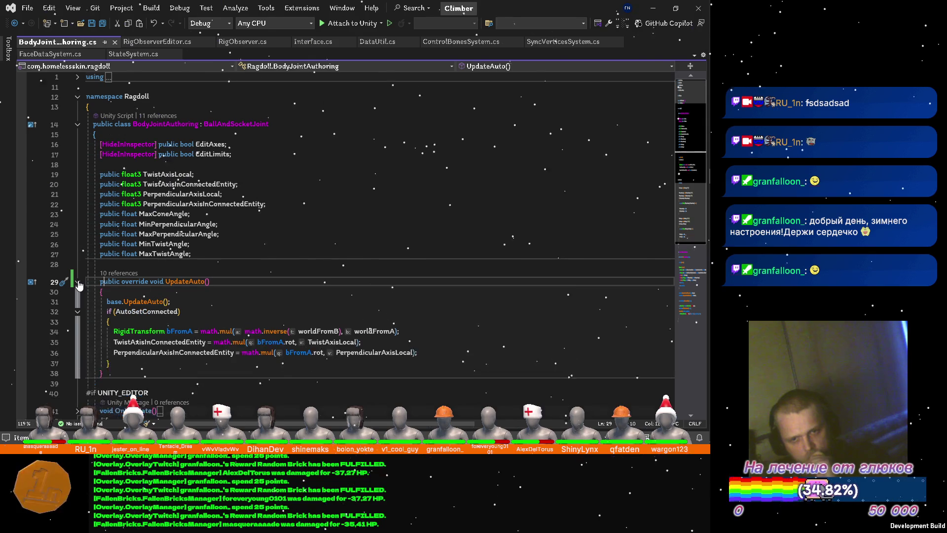
pyautogui.doubleClick(142, 330)
pyautogui.press('BackSpace')
pyautogui.write('var')
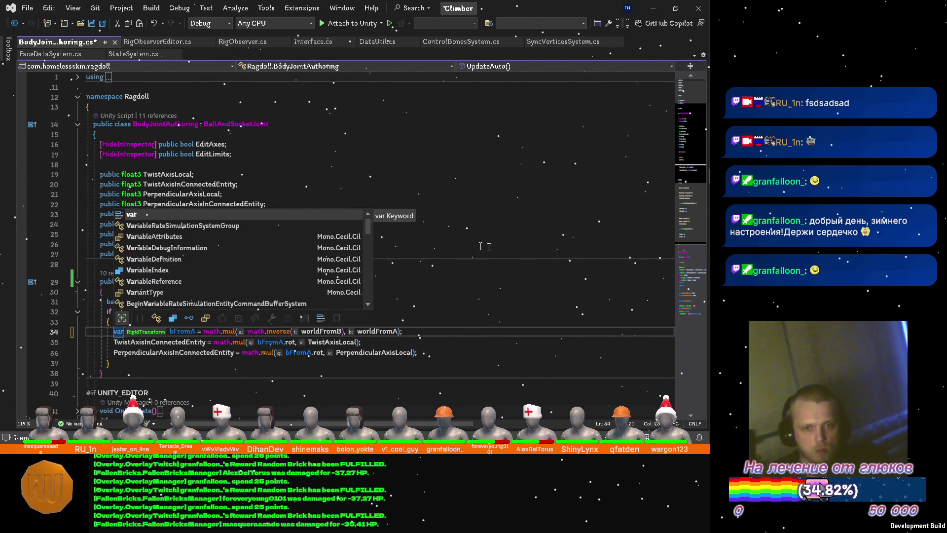
pyautogui.hotkey('ctrl', 's')
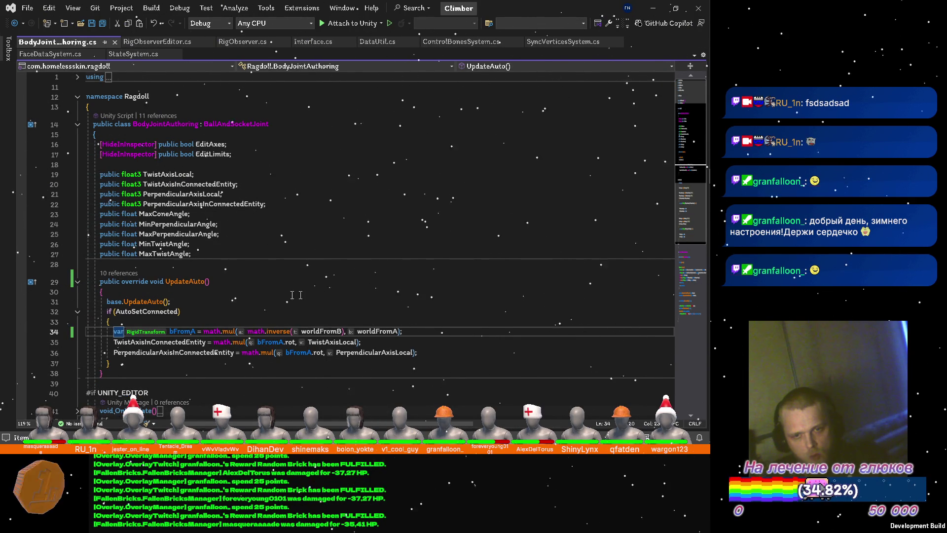
pyautogui.click(280, 297)
pyautogui.press('Return')
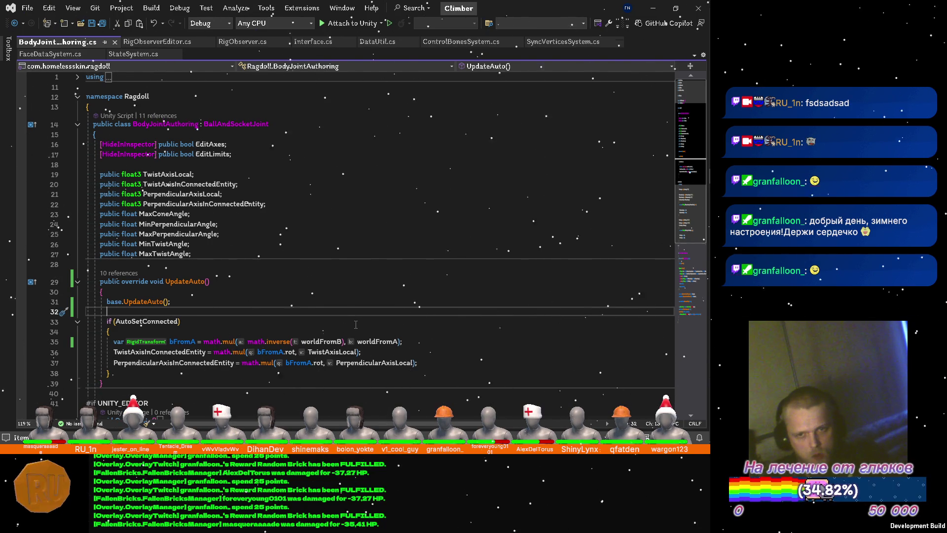
pyautogui.scroll(-2, 353, 326)
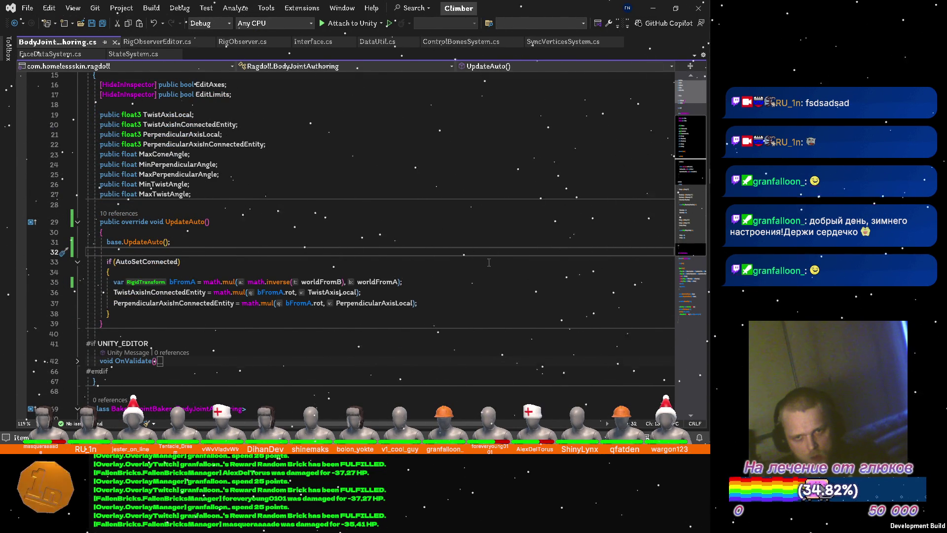
pyautogui.scroll(2, 492, 248)
pyautogui.hotkey('alt', 'Tab')
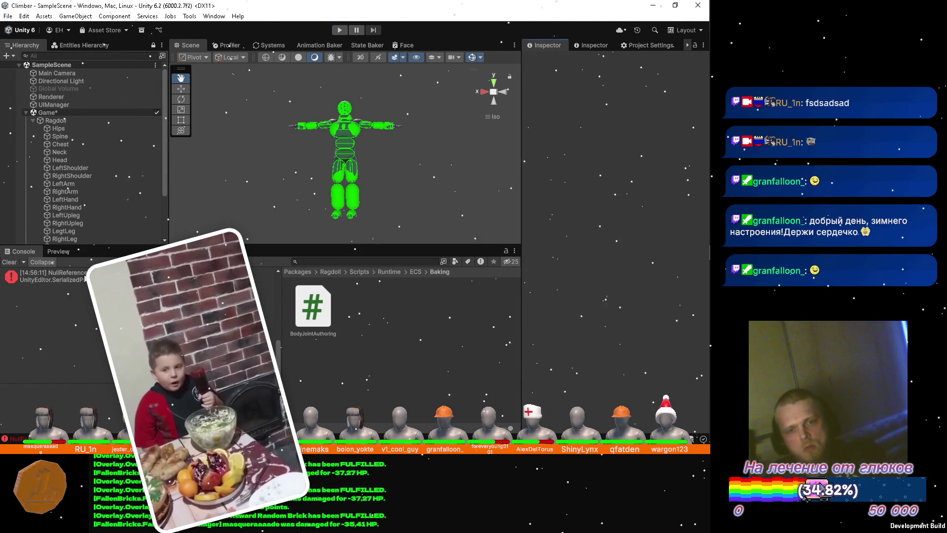
# Step: Read the NullReferenceException stack trace, clear the console and select Spine
pyautogui.click(85, 275)
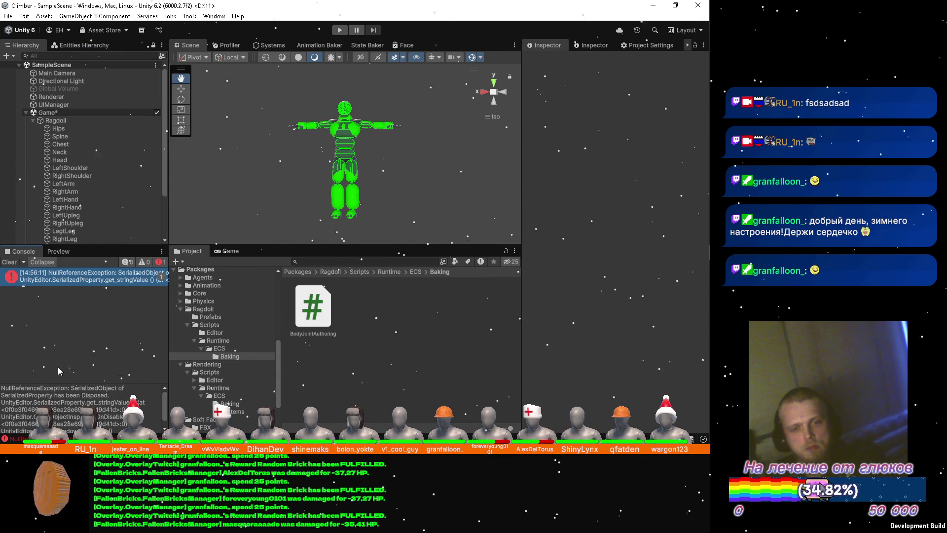
pyautogui.scroll(-1, 77, 404)
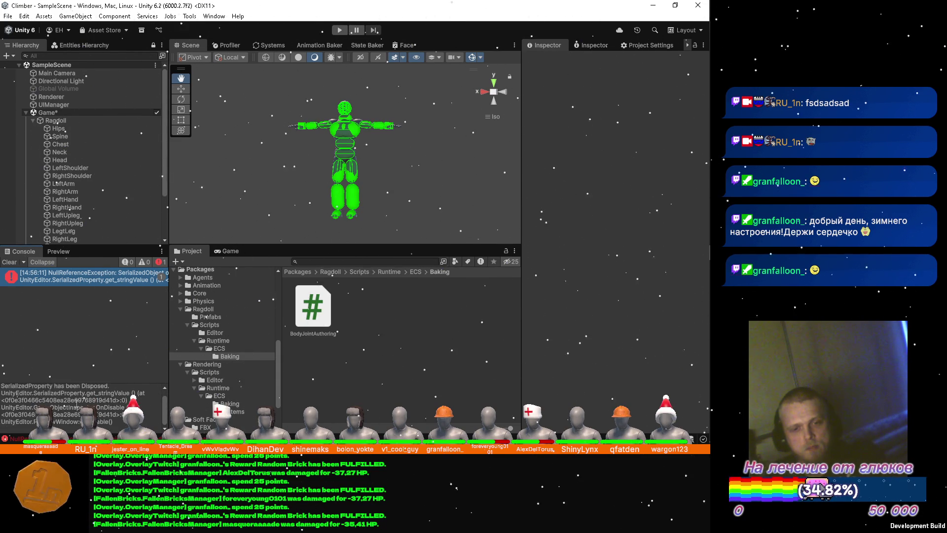
pyautogui.click(11, 262)
pyautogui.click(70, 137)
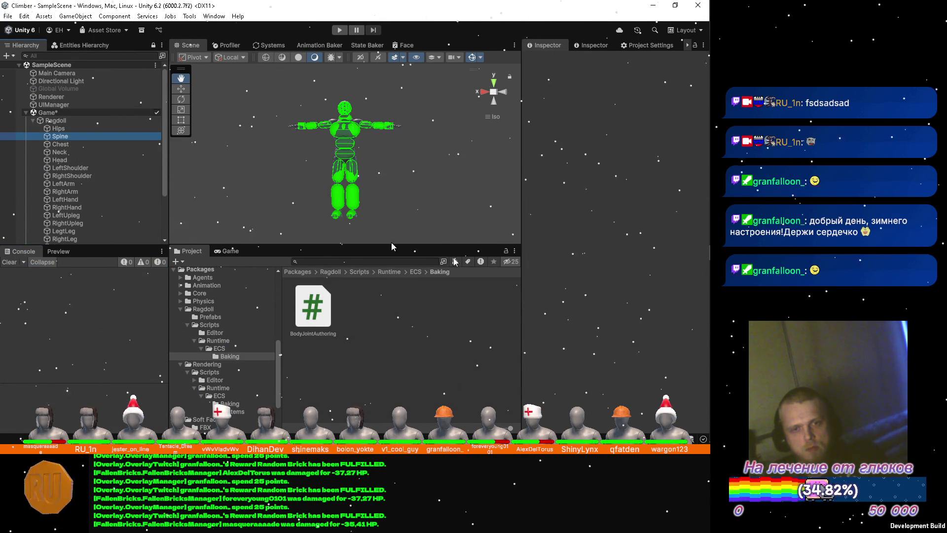
# Step: Zero the min and max perpendicular angles on the Spine and Chest joints
pyautogui.click(639, 296)
pyautogui.press('Tab')
pyautogui.press('Tab')
pyautogui.write('0')
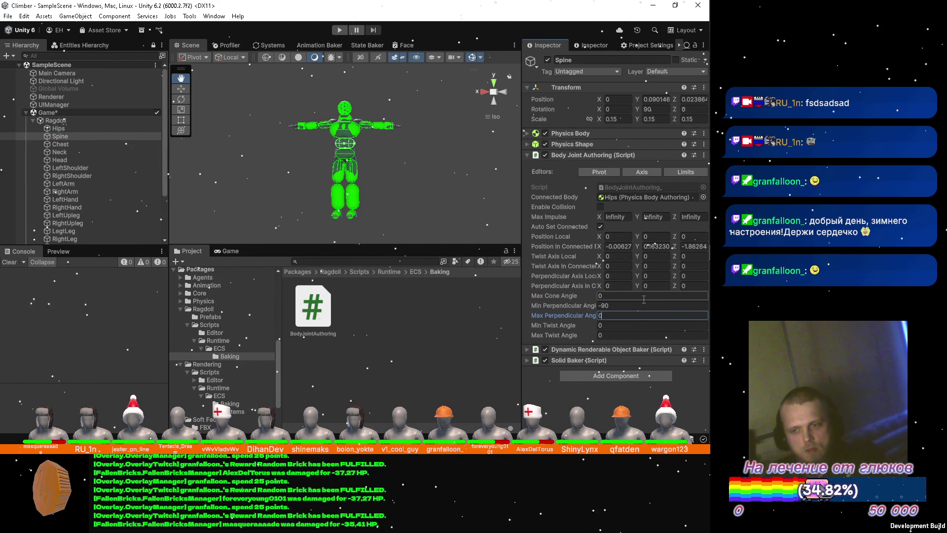
pyautogui.click(629, 306)
pyautogui.write('0')
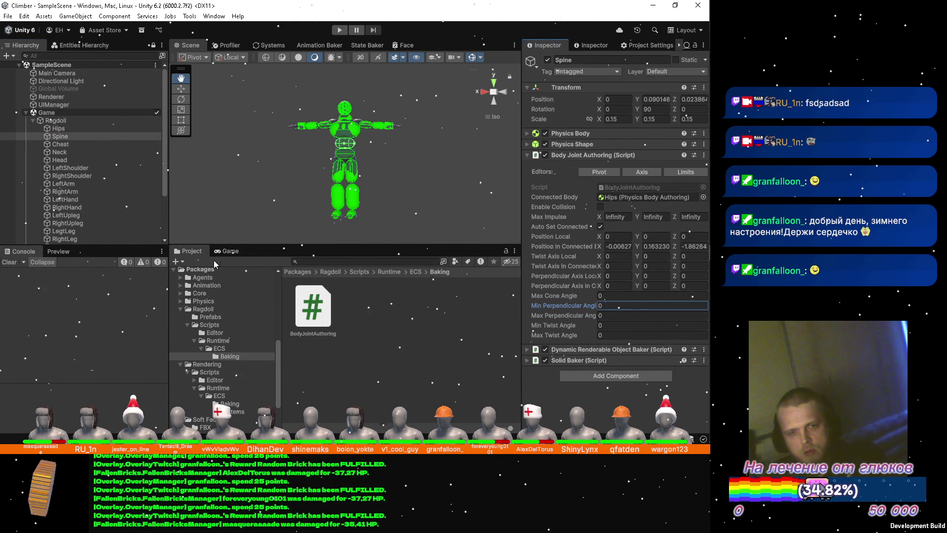
pyautogui.click(96, 143)
pyautogui.click(620, 314)
pyautogui.write('0')
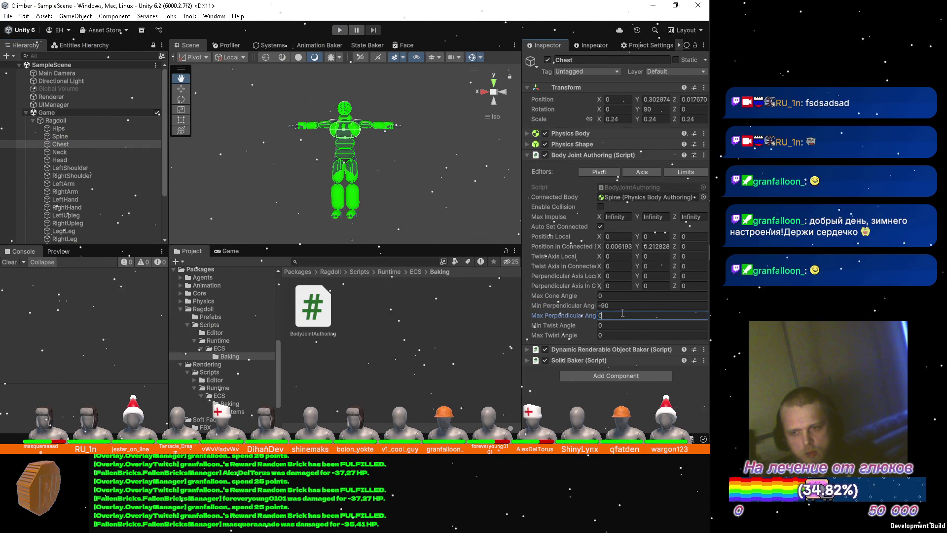
pyautogui.click(620, 305)
pyautogui.write('0')
pyautogui.hotkey('ctrl', 's')
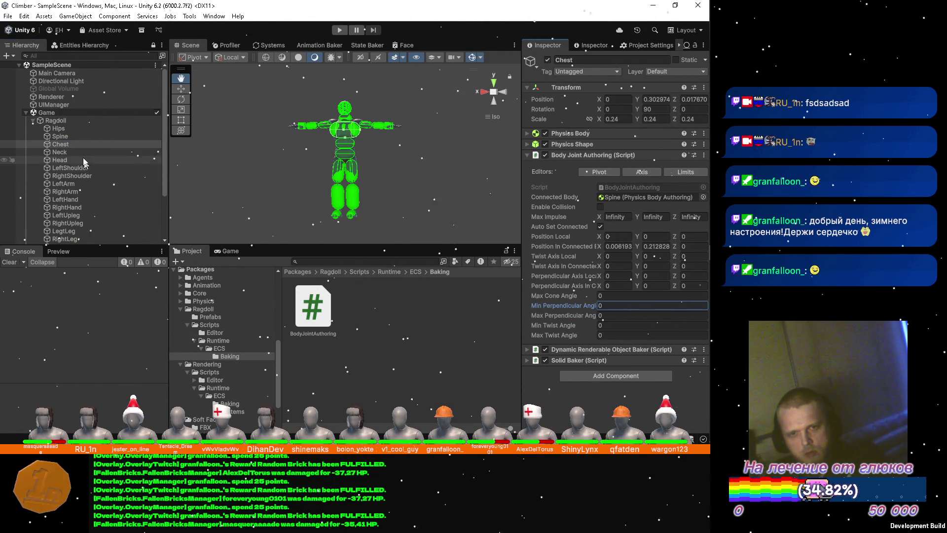
# Step: Zero the perpendicular angle limits on the Neck, Head and LeftShoulder joints
pyautogui.click(85, 152)
pyautogui.click(618, 304)
pyautogui.write('0')
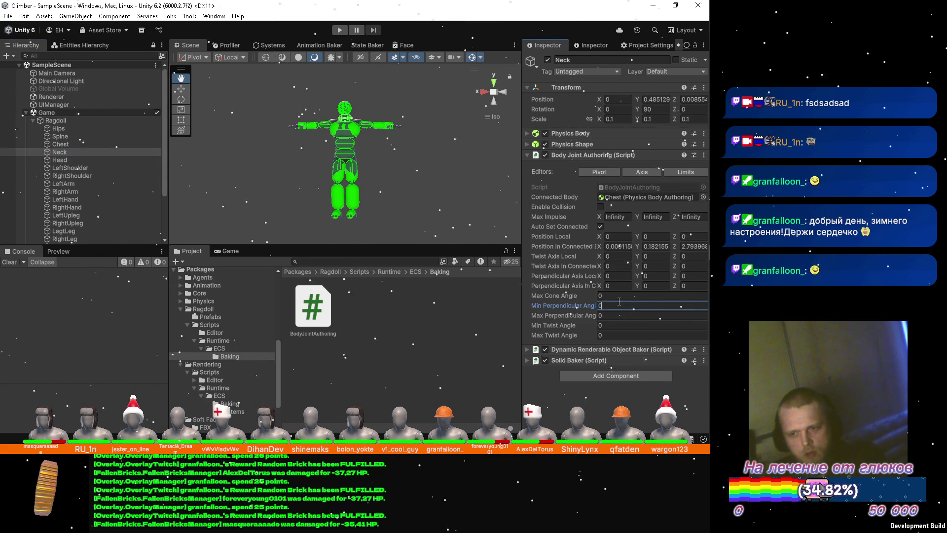
pyautogui.write('0')
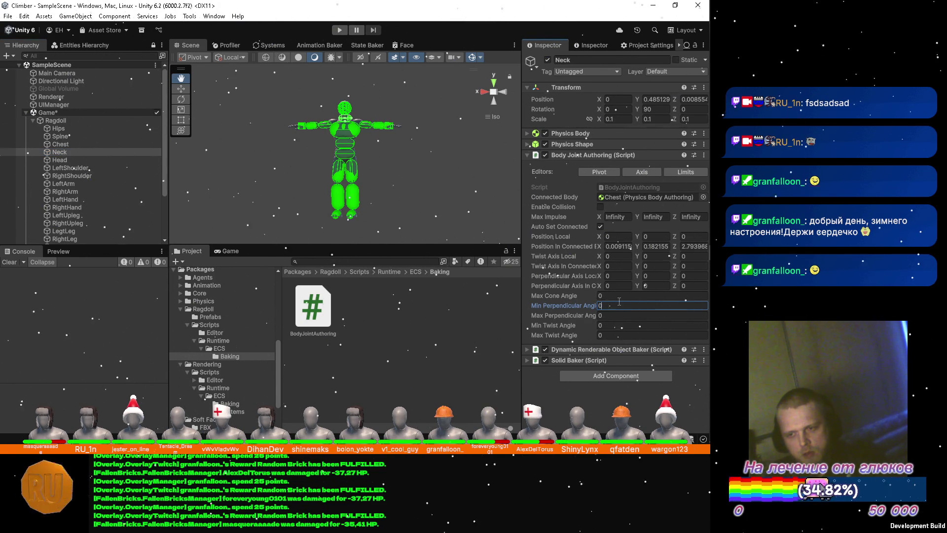
pyautogui.click(97, 161)
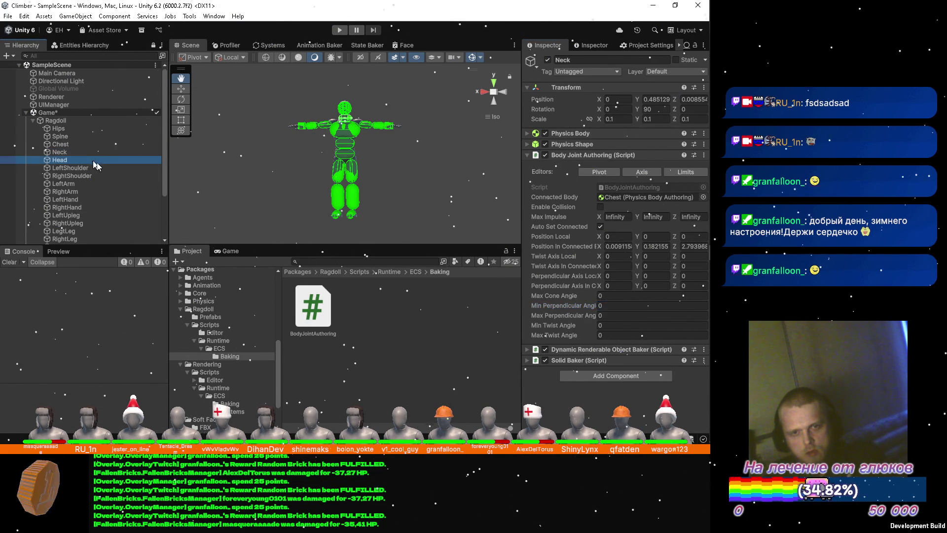
pyautogui.click(610, 305)
pyautogui.write('0')
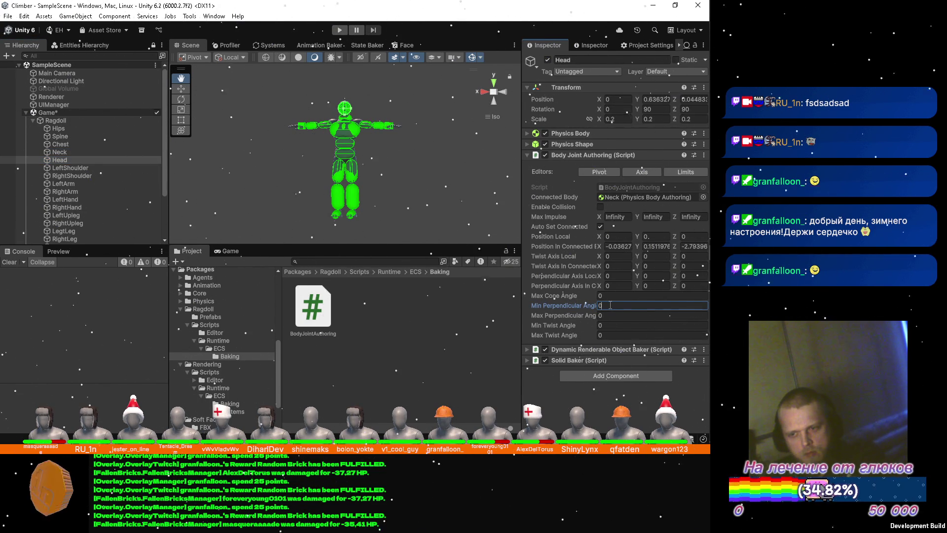
pyautogui.hotkey('ctrl', 'a')
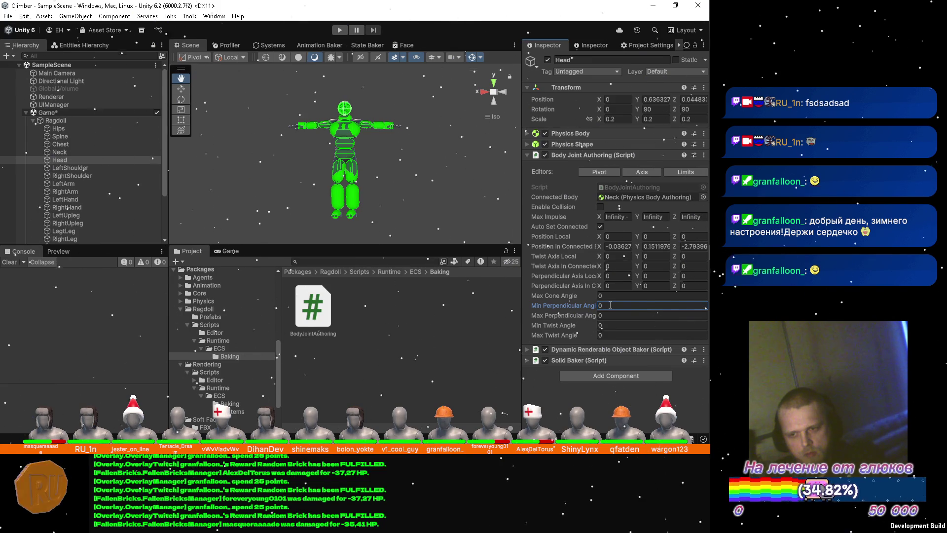
pyautogui.click(83, 167)
pyautogui.click(616, 304)
pyautogui.write('0')
pyautogui.hotkey('ctrl', 'a')
# Step: Zero RightShoulder's min and max perpendicular angles and move on to LeftArm
pyautogui.click(93, 177)
pyautogui.click(623, 306)
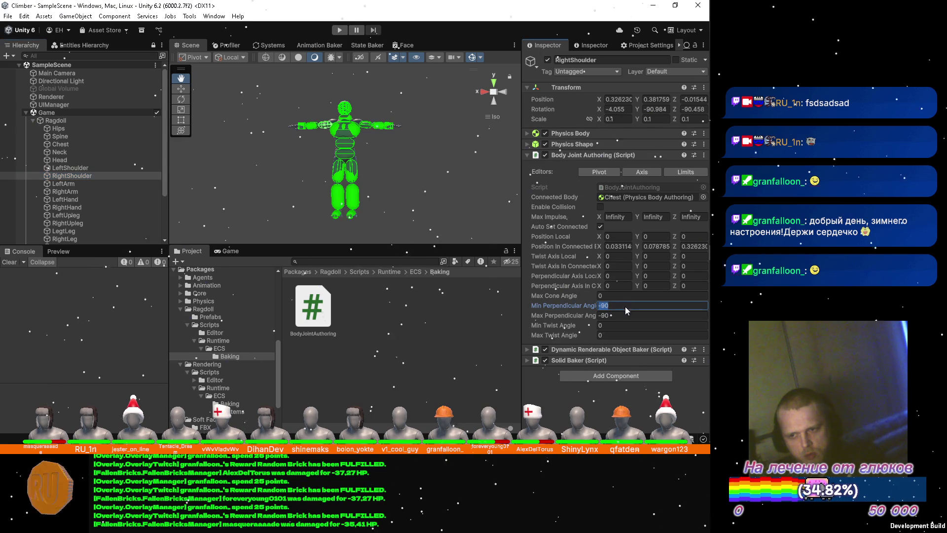
pyautogui.click(624, 313)
pyautogui.write('0')
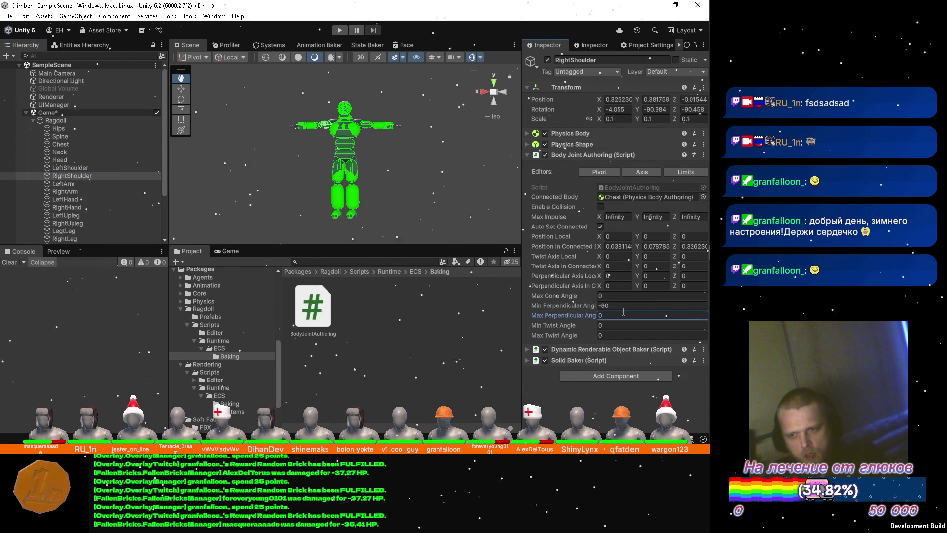
pyautogui.click(620, 308)
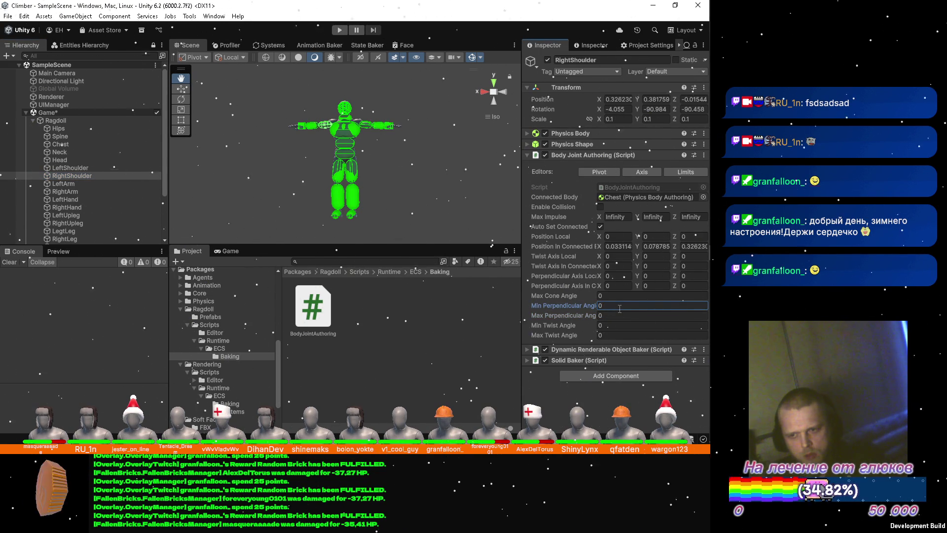
pyautogui.click(94, 182)
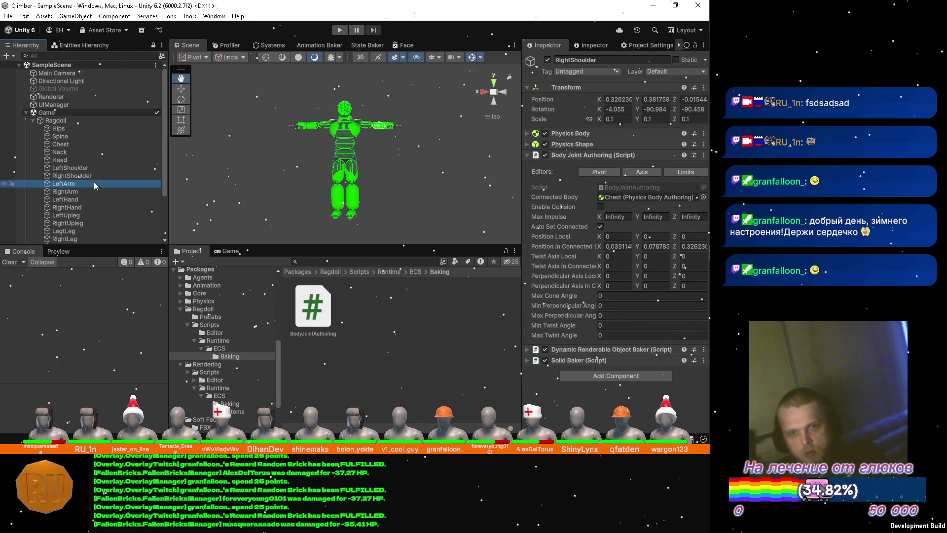
# Step: Zero the min and max perpendicular angles on the LeftArm and RightArm joints
pyautogui.click(620, 315)
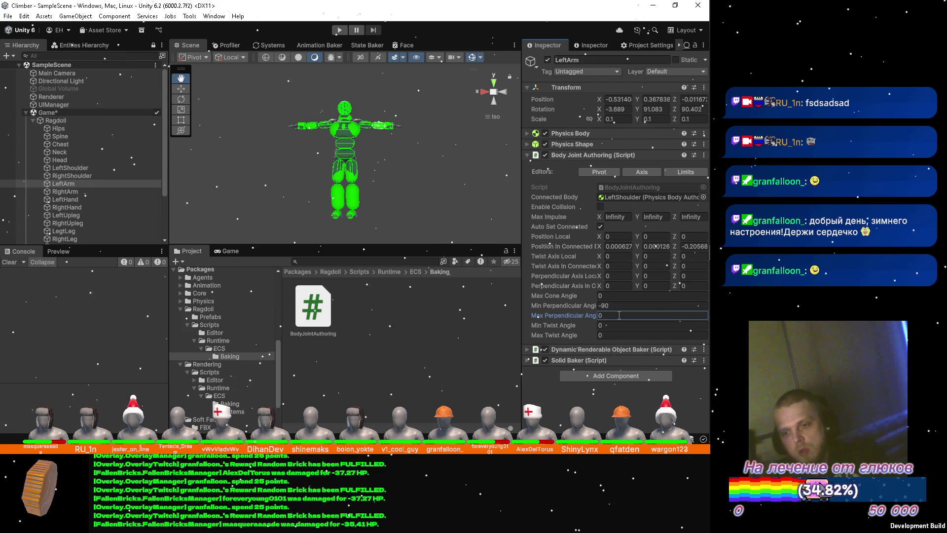
pyautogui.click(611, 305)
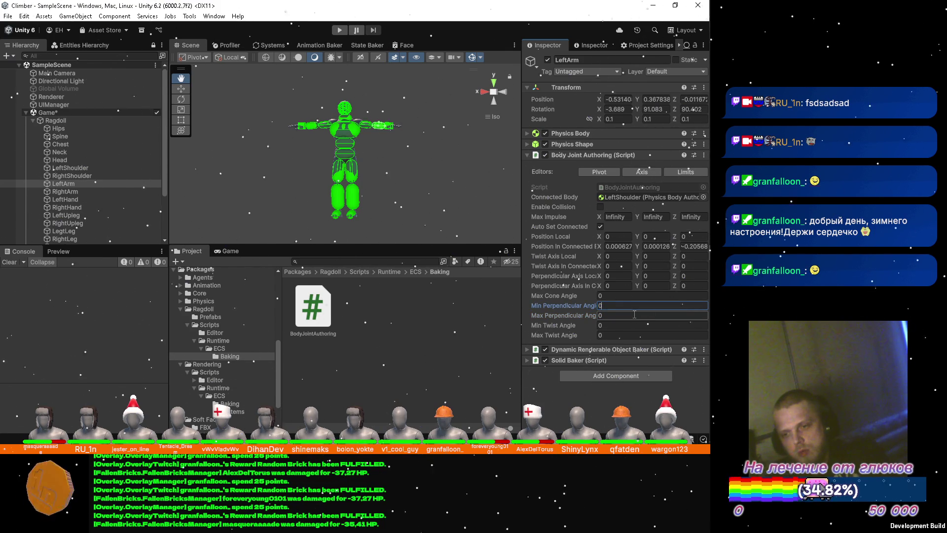
pyautogui.scroll(-2, 92, 149)
pyautogui.scroll(-2, 89, 141)
pyautogui.click(86, 130)
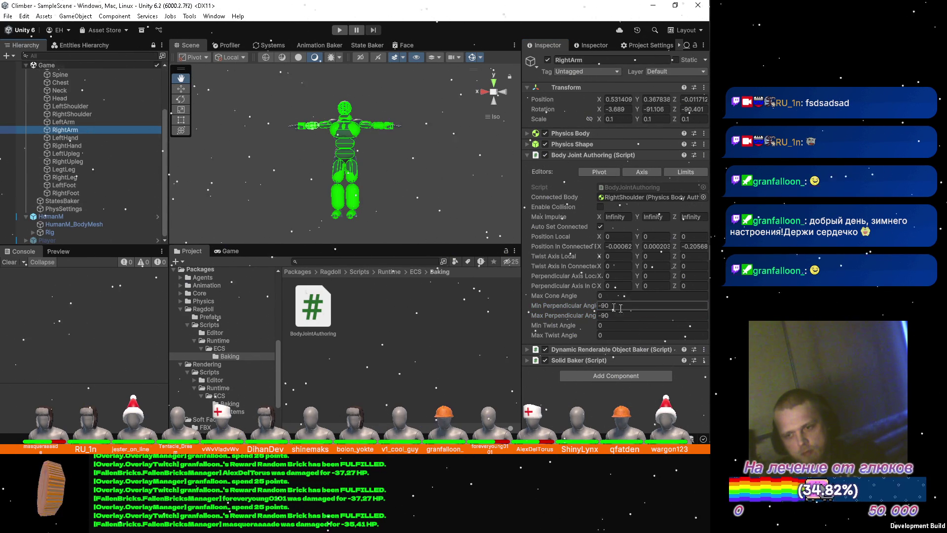
pyautogui.click(636, 316)
pyautogui.write('0')
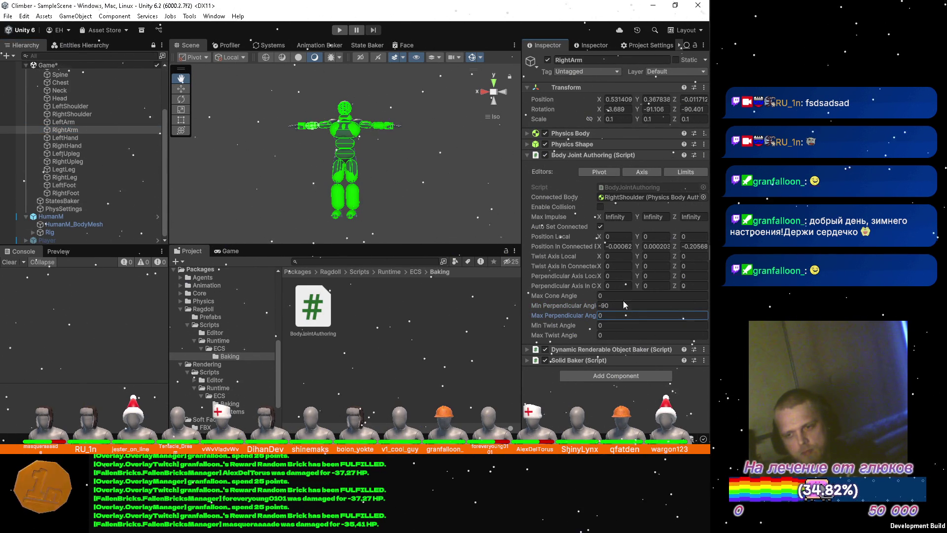
pyautogui.click(620, 306)
pyautogui.write('0')
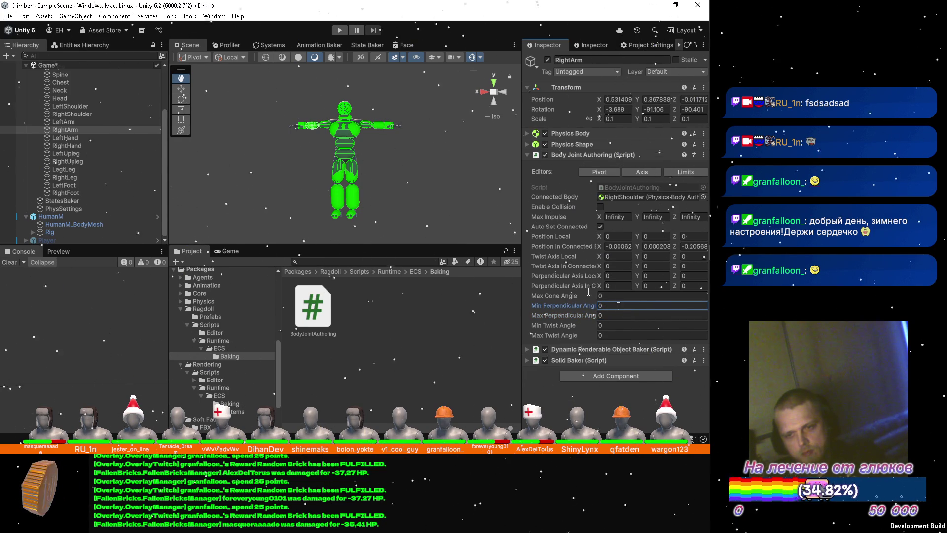
# Step: Zero the min and max perpendicular angles on the LeftHand and RightHand joints
pyautogui.click(85, 137)
pyautogui.click(611, 315)
pyautogui.write('0')
pyautogui.click(616, 306)
pyautogui.click(85, 145)
pyautogui.click(635, 316)
pyautogui.write('0')
pyautogui.click(630, 305)
pyautogui.write('0')
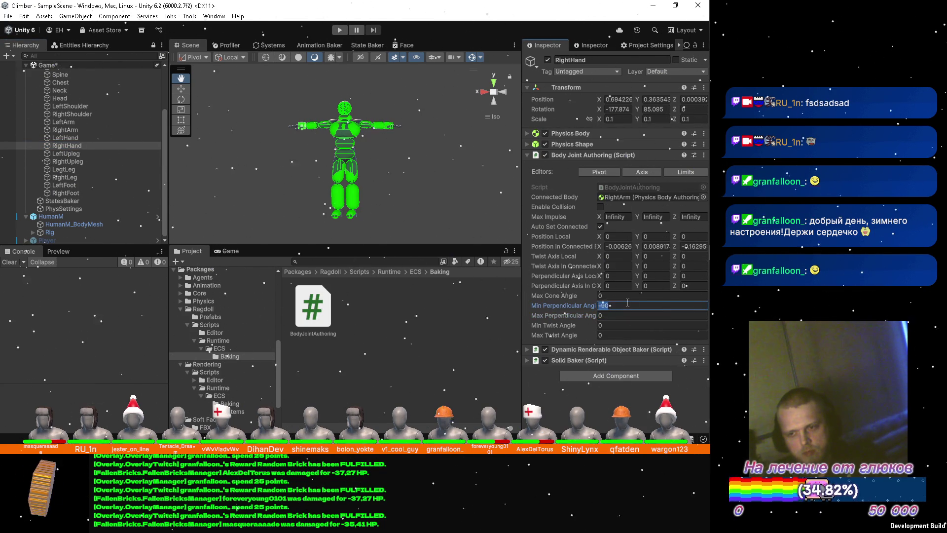
pyautogui.click(66, 153)
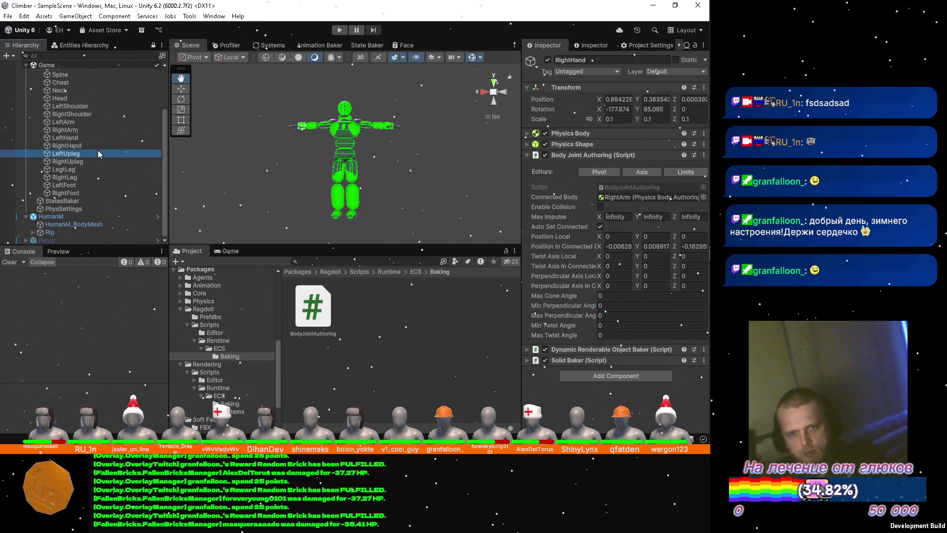
# Step: Zero the min and max perpendicular angles on the LeftUpleg and RightUpleg joints
pyautogui.click(620, 315)
pyautogui.write('0')
pyautogui.click(622, 305)
pyautogui.write('0')
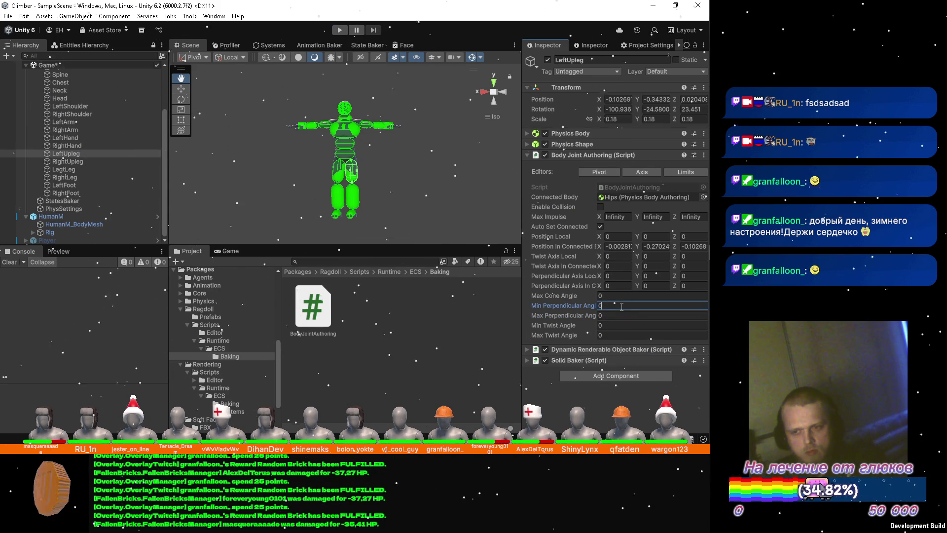
pyautogui.click(111, 162)
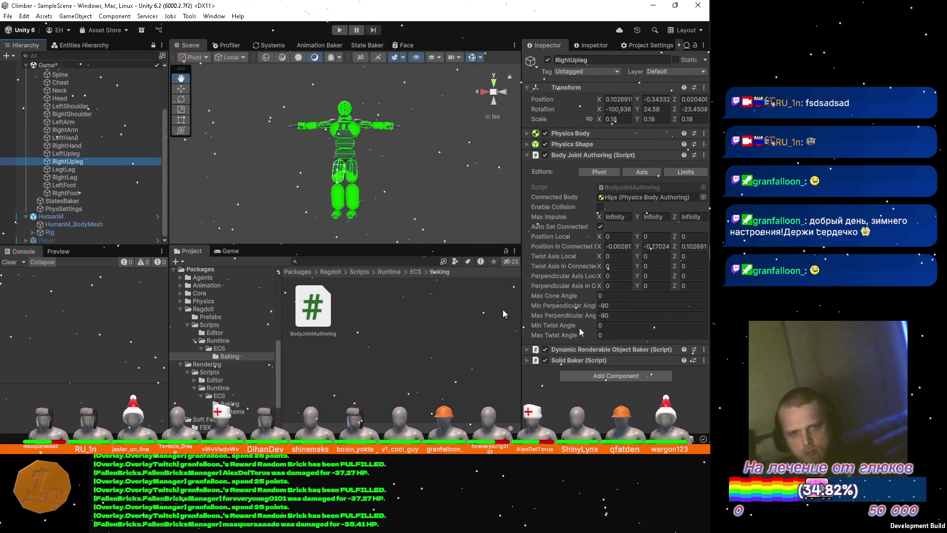
pyautogui.click(627, 315)
pyautogui.write('0')
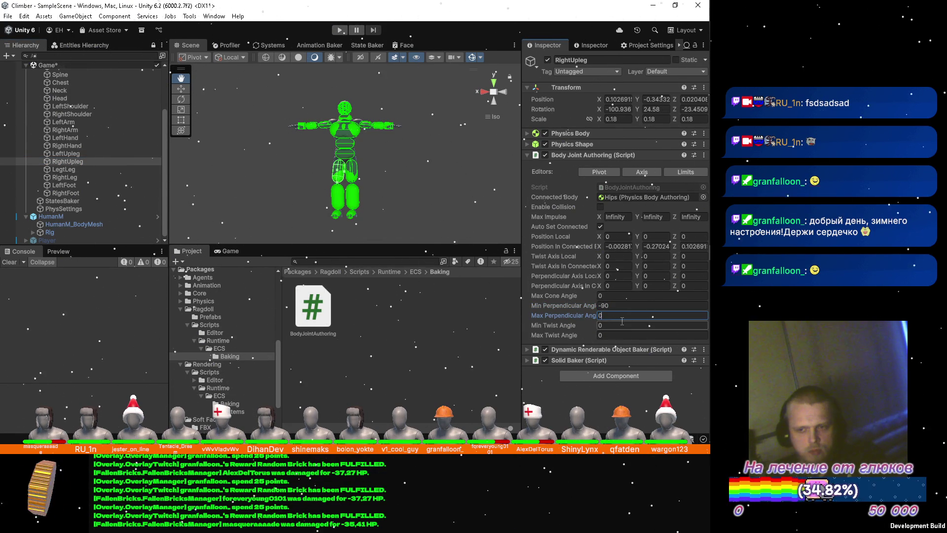
pyautogui.click(624, 306)
pyautogui.write('0')
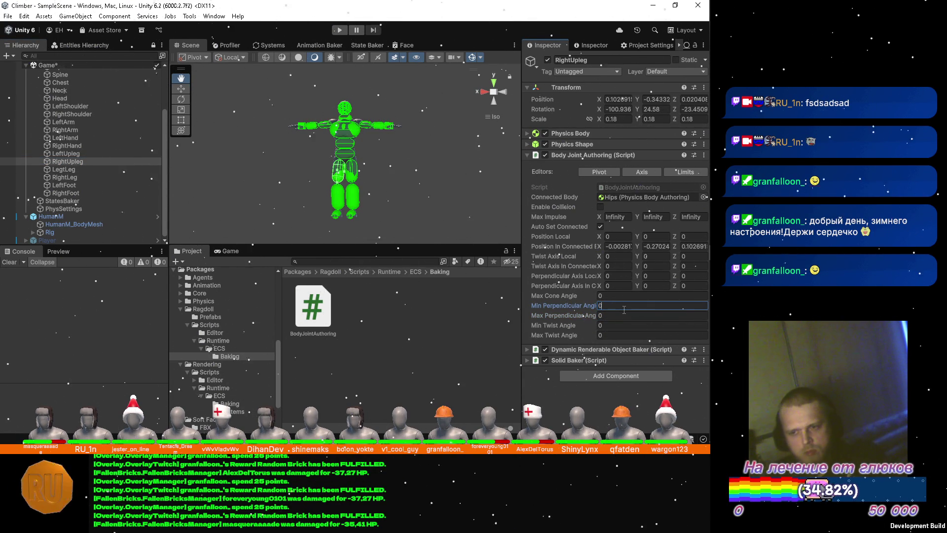
# Step: Zero the min and max perpendicular angles on the LegtLeg and RightLeg joints
pyautogui.click(98, 168)
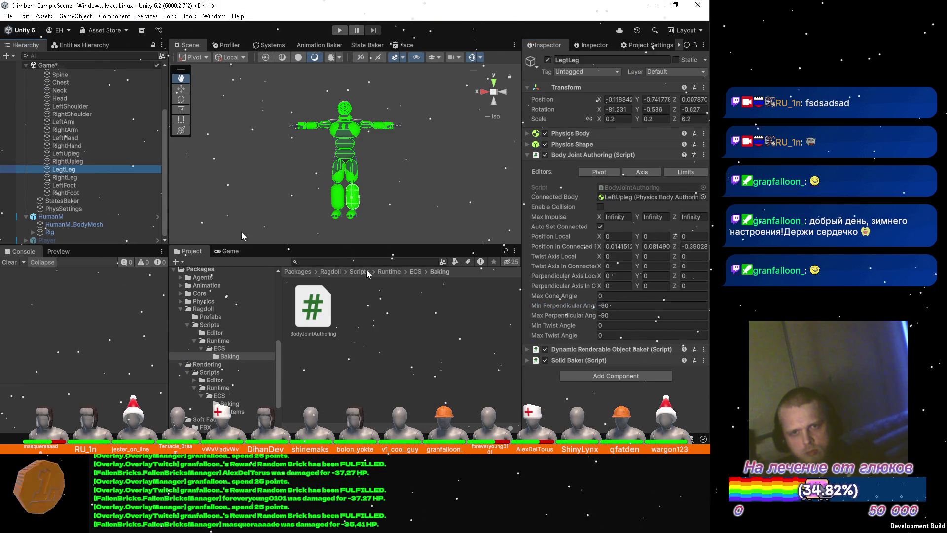
pyautogui.click(628, 315)
pyautogui.write('0')
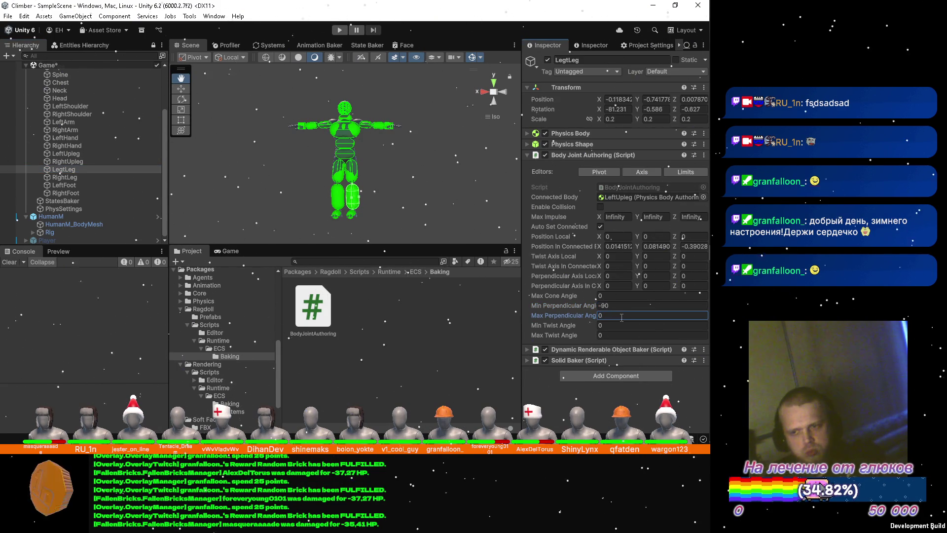
pyautogui.click(618, 303)
pyautogui.write('0')
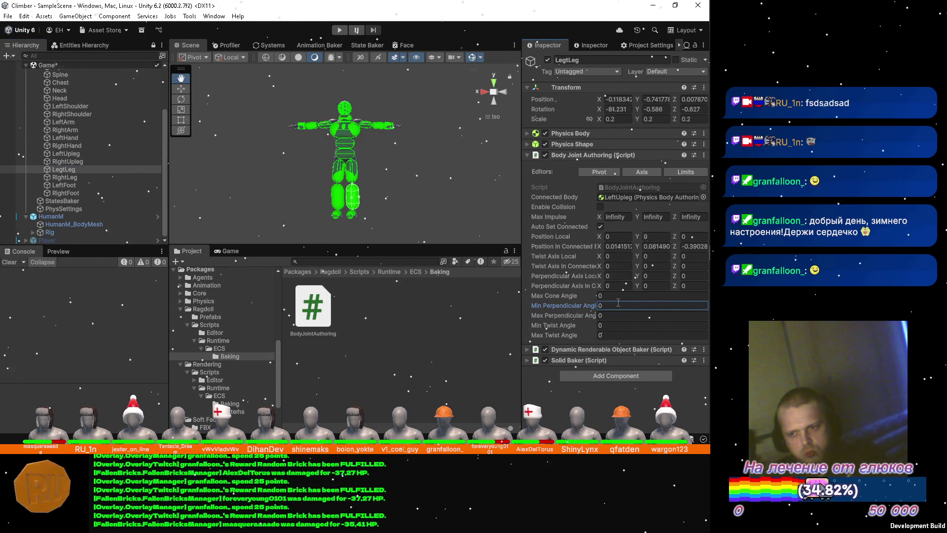
pyautogui.click(64, 177)
pyautogui.click(622, 316)
pyautogui.write('0')
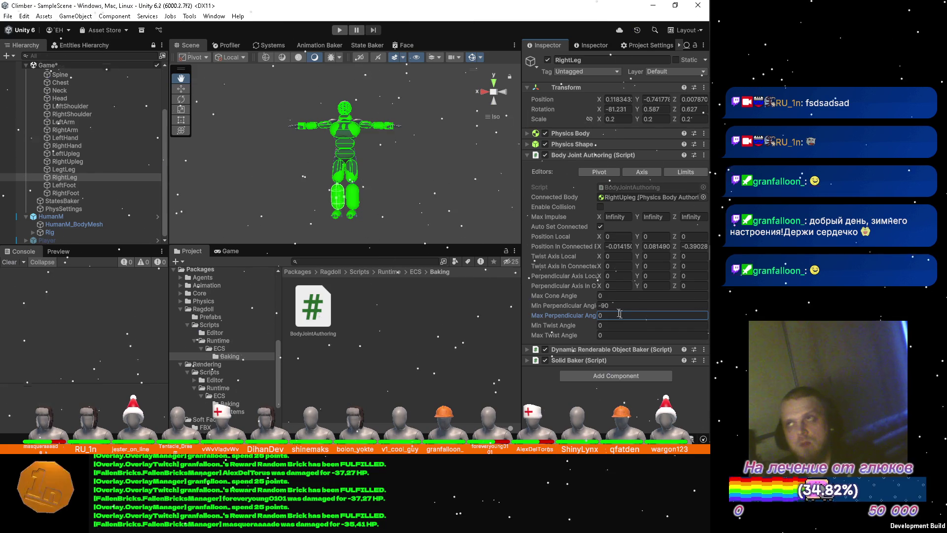
pyautogui.click(618, 304)
pyautogui.write('0')
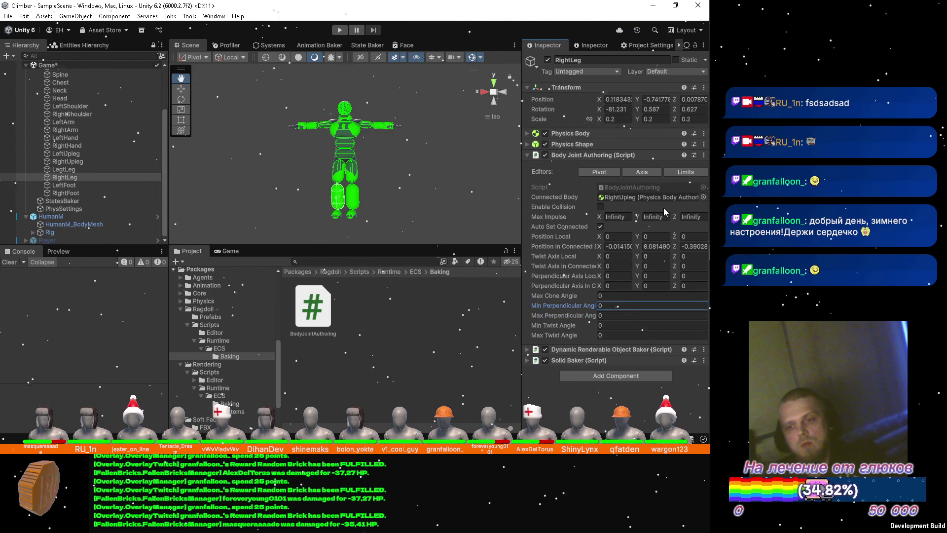
# Step: Zero the perpendicular angles on LeftFoot and RightFoot, collapse Ragdoll and switch to Visual Studio
pyautogui.click(103, 186)
pyautogui.click(620, 314)
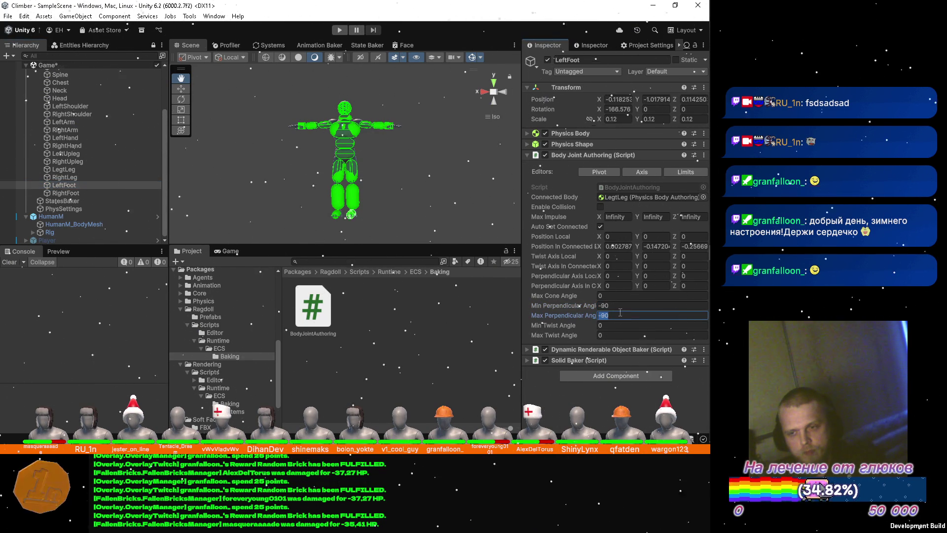
pyautogui.write('0')
pyautogui.click(622, 304)
pyautogui.write('0')
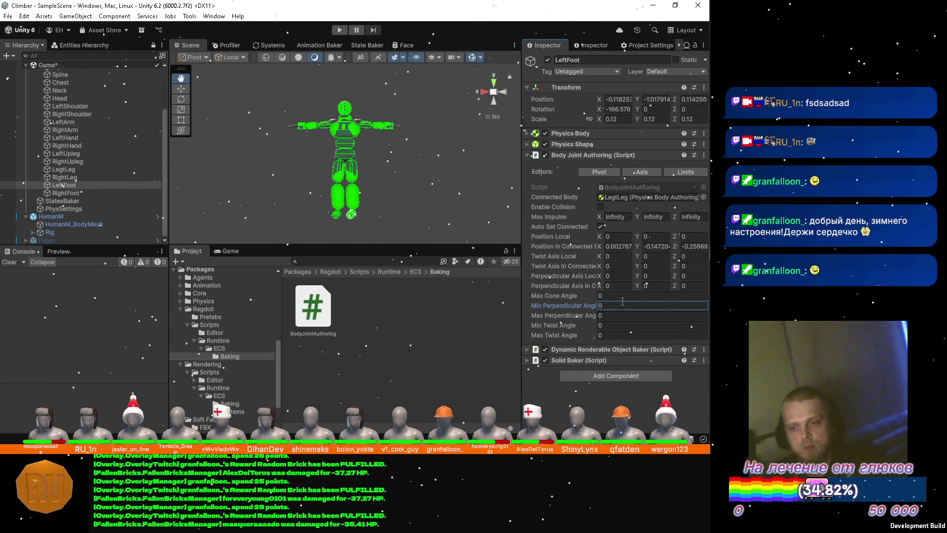
pyautogui.click(103, 192)
pyautogui.click(618, 315)
pyautogui.write('0')
pyautogui.click(604, 305)
pyautogui.write('0')
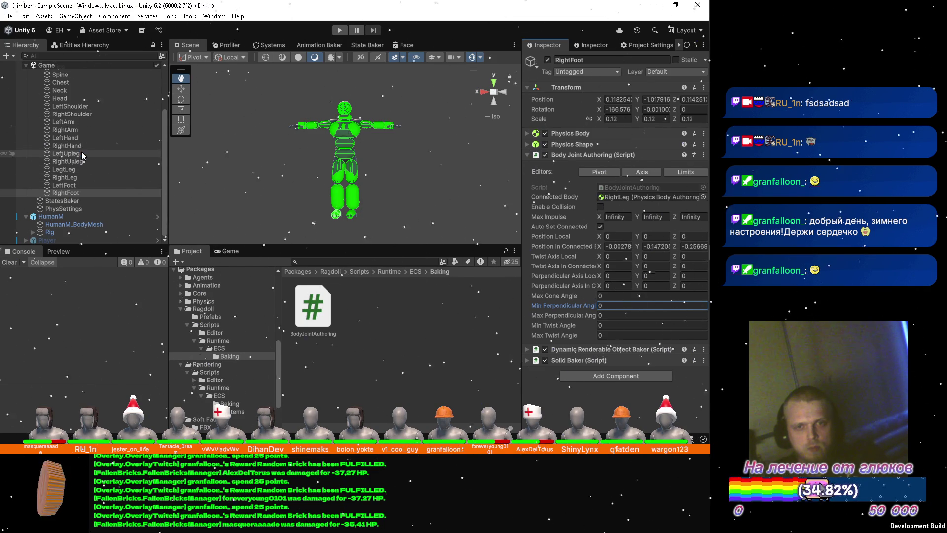
pyautogui.scroll(5, 82, 152)
pyautogui.click(34, 121)
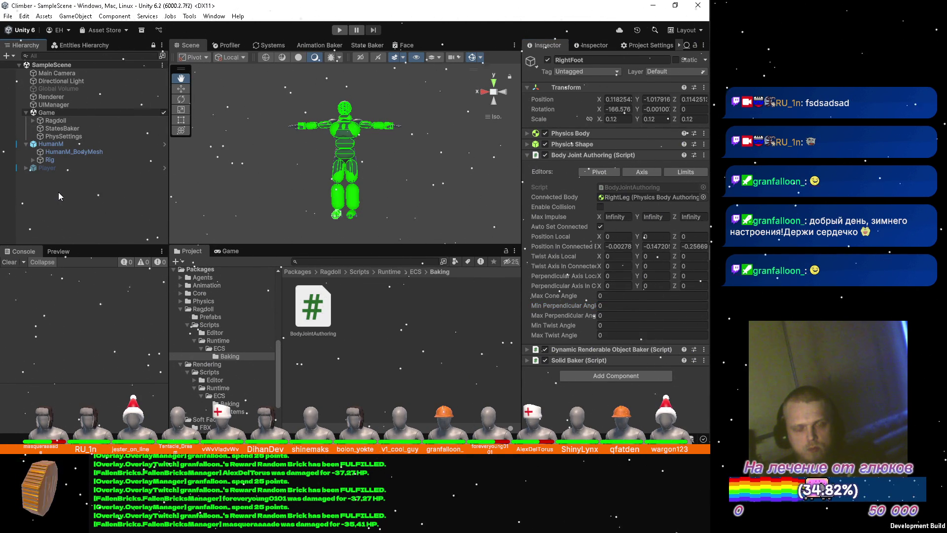
pyautogui.hotkey('alt', 'Tab')
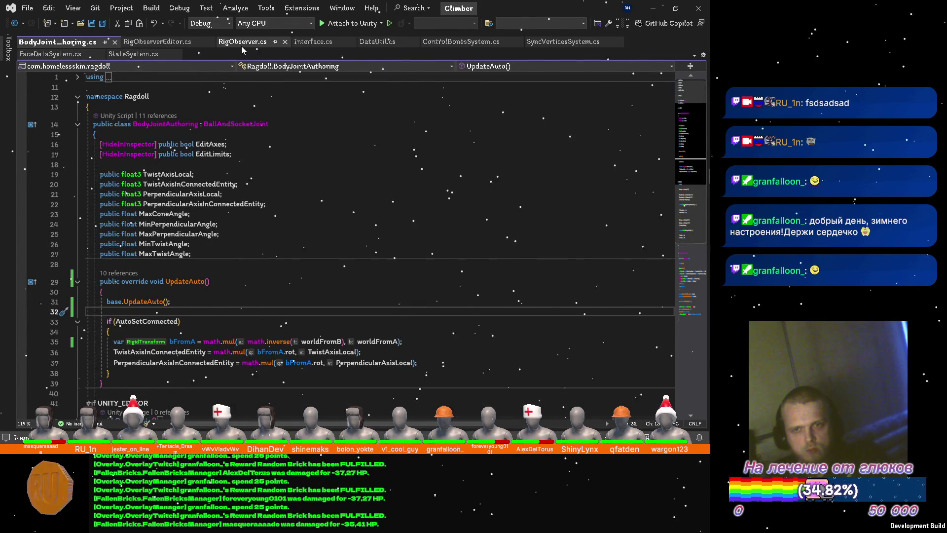
# Step: Open RigObserver.cs, fold OnDrawGizmos and place the cursor after GenerateRagdoll's last loop
pyautogui.click(243, 43)
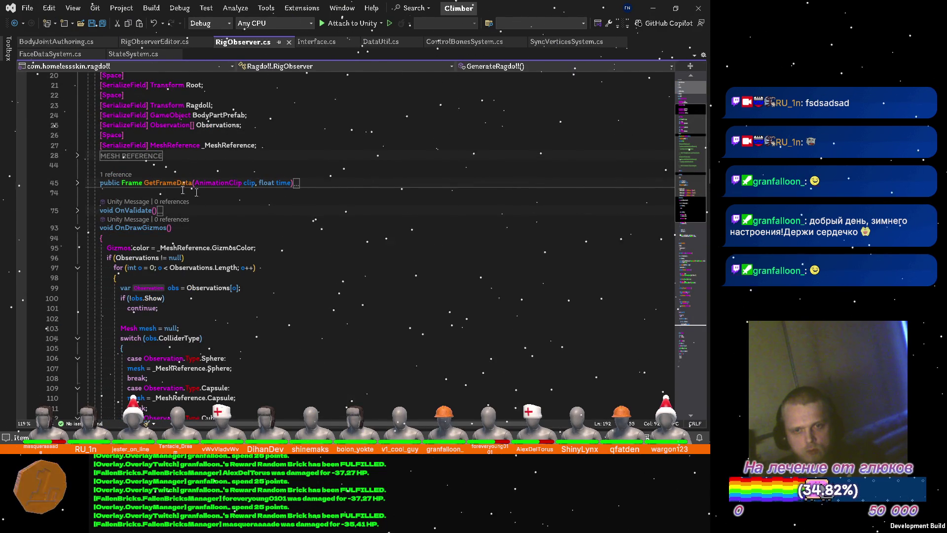
pyautogui.scroll(-5, 195, 193)
pyautogui.scroll(3, 133, 209)
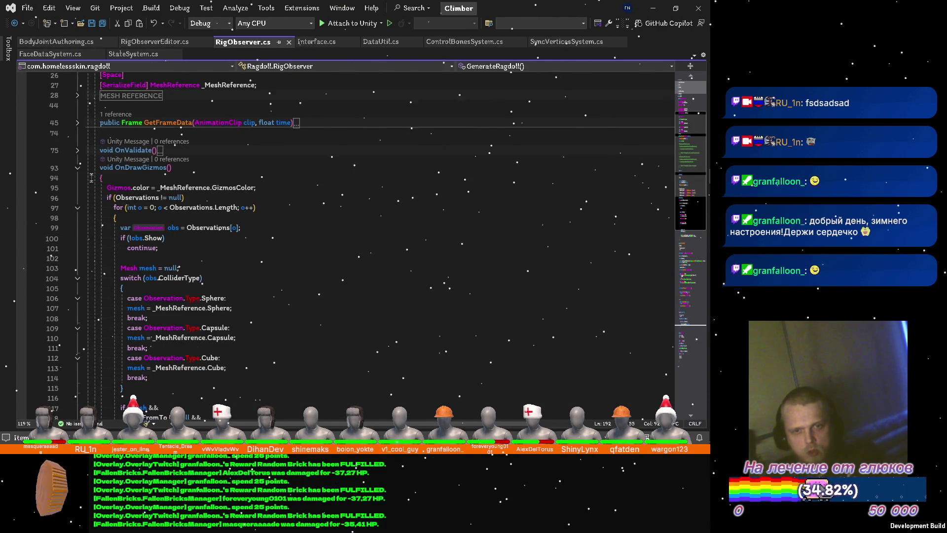
pyautogui.click(77, 167)
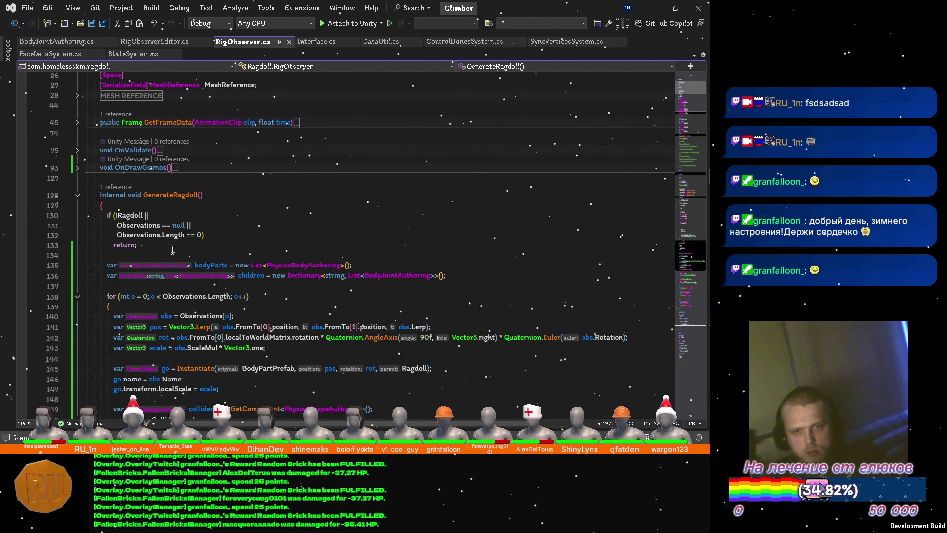
pyautogui.scroll(-5, 172, 250)
pyautogui.scroll(-7, 163, 259)
pyautogui.scroll(-7, 143, 275)
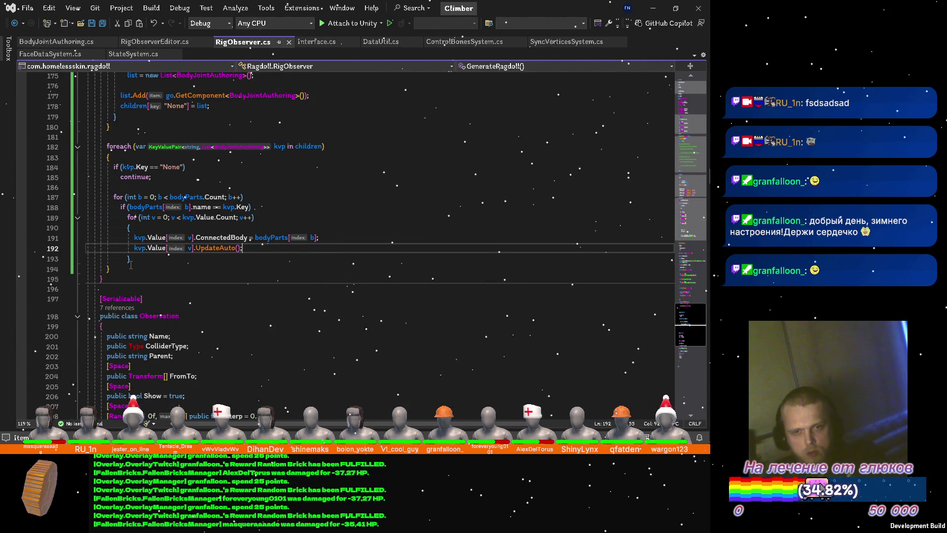
pyautogui.click(139, 265)
# Step: Append 'Ragdoll = null;' after the final foreach, save RigObserver.cs and return to Unity
pyautogui.press('Return')
pyautogui.press('Return')
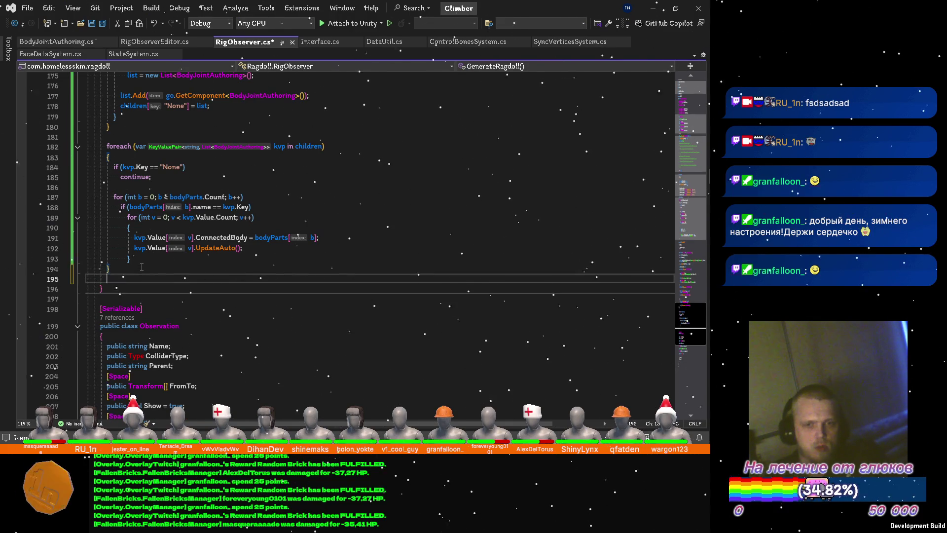
pyautogui.write('rag')
pyautogui.press('Tab')
pyautogui.write('= null;')
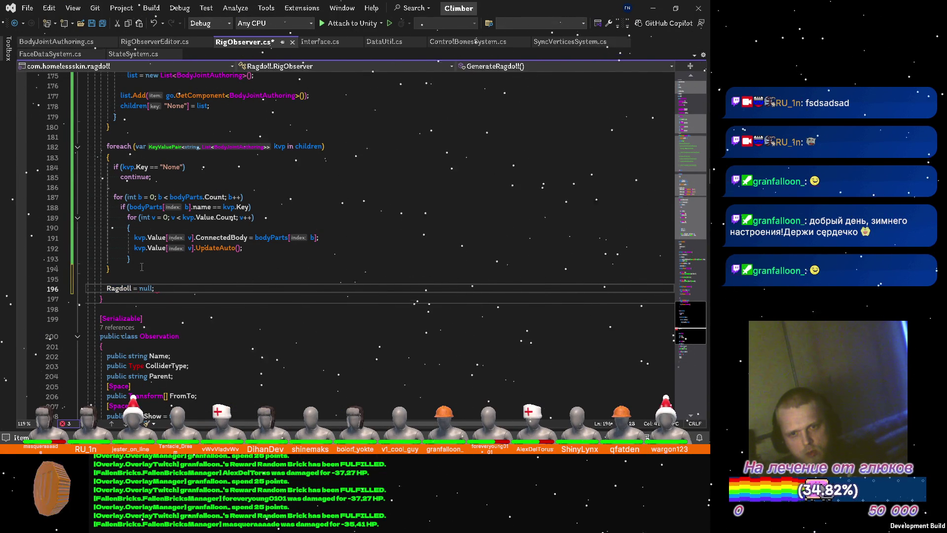
pyautogui.hotkey('ctrl', 's')
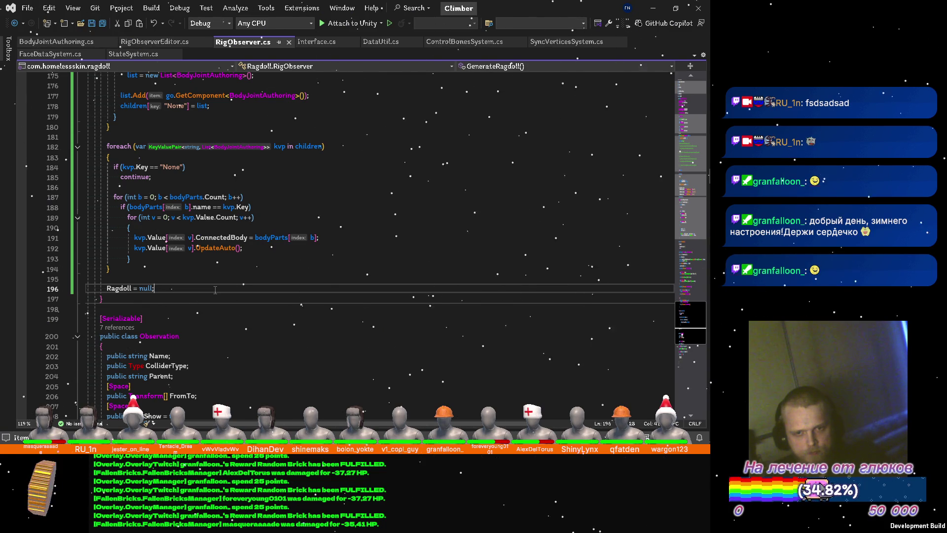
pyautogui.hotkey('alt', 'Tab')
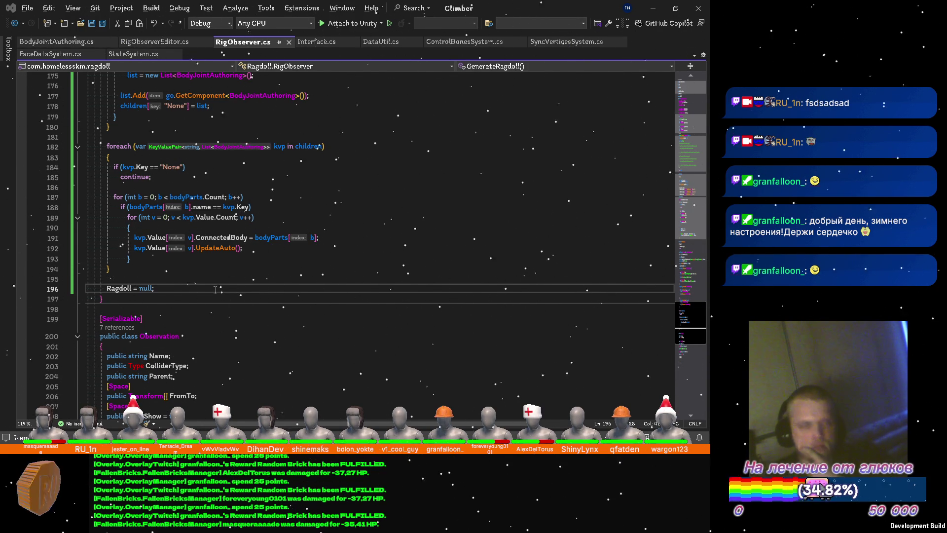
pyautogui.hotkey('alt', 'Tab')
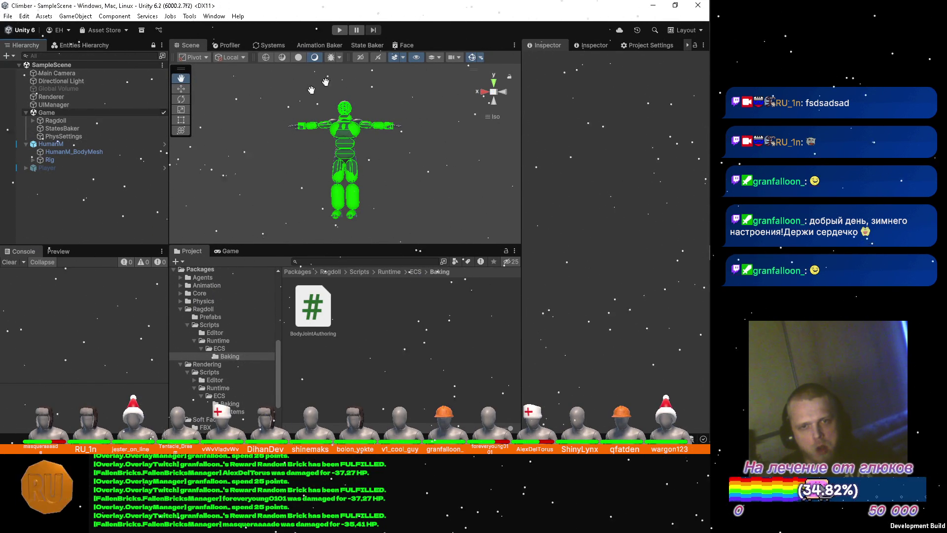
# Step: Play-test the ragdoll, switch the scene view to Persp and orbit around it, then play again
pyautogui.click(340, 30)
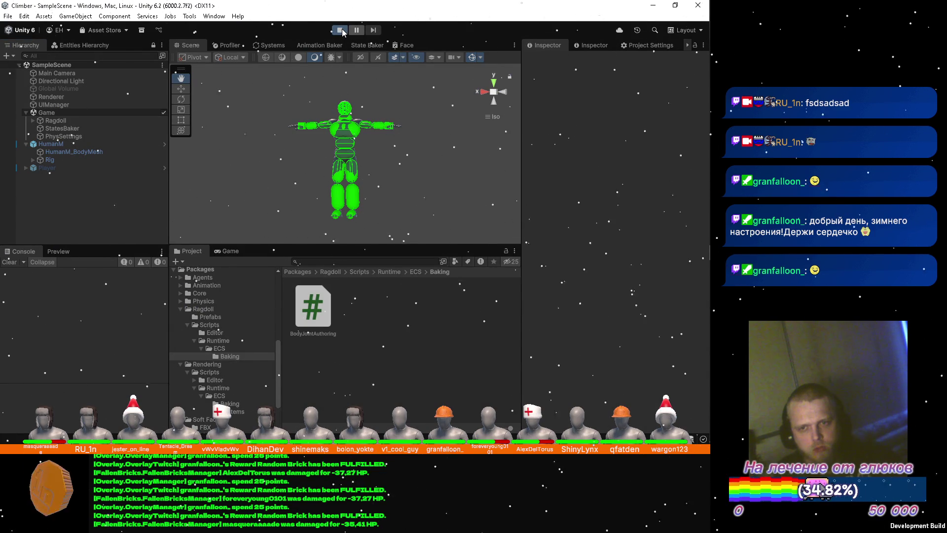
pyautogui.click(341, 29)
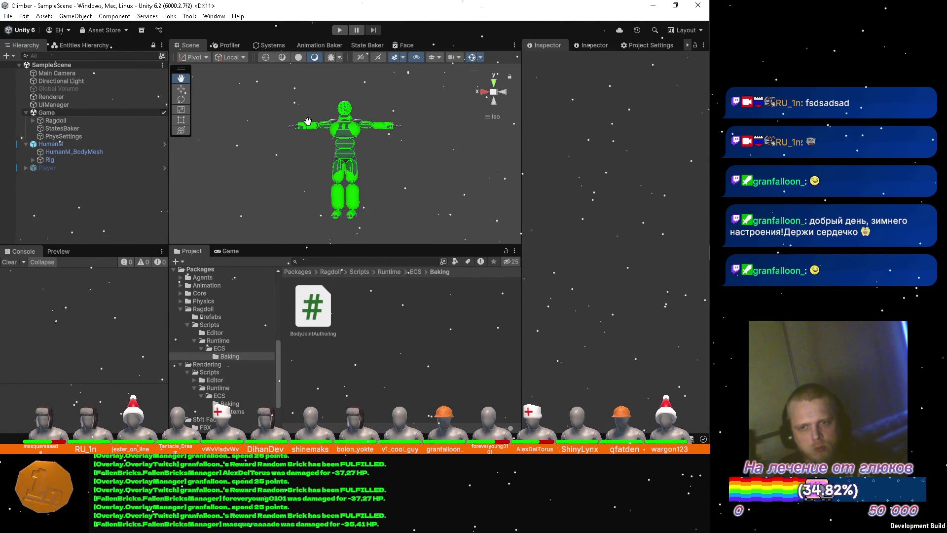
pyautogui.click(493, 117)
pyautogui.moveTo(395, 135); pyautogui.dragTo(293, 129)
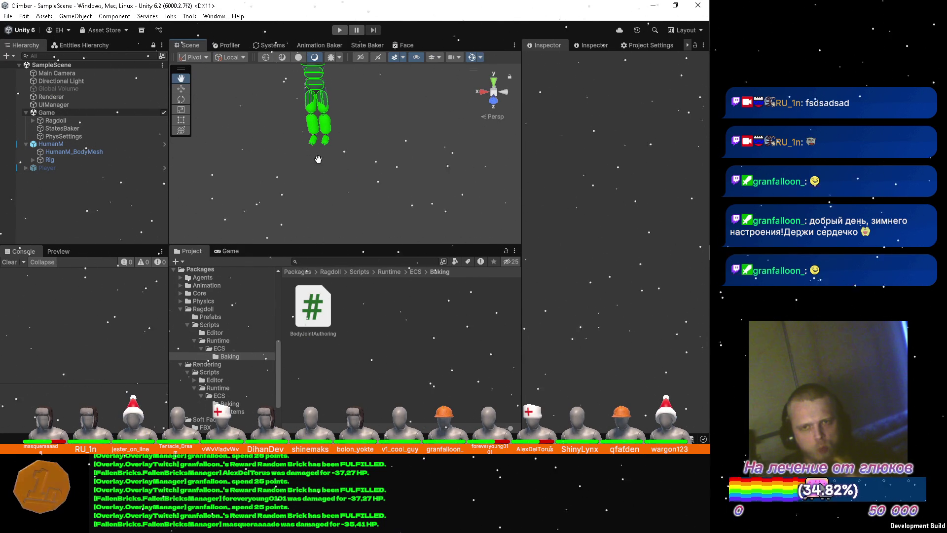
pyautogui.click(340, 30)
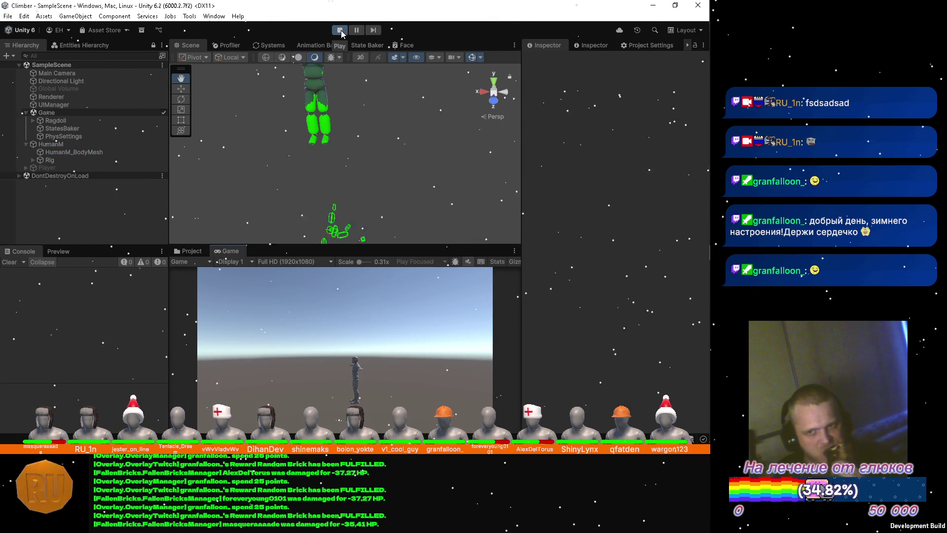
# Step: Exit play mode so the editor returns to editing the scene
pyautogui.click(342, 30)
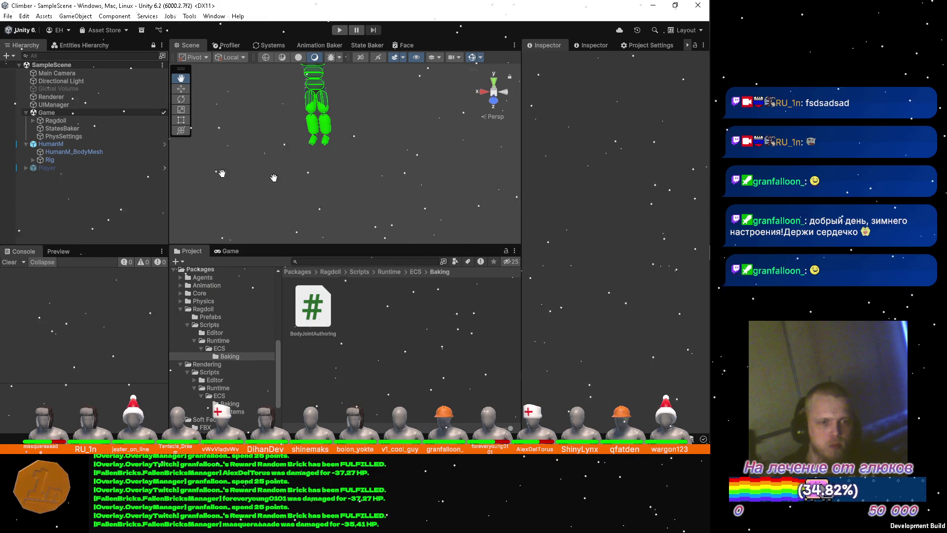
pyautogui.moveTo(690, 54)
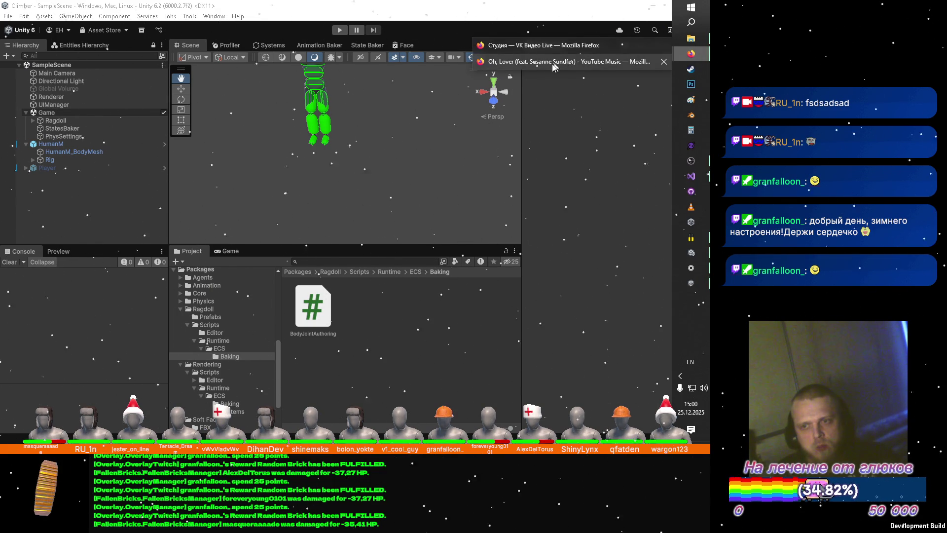
# Step: Browse the YouTube Music home shelves (Рекомендуем, Послушать ещё раз), then minimize the browser back to Unity
pyautogui.click(552, 63)
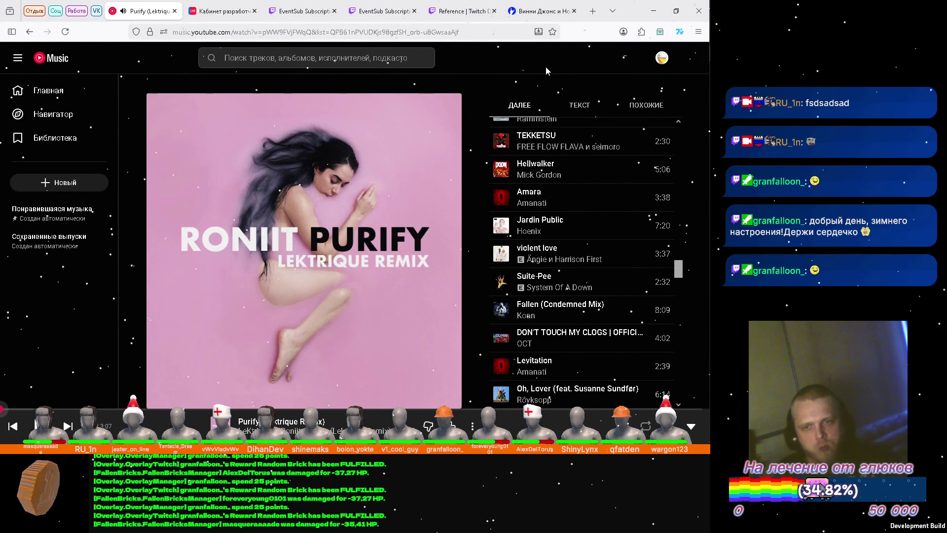
pyautogui.click(65, 91)
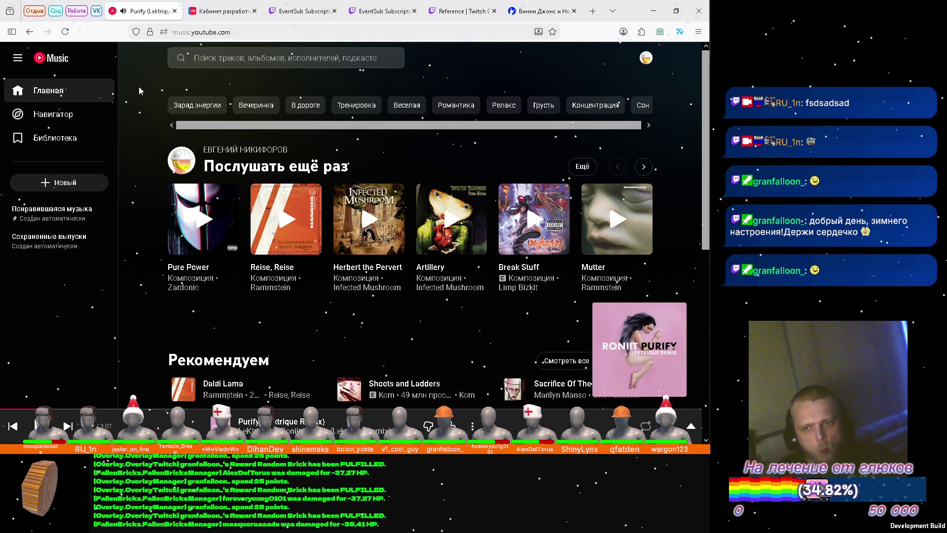
pyautogui.scroll(-2, 139, 90)
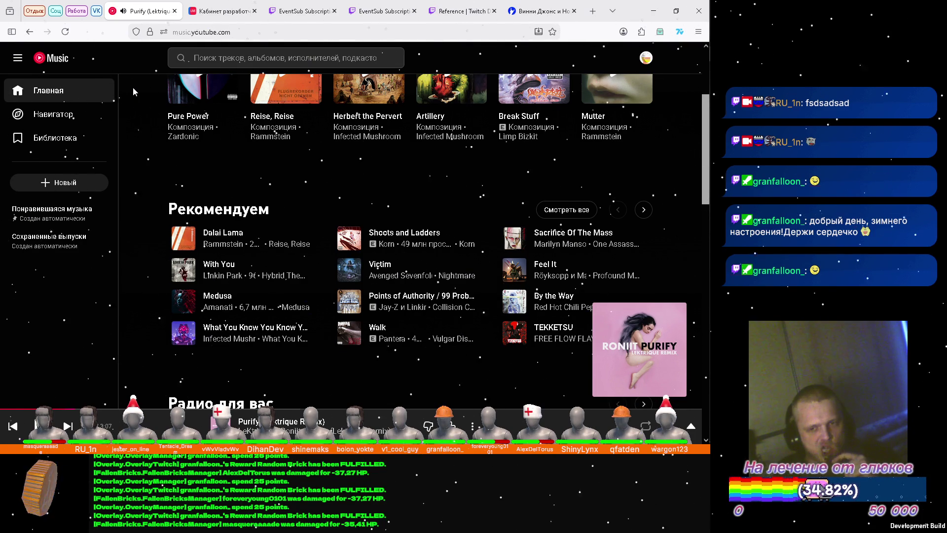
pyautogui.scroll(-1, 134, 93)
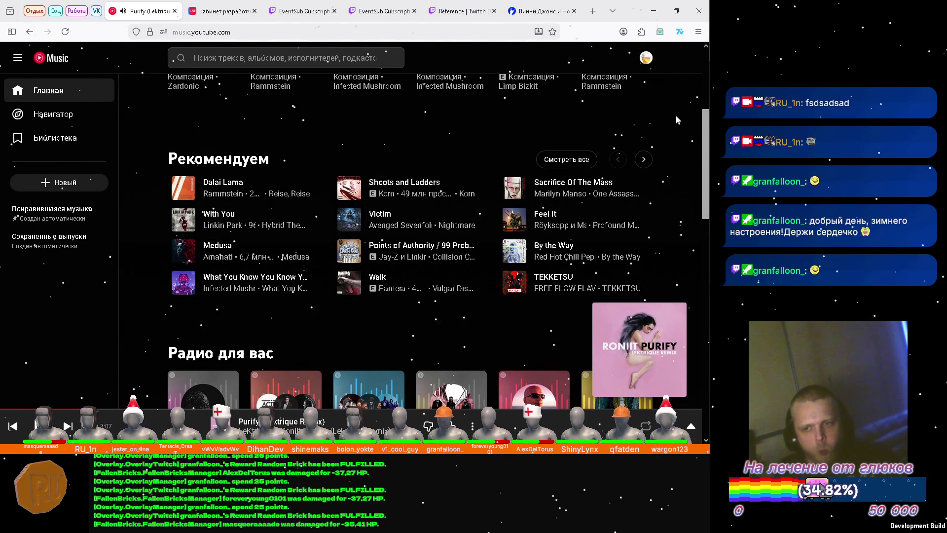
pyautogui.click(643, 159)
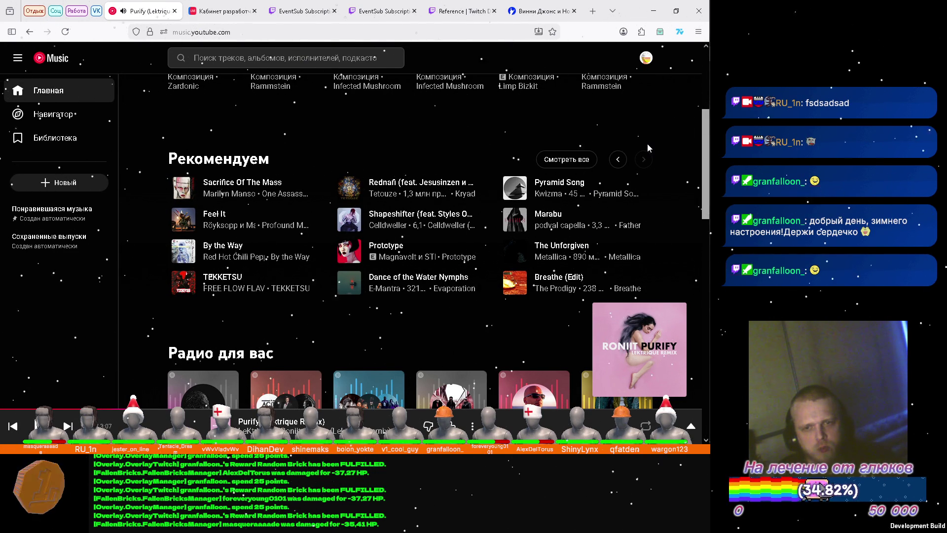
pyautogui.scroll(-2, 648, 147)
pyautogui.scroll(-1, 647, 147)
pyautogui.scroll(-2, 647, 147)
pyautogui.scroll(-1, 649, 148)
pyautogui.scroll(1, 649, 147)
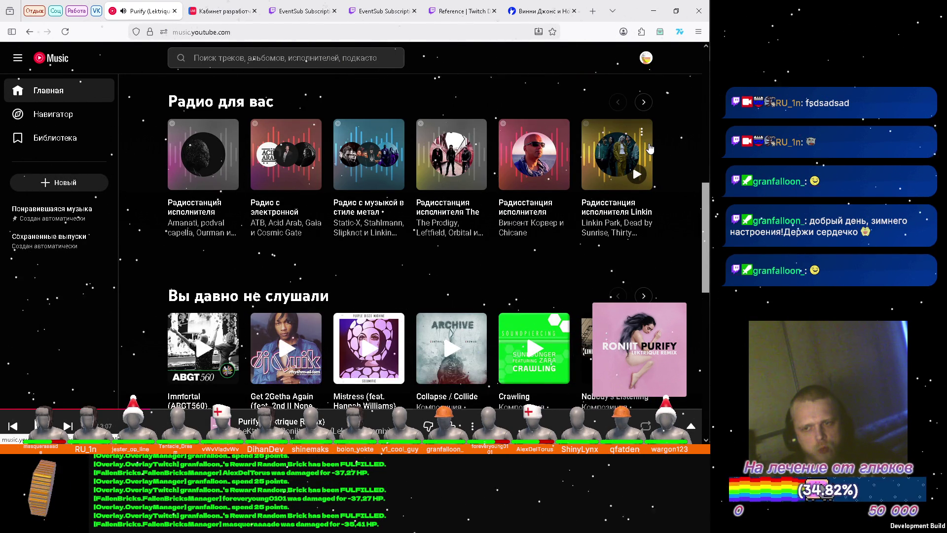
pyautogui.scroll(-1, 650, 149)
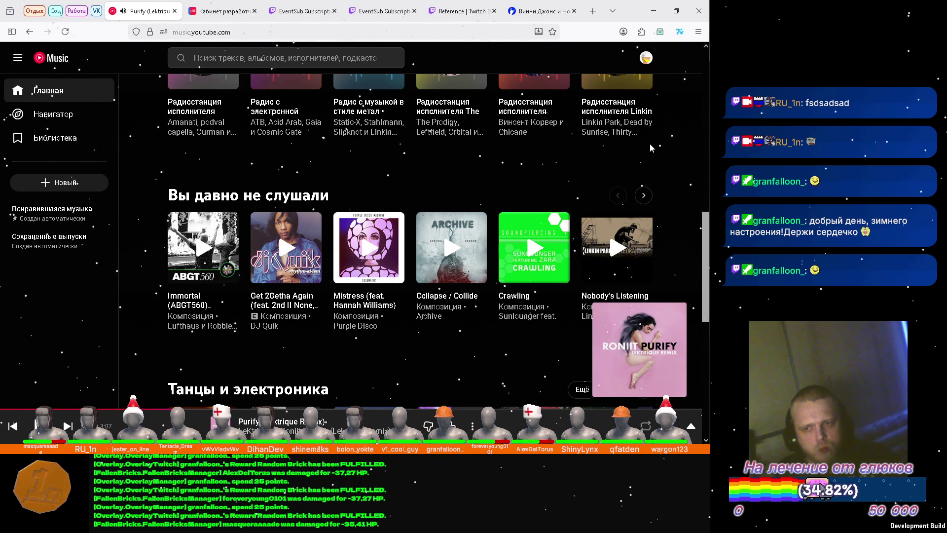
pyautogui.scroll(-2, 650, 148)
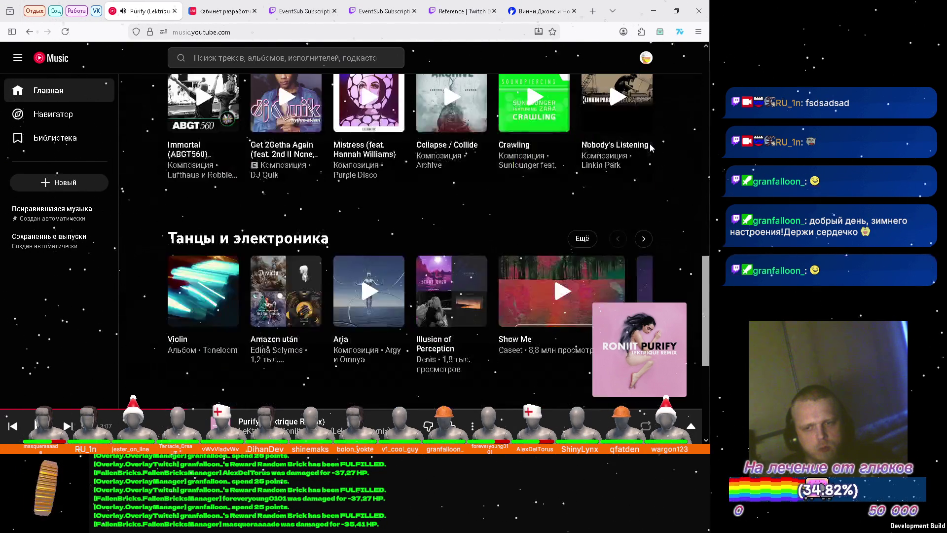
pyautogui.scroll(-1, 650, 148)
pyautogui.scroll(-2, 649, 148)
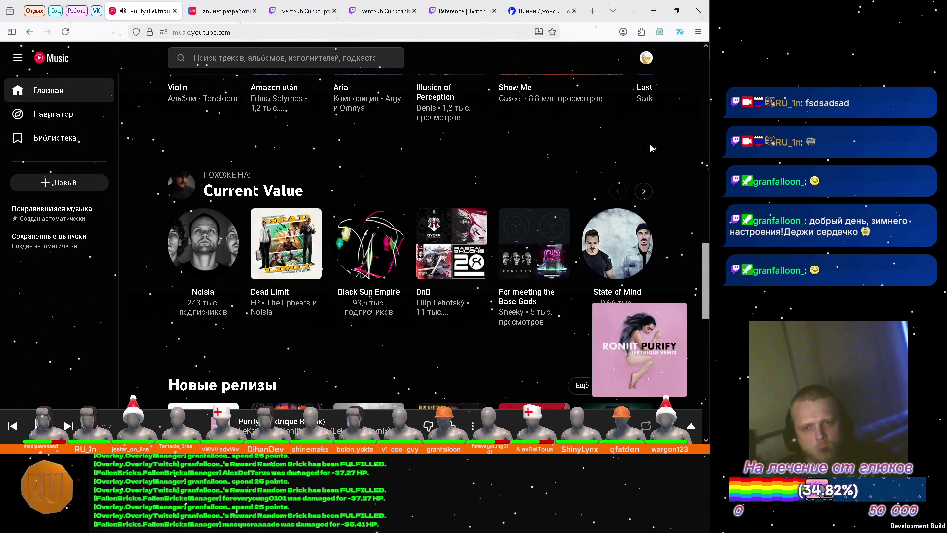
pyautogui.scroll(-3, 650, 148)
pyautogui.scroll(2, 650, 147)
pyautogui.scroll(3, 651, 148)
pyautogui.scroll(3, 650, 148)
pyautogui.scroll(-4, 661, 144)
pyautogui.scroll(-5, 663, 150)
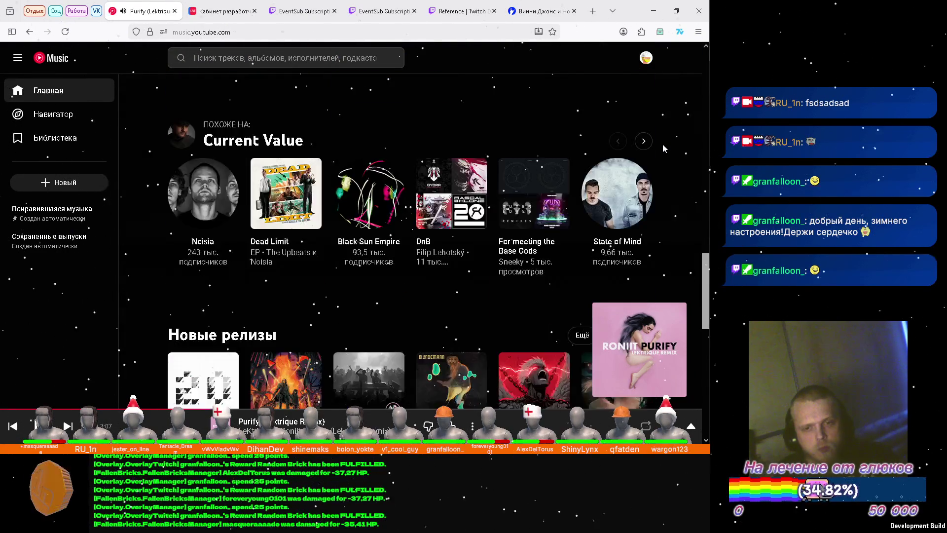
pyautogui.scroll(-2, 662, 144)
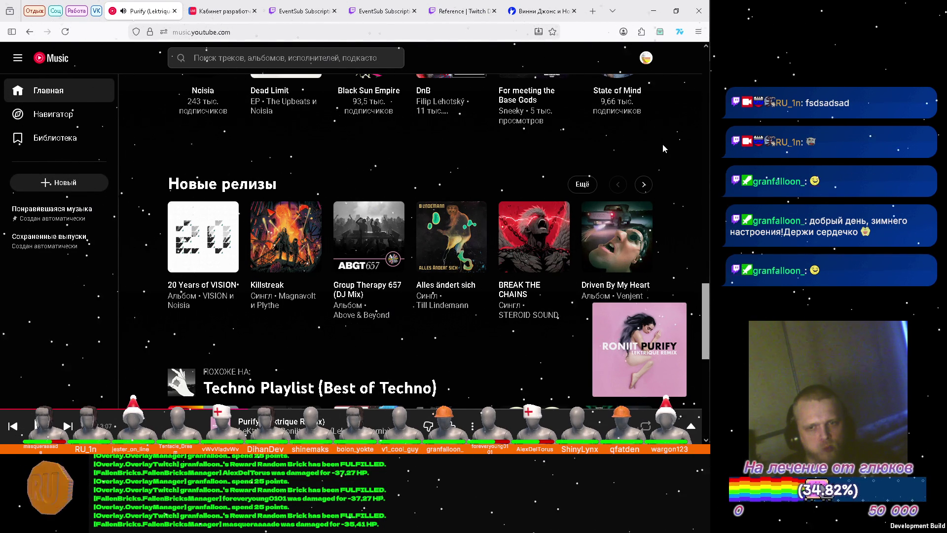
pyautogui.scroll(-2, 662, 144)
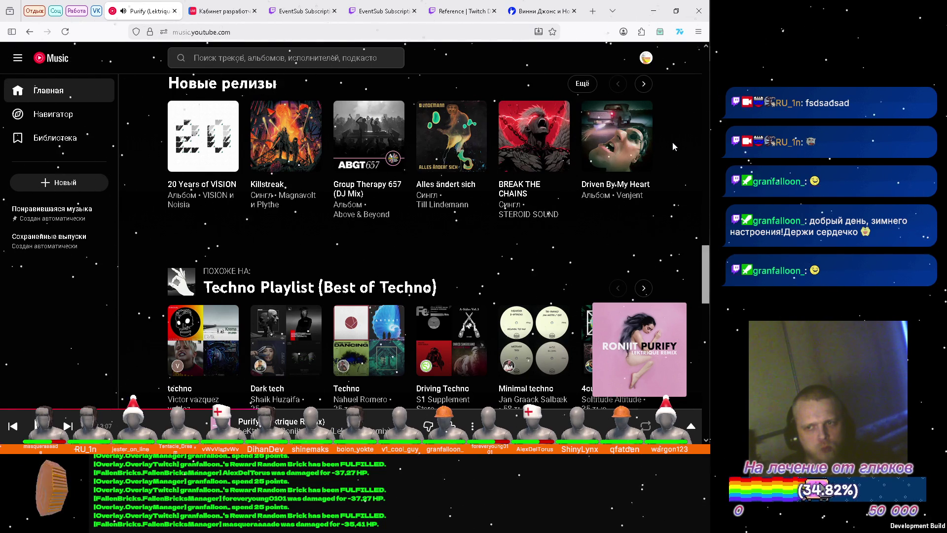
pyautogui.scroll(-2, 672, 146)
pyautogui.scroll(2, 672, 146)
pyautogui.scroll(-2, 673, 146)
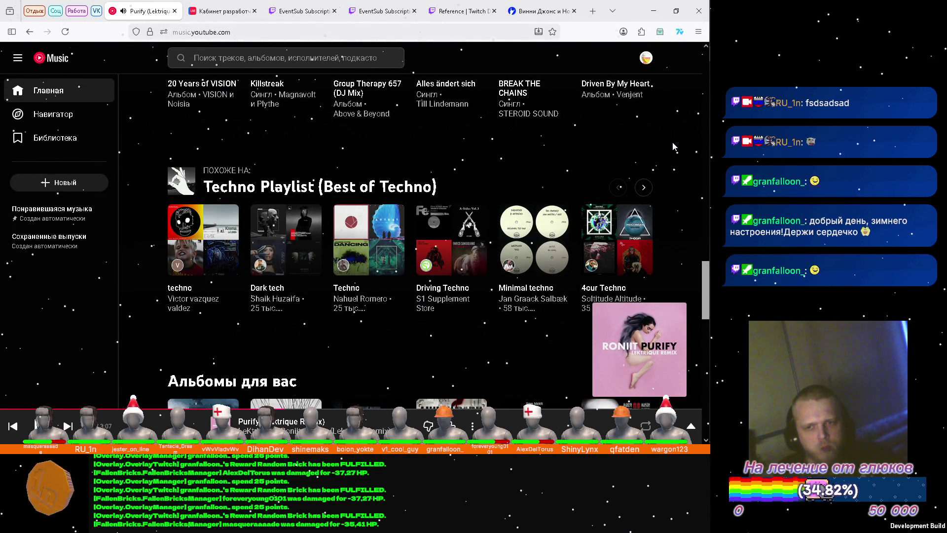
pyautogui.scroll(4, 673, 146)
pyautogui.scroll(6, 669, 146)
pyautogui.scroll(7, 669, 146)
pyautogui.scroll(8, 669, 146)
pyautogui.scroll(1, 669, 146)
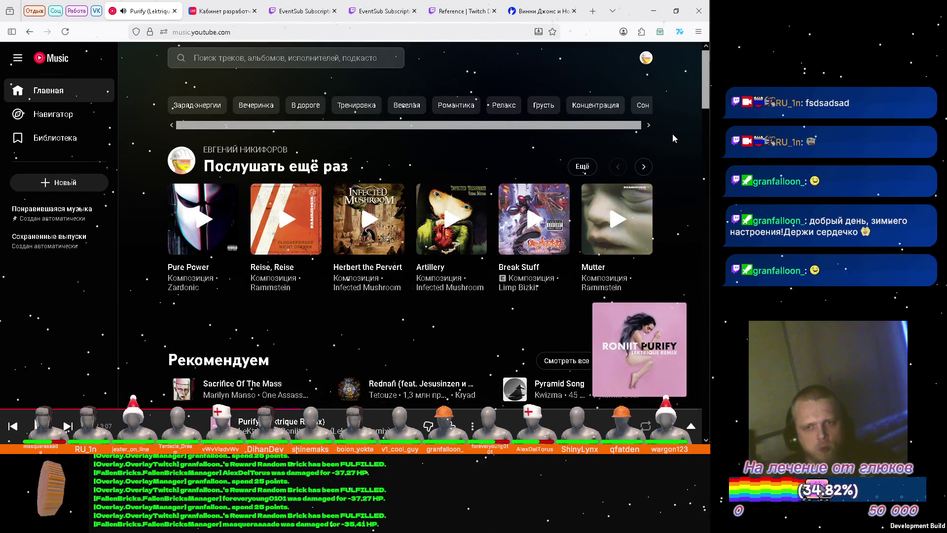
pyautogui.click(644, 166)
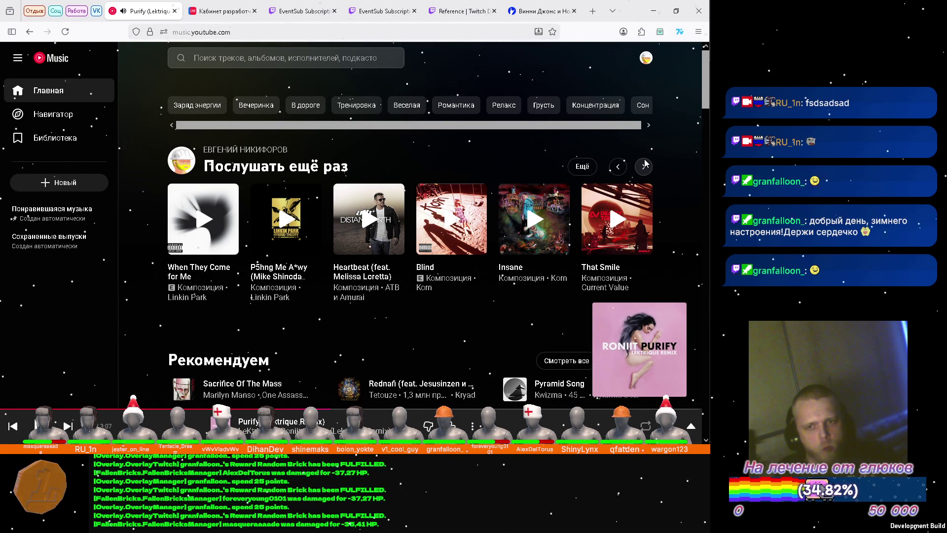
pyautogui.click(645, 166)
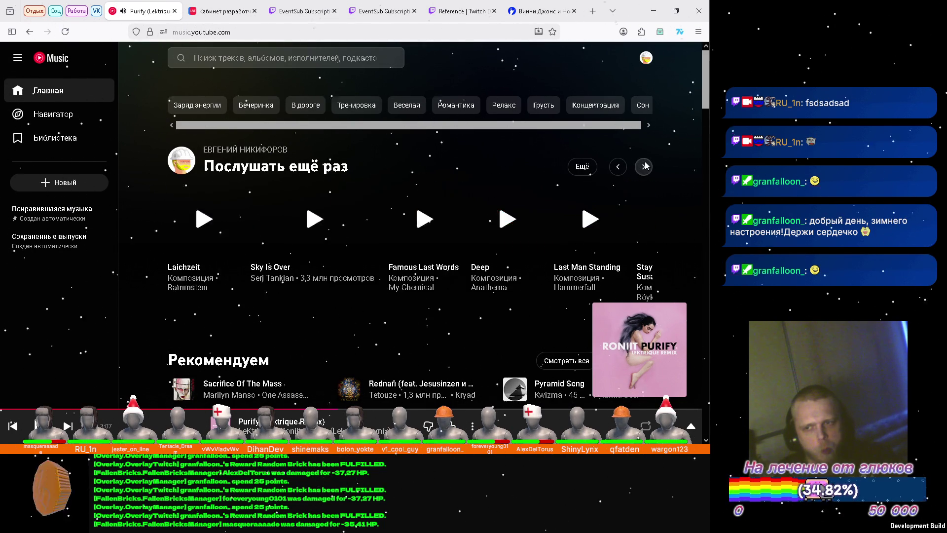
pyautogui.click(653, 15)
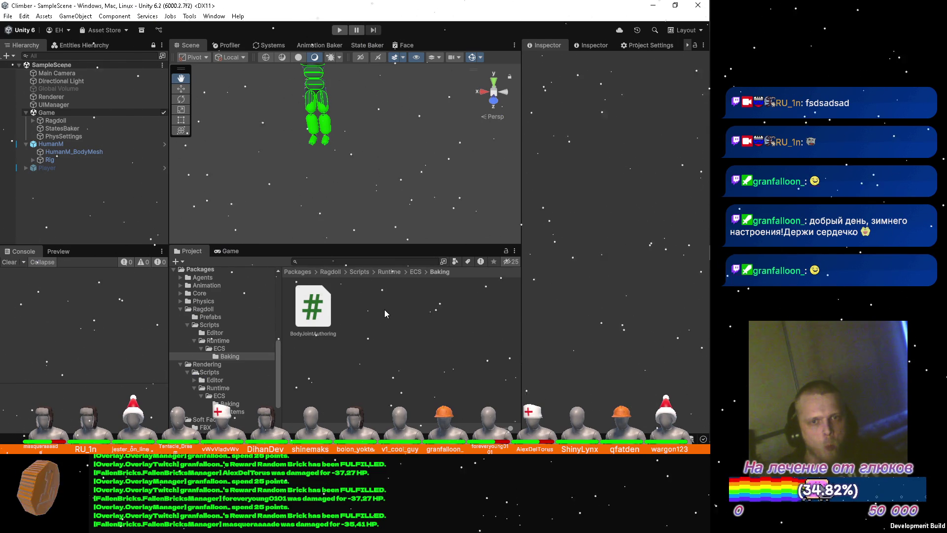
# Step: Expand Ragdoll in the Hierarchy and inspect the Hips and Spine joints' Physics Body settings
pyautogui.click(34, 121)
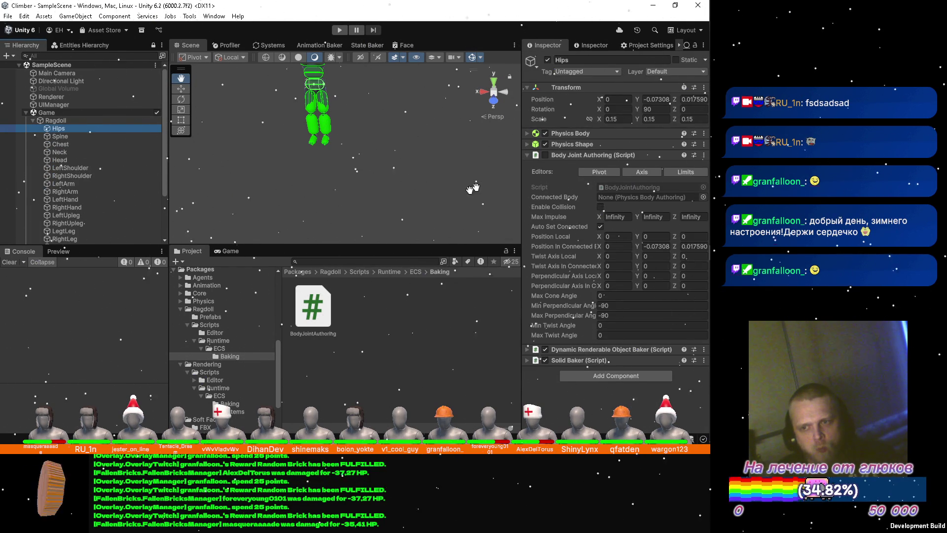
pyautogui.click(527, 133)
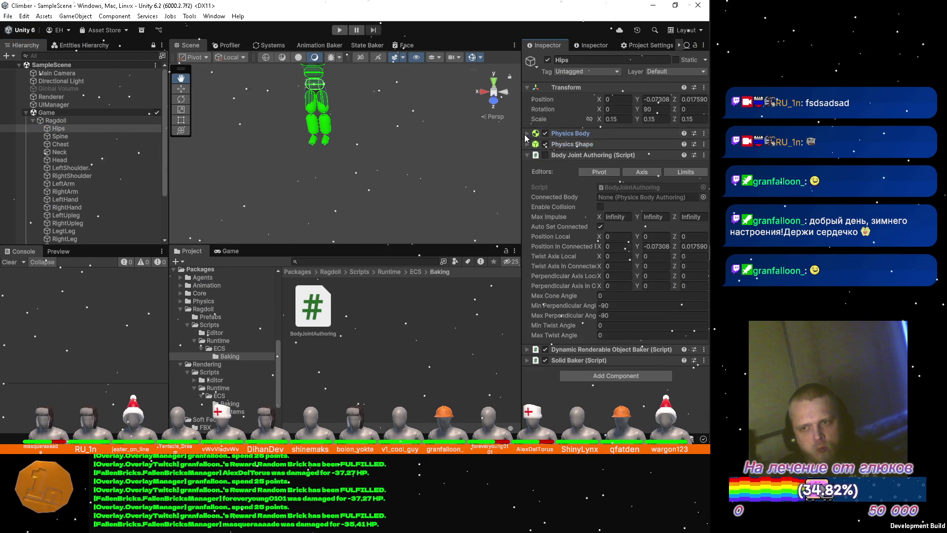
pyautogui.click(526, 133)
pyautogui.click(527, 133)
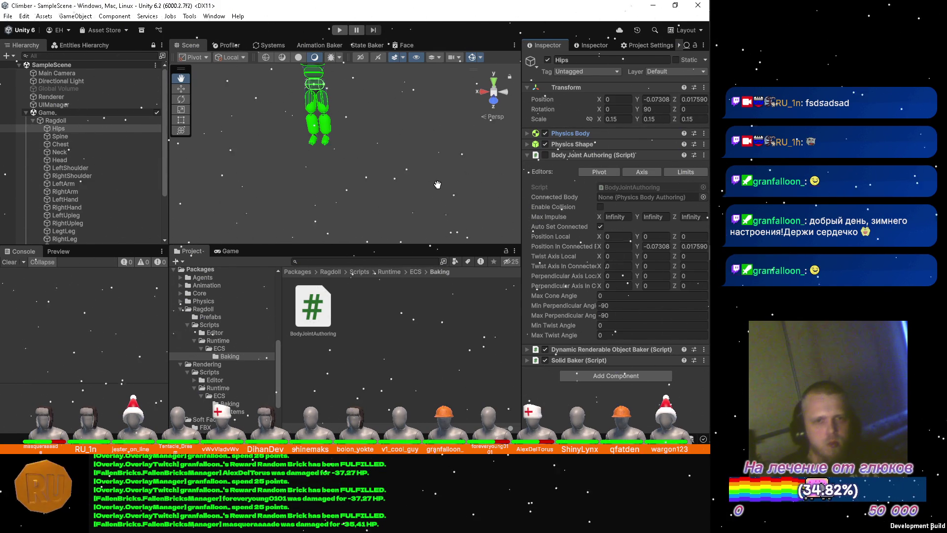
pyautogui.click(49, 138)
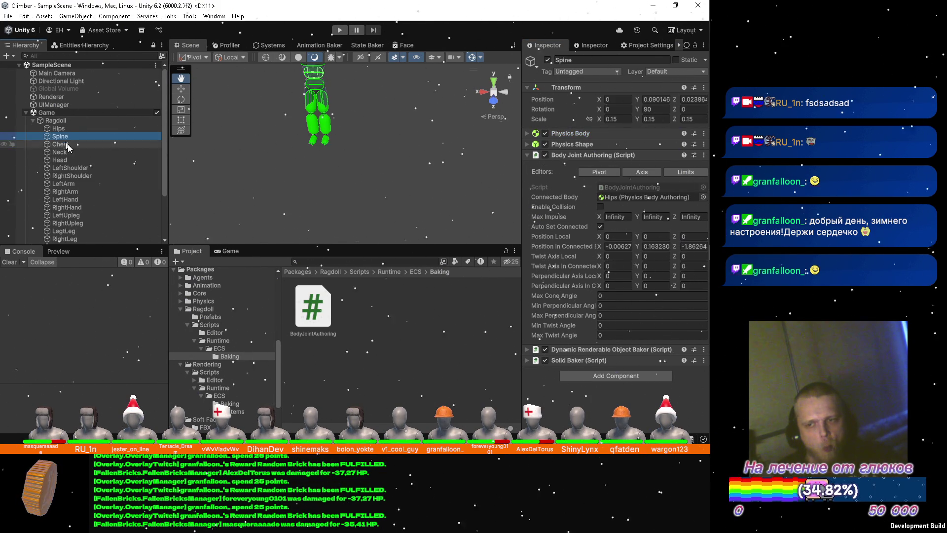
pyautogui.click(72, 130)
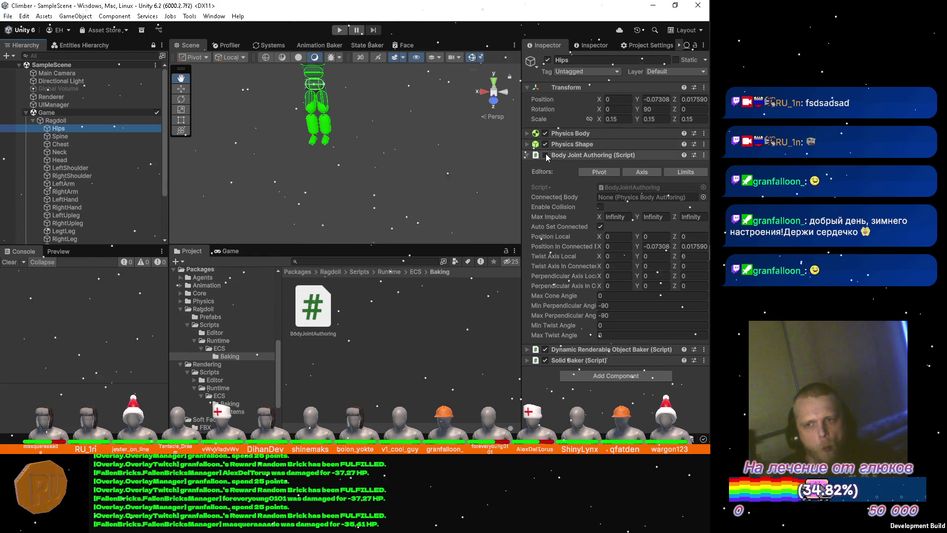
# Step: Select Hips and begin changing its Min Perpendicular Angle from -90 to 0 in Body Joint Authoring
pyautogui.click(380, 164)
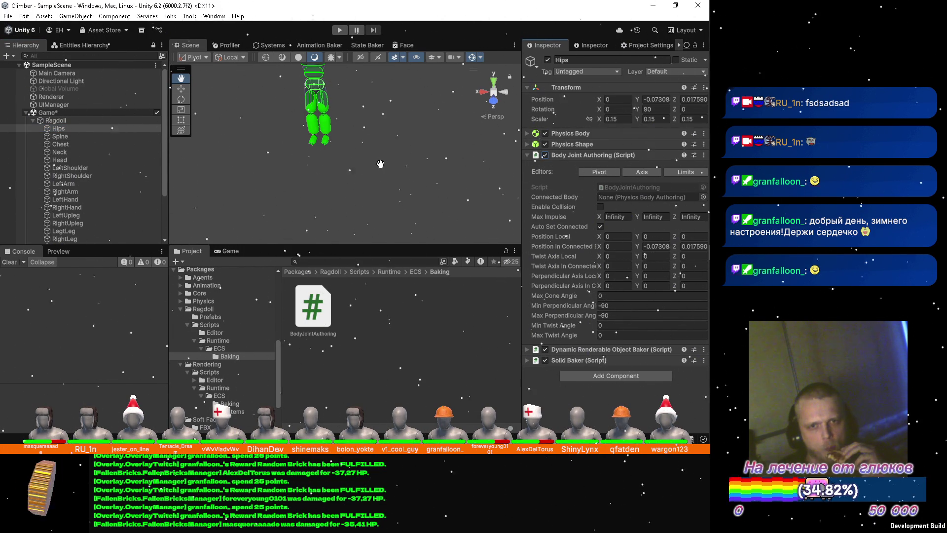
pyautogui.click(615, 305)
pyautogui.write('0')
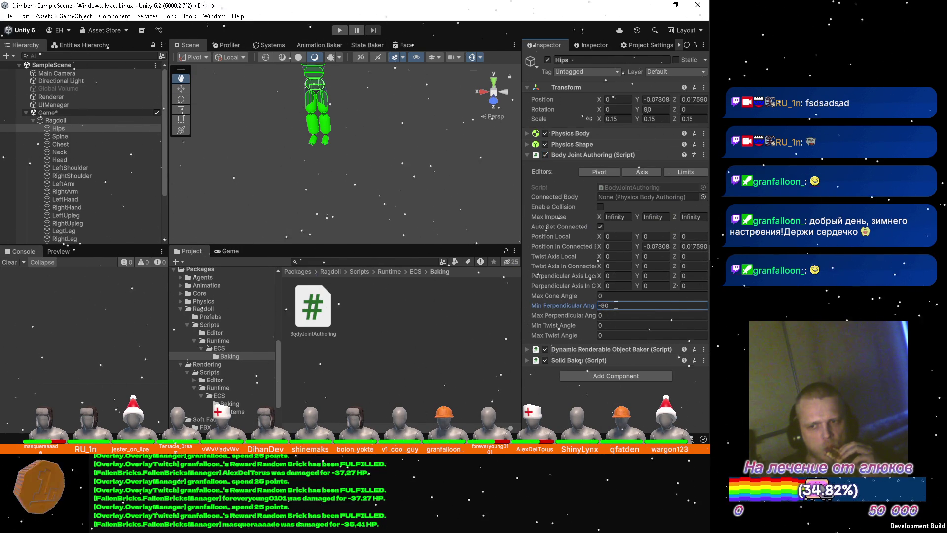
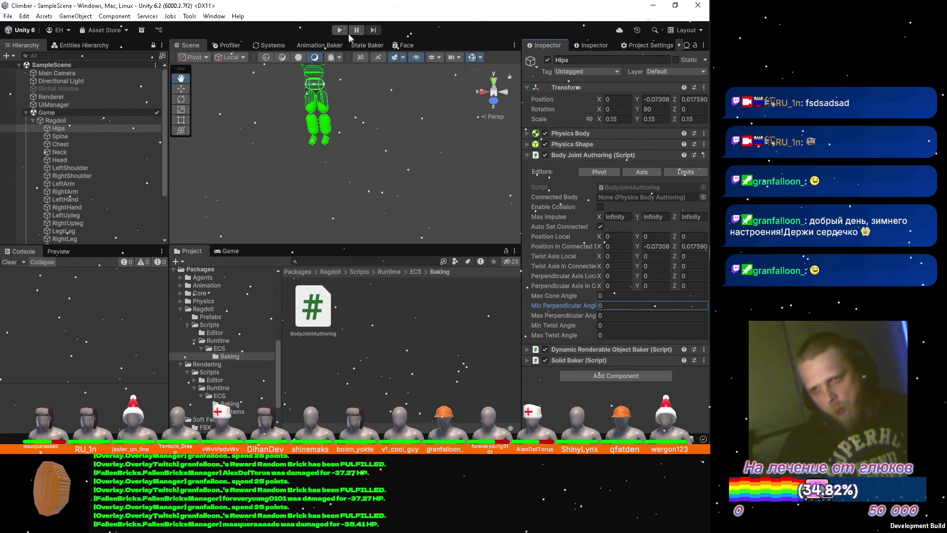
# Step: Run a quick play-mode test of the ragdoll, then glance at the RigObserver code and return to Unity
pyautogui.click(340, 29)
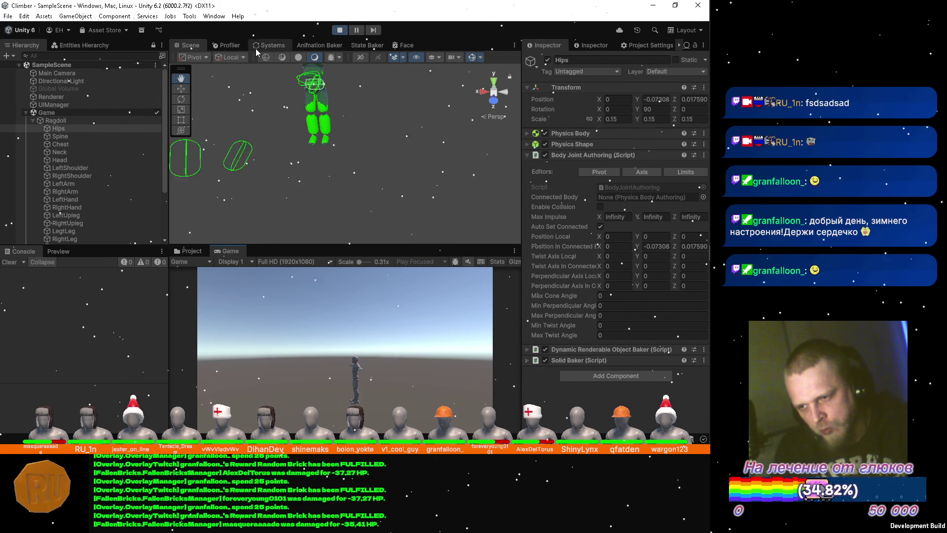
pyautogui.click(339, 30)
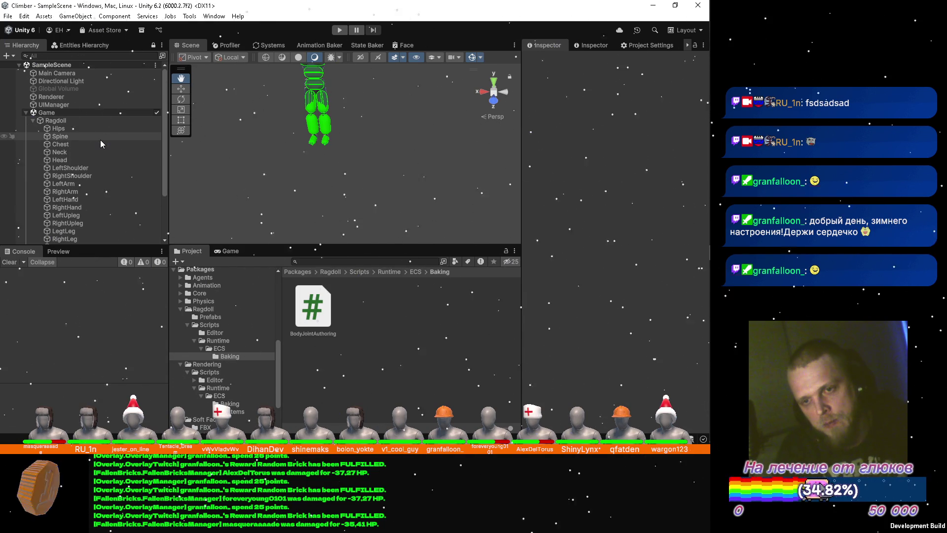
pyautogui.scroll(-2, 102, 136)
pyautogui.scroll(-2, 102, 134)
pyautogui.scroll(4, 102, 134)
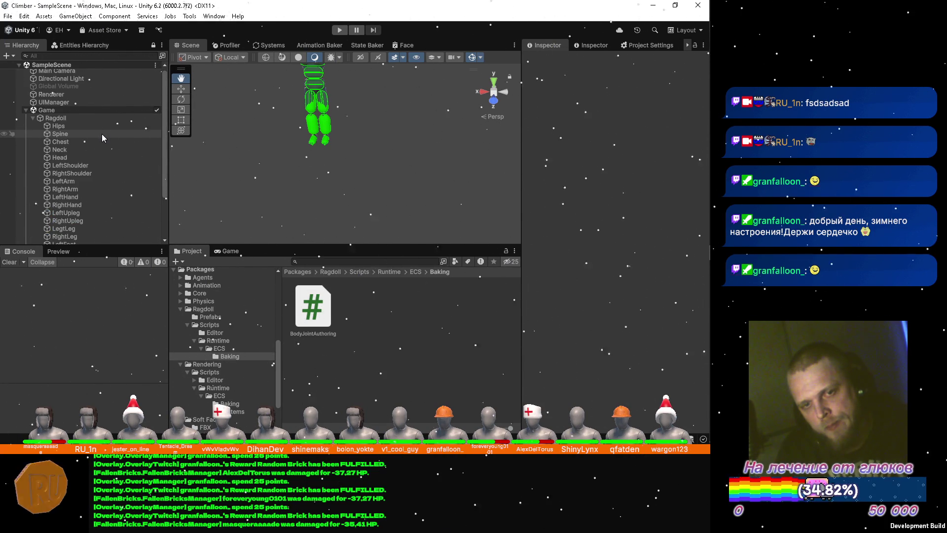
pyautogui.hotkey('alt', 'Tab')
pyautogui.hotkey('alt', 'Tab')
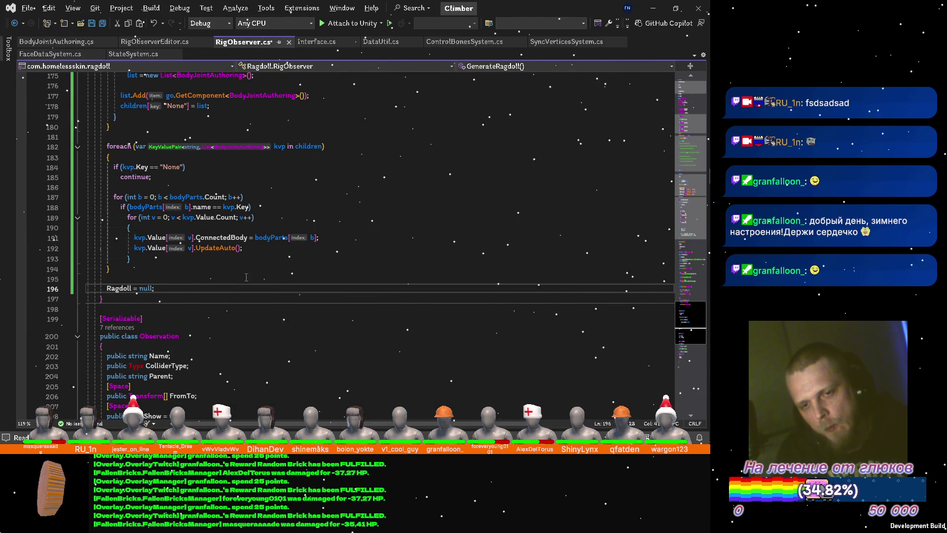
pyautogui.scroll(4, 246, 277)
pyautogui.scroll(-3, 208, 237)
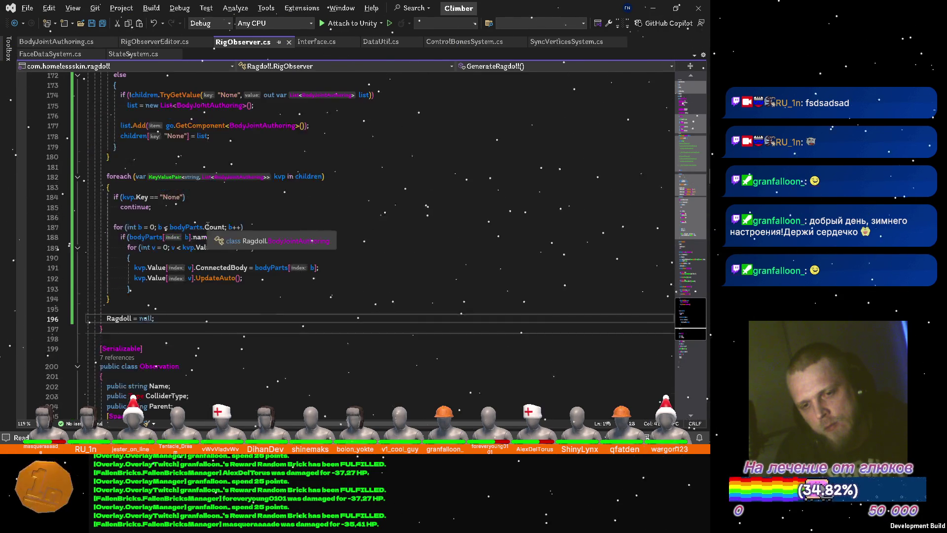
pyautogui.scroll(-1, 207, 237)
pyautogui.hotkey('alt', 'Tab')
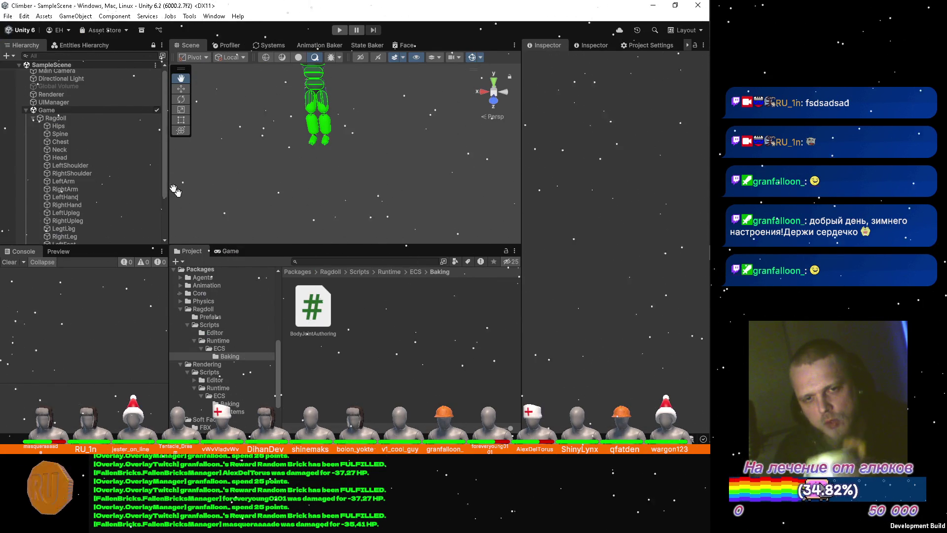
# Step: Select the Hips bone and frame it in a front view of the ragdoll
pyautogui.click(88, 127)
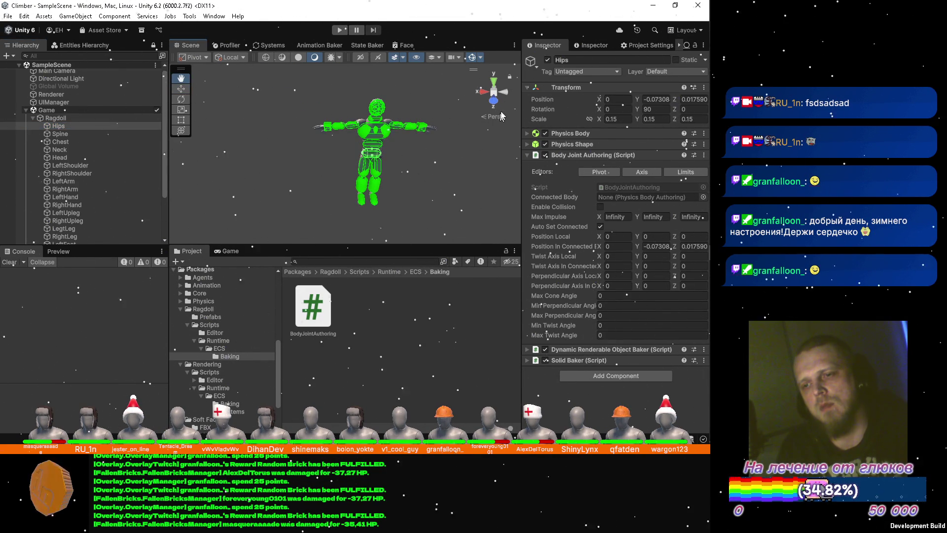
pyautogui.click(486, 93)
pyautogui.press('w')
pyautogui.press('f')
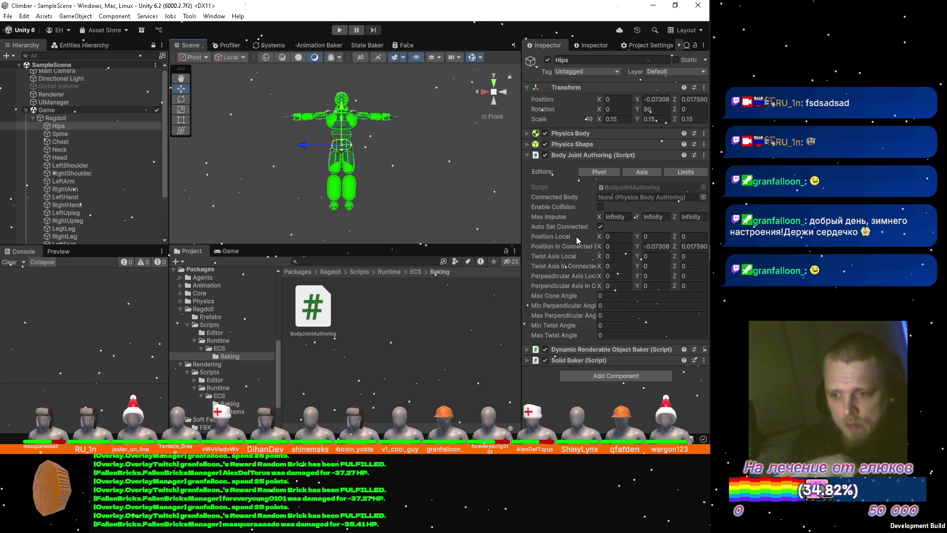
# Step: Set the Hips joint's Twist Axis Local Z to 1 and Perpendicular Axis Local Y to 1
pyautogui.click(694, 256)
pyautogui.write('1')
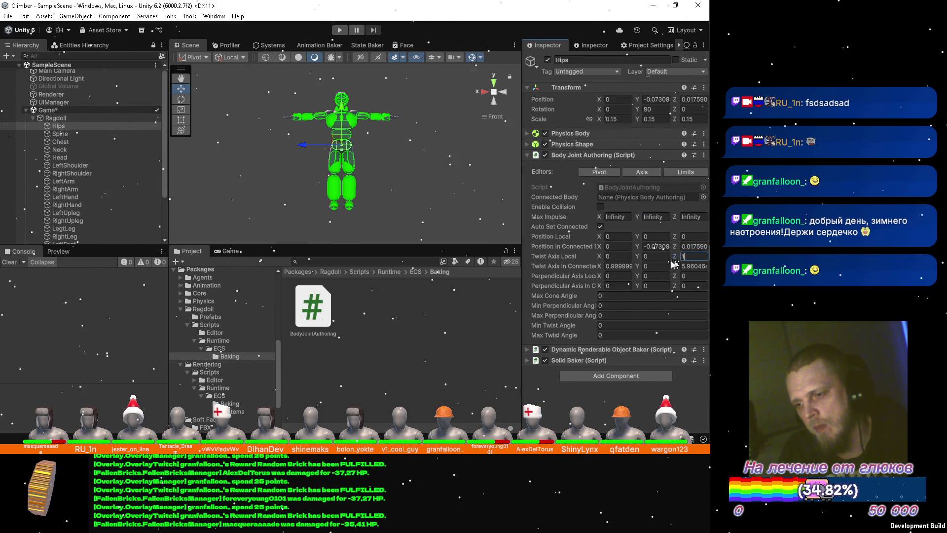
pyautogui.click(619, 265)
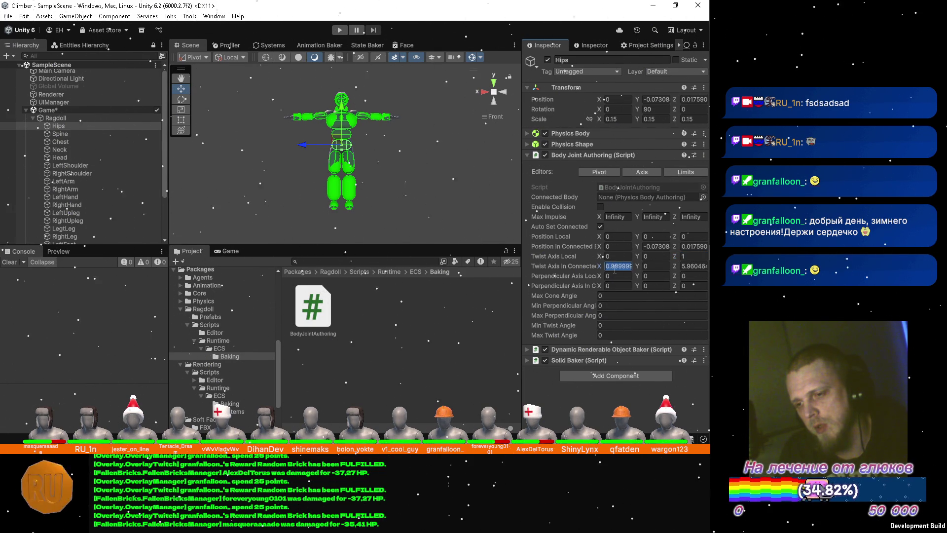
pyautogui.write('1')
pyautogui.click(696, 266)
pyautogui.press('Return')
pyautogui.click(622, 267)
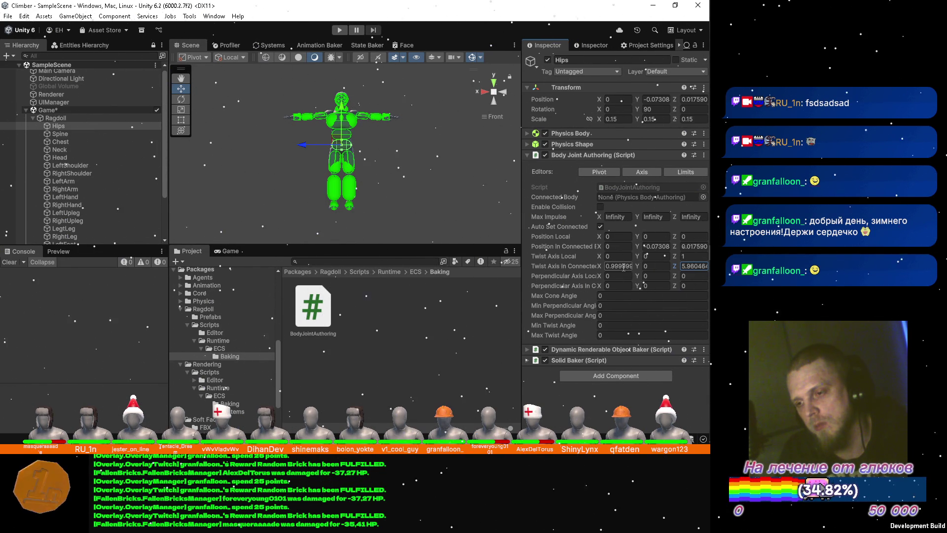
pyautogui.click(649, 275)
pyautogui.write('1')
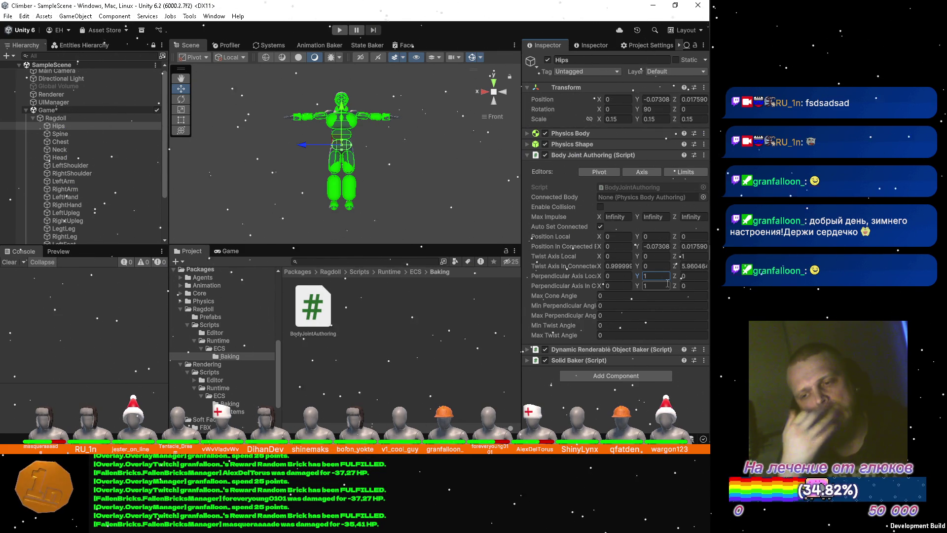
# Step: Give the Hips joint Max Cone Angle 10 and ±5 perpendicular/twist limits, save, and start play mode
pyautogui.click(620, 295)
pyautogui.write('10')
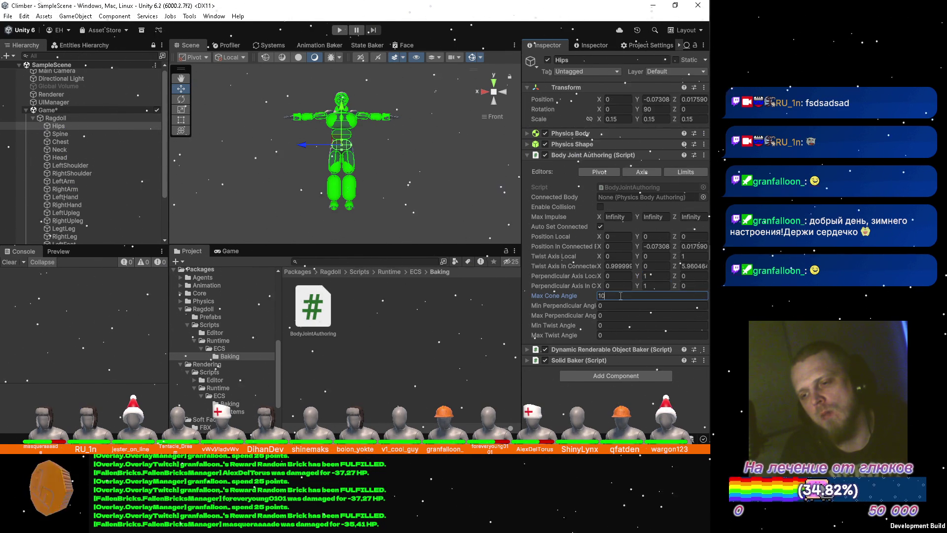
pyautogui.press('Tab')
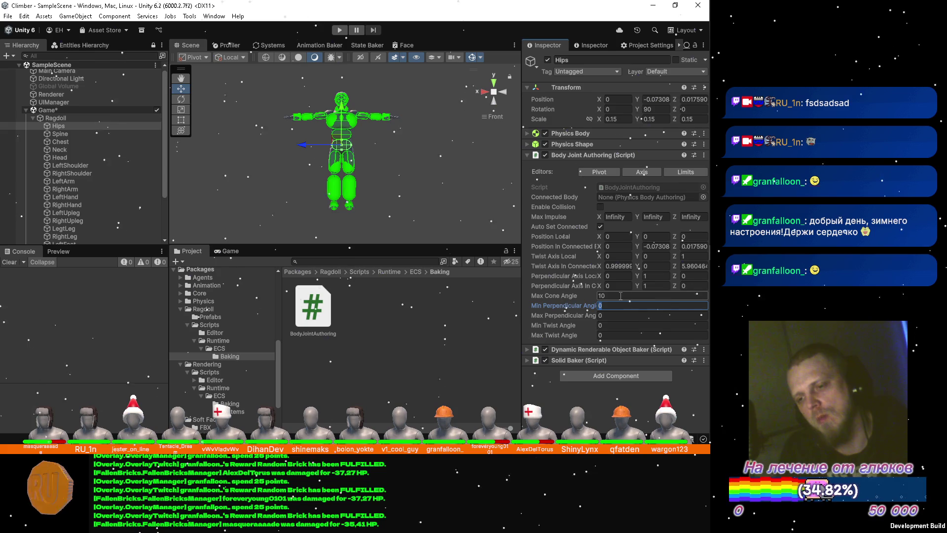
pyautogui.write('-5')
pyautogui.press('Tab')
pyautogui.press('Tab')
pyautogui.press('Tab')
pyautogui.write('5')
pyautogui.hotkey('ctrl', 's')
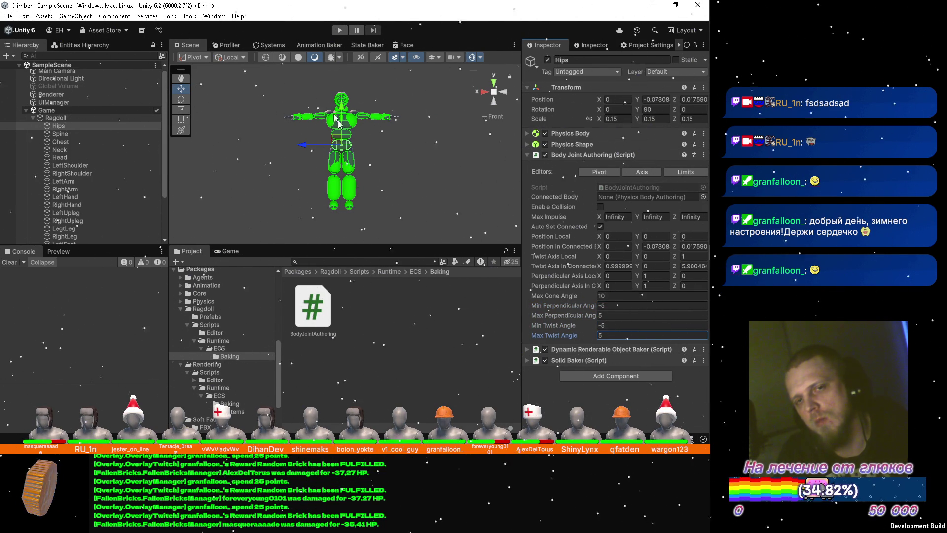
pyautogui.click(338, 30)
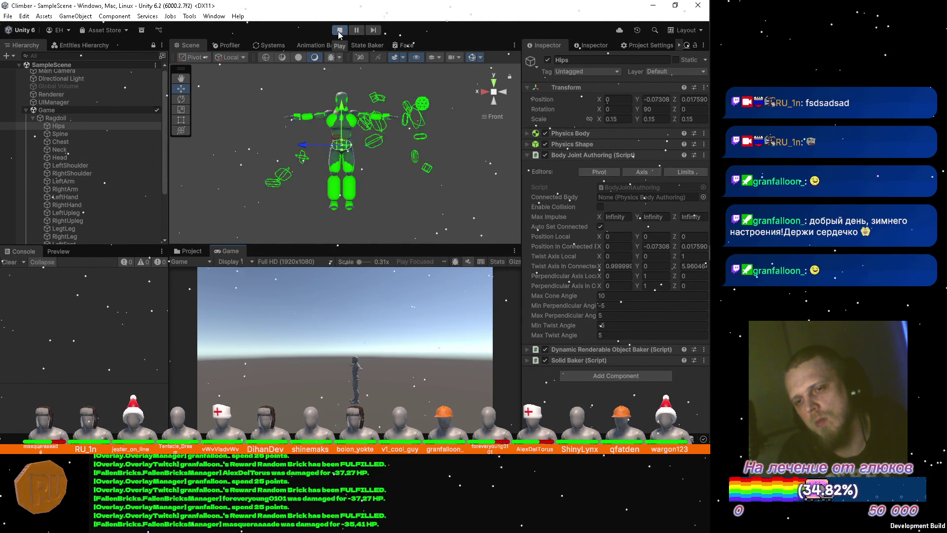
# Step: Orbit around the simulating ragdoll, then stop play mode
pyautogui.moveTo(331, 99); pyautogui.dragTo(408, 187)
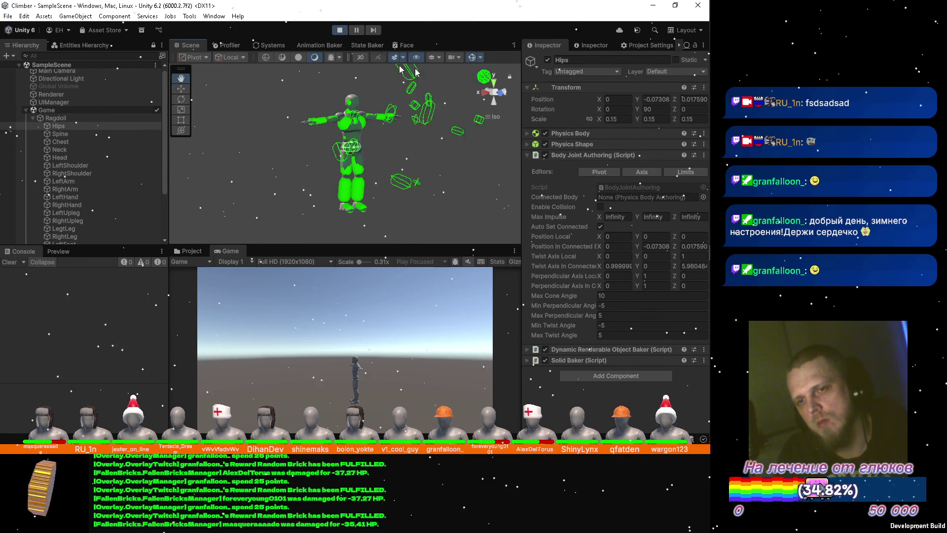
pyautogui.moveTo(414, 155); pyautogui.dragTo(368, 130)
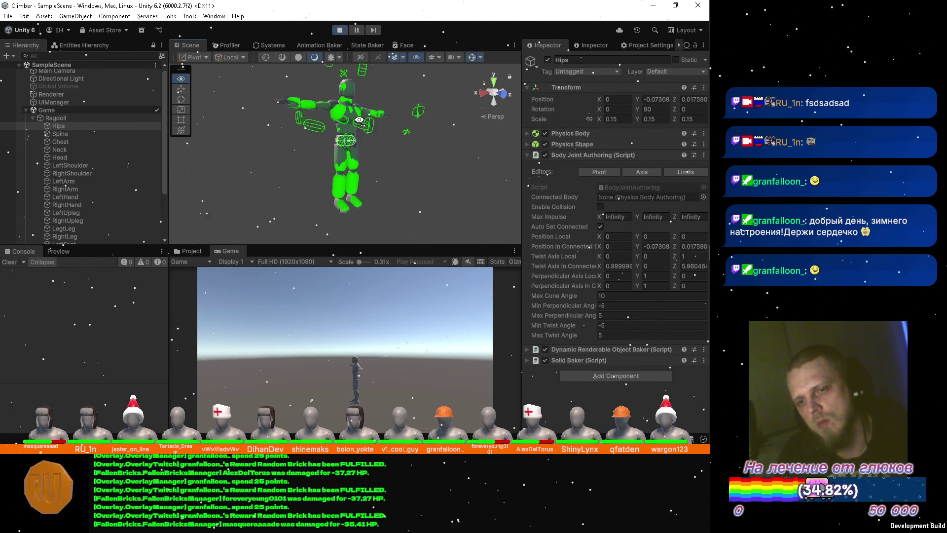
pyautogui.scroll(3, 367, 131)
pyautogui.scroll(3, 365, 115)
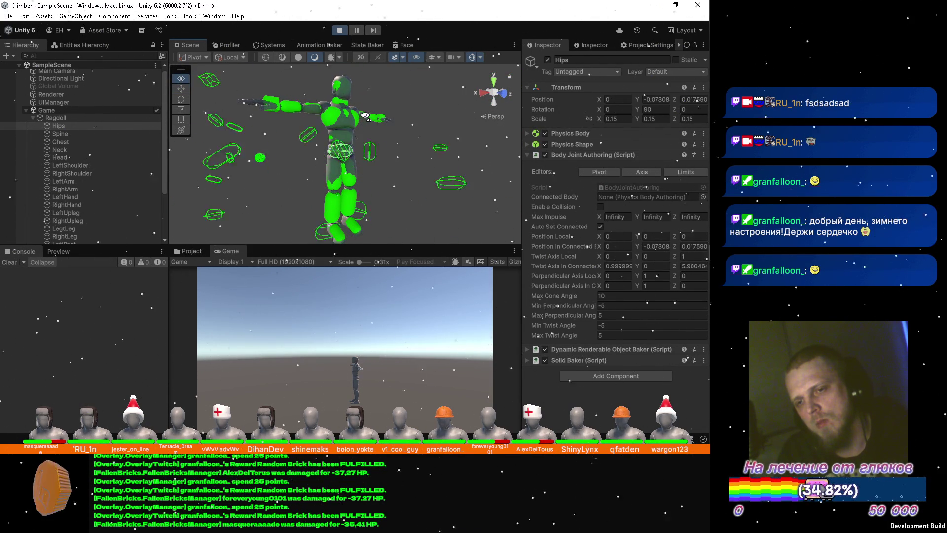
pyautogui.click(340, 30)
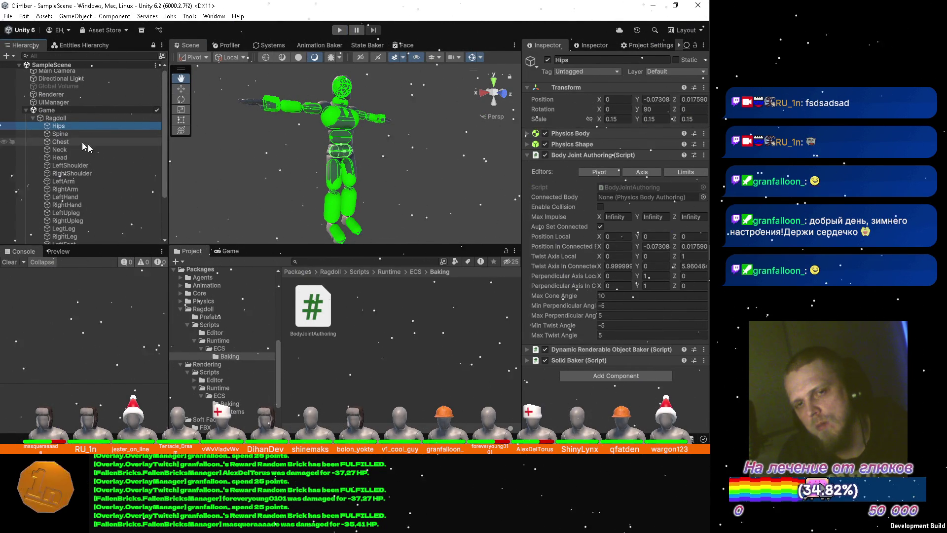
# Step: Set the Spine joint's Twist Axis Local Z to -1 and Perpendicular Axis Local Y to 1
pyautogui.click(59, 133)
pyautogui.click(696, 257)
pyautogui.write('1')
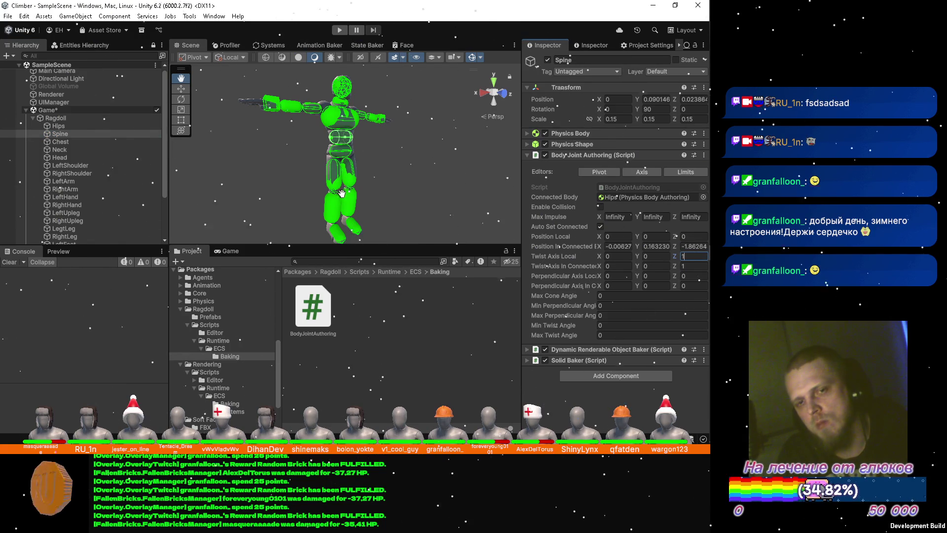
pyautogui.click(183, 89)
pyautogui.moveTo(447, 155); pyautogui.dragTo(365, 153)
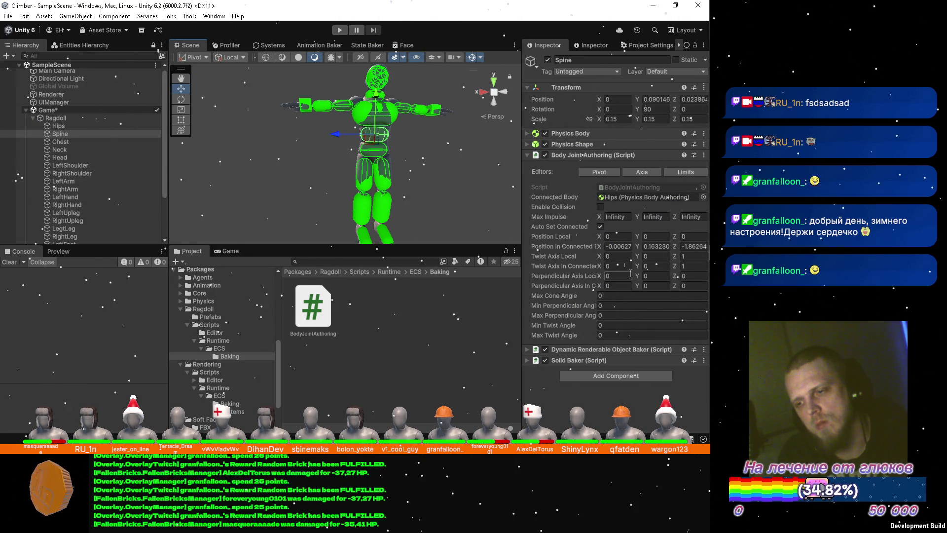
pyautogui.click(654, 276)
pyautogui.write('1')
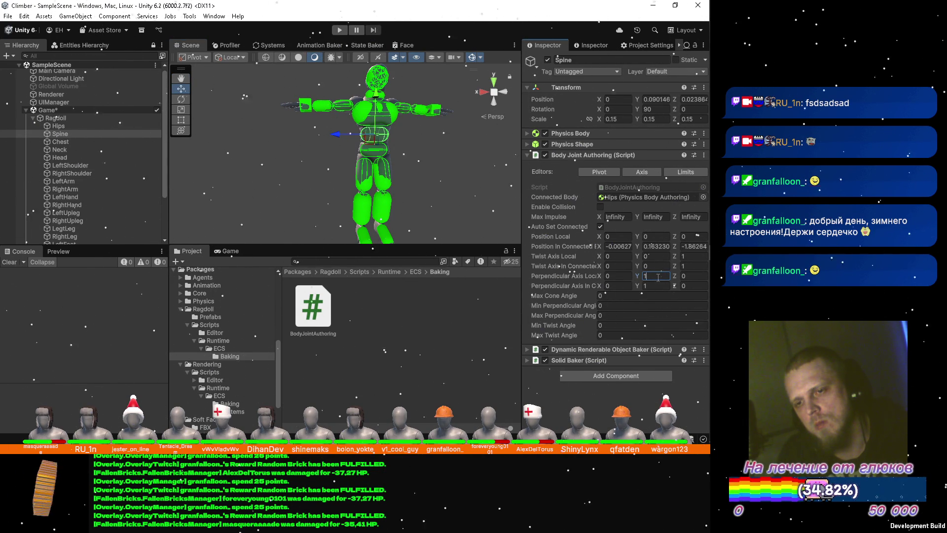
pyautogui.hotkey('shift', 'Tab')
pyautogui.hotkey('shift', 'Tab')
pyautogui.hotkey('shift', 'Tab')
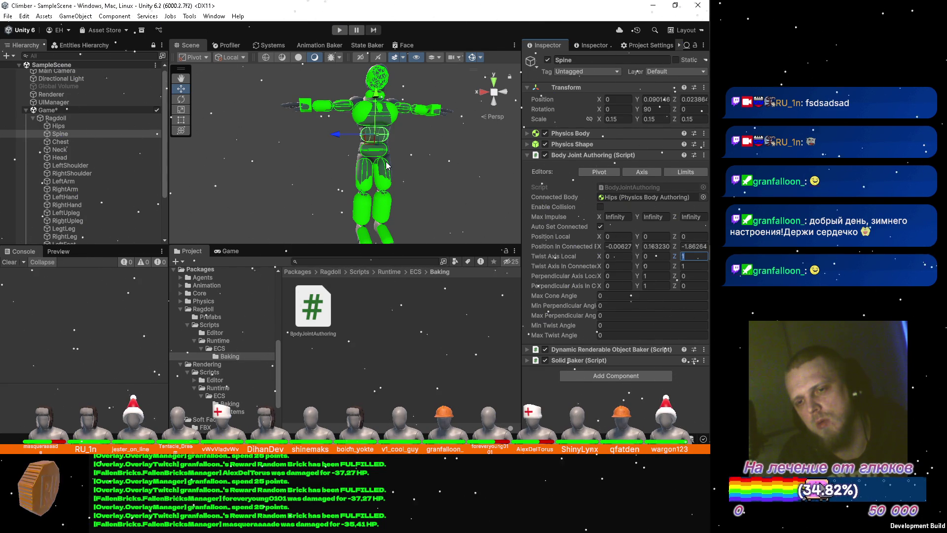
pyautogui.write('-1')
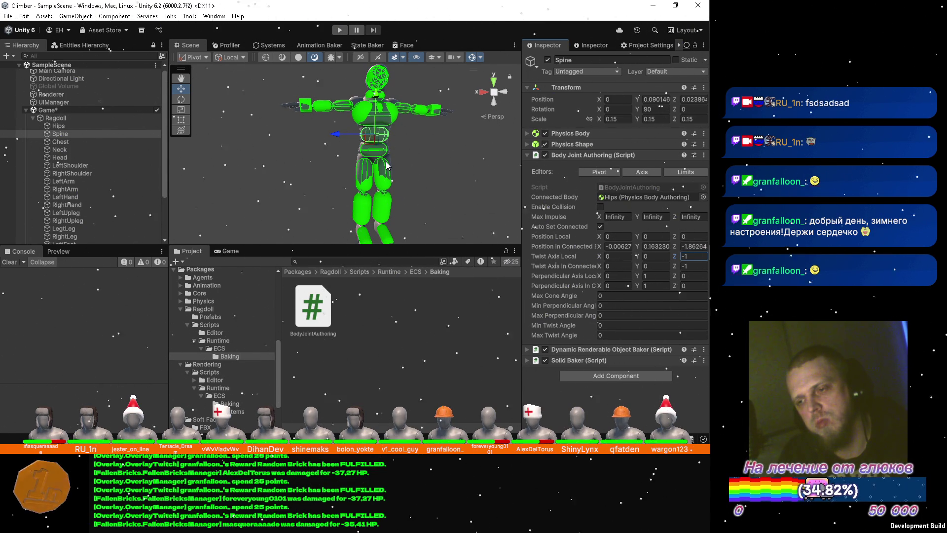
# Step: Flip the Hips joint's Twist Axis Local Z to -1, save the scene, and select the Chest bone
pyautogui.click(80, 127)
pyautogui.click(700, 259)
pyautogui.write('-1')
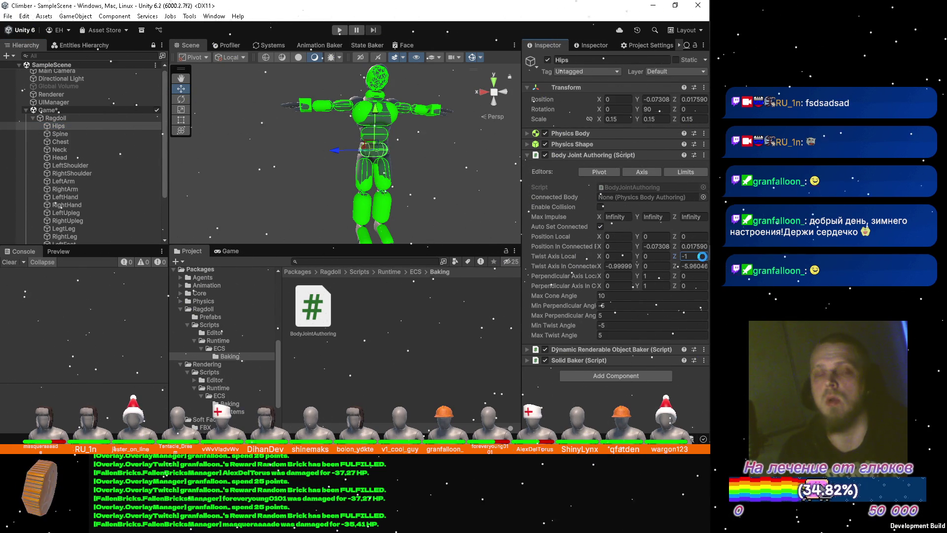
pyautogui.hotkey('ctrl', 's')
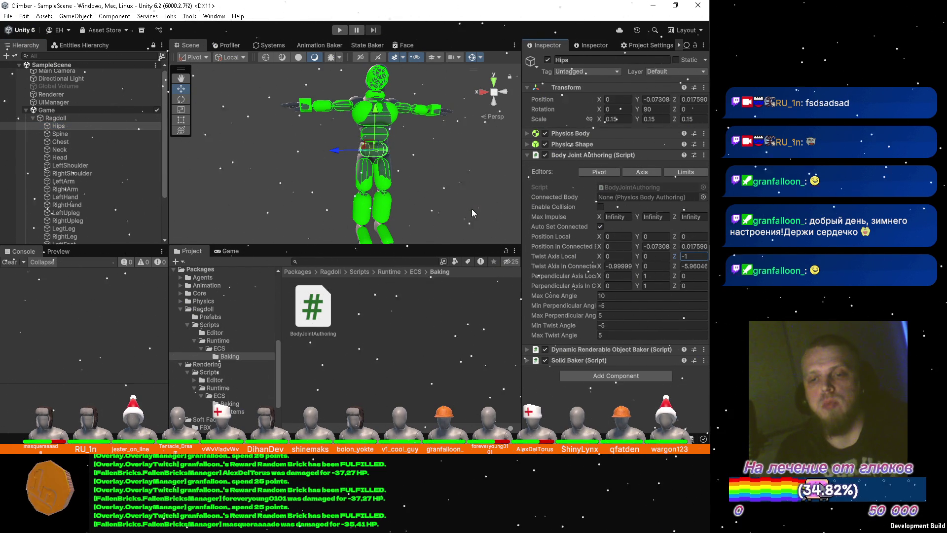
pyautogui.click(90, 133)
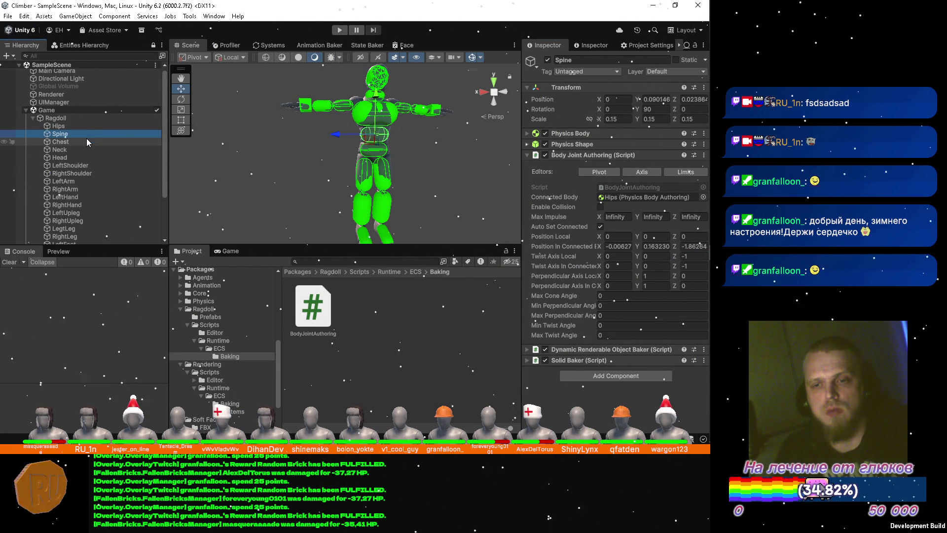
pyautogui.click(86, 145)
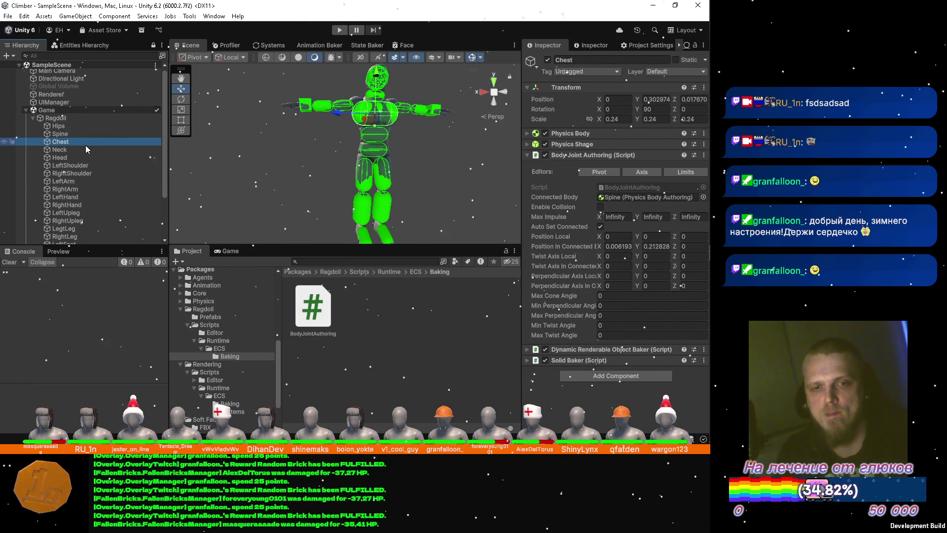
# Step: Set the Chest joint's Twist Axis Local Z to -1 and Perpendicular Axis Local Y to 1, and save
pyautogui.click(701, 257)
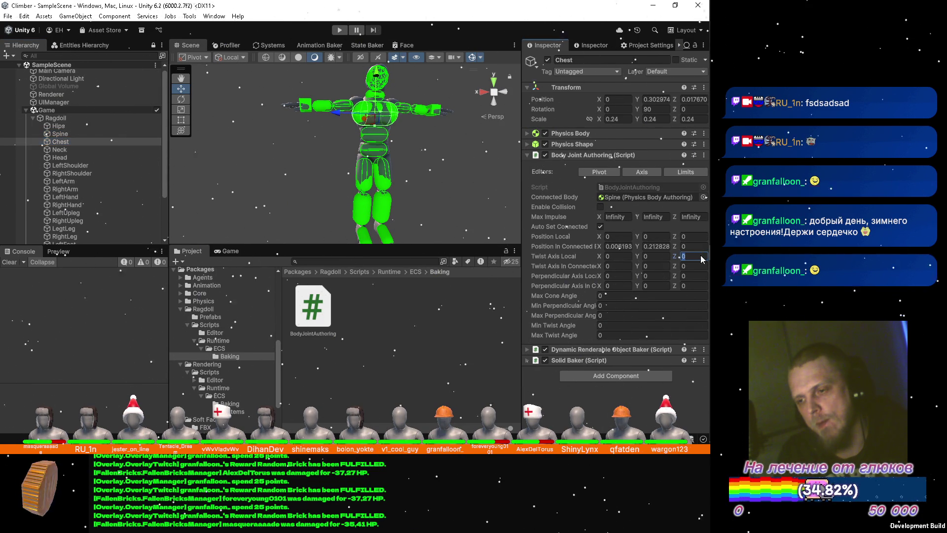
pyautogui.write('-1')
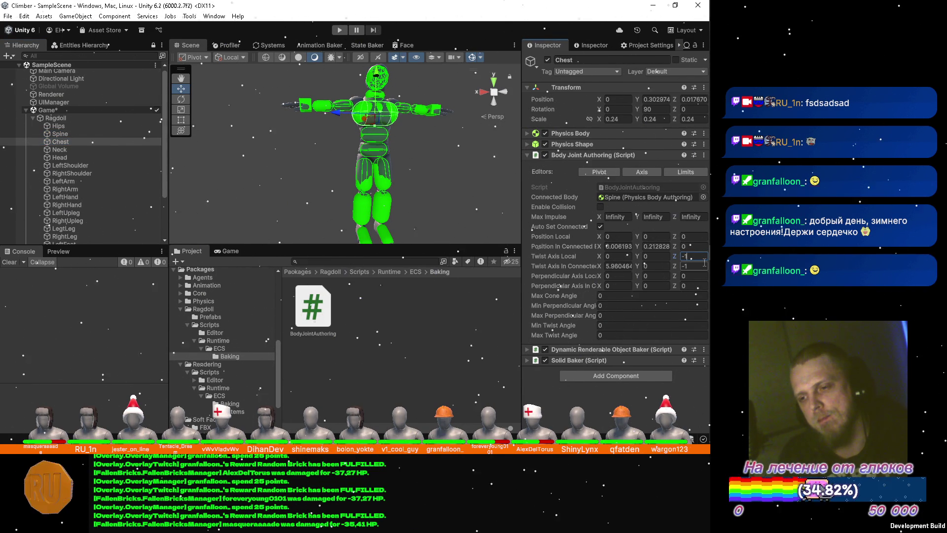
pyautogui.click(659, 278)
pyautogui.write('1')
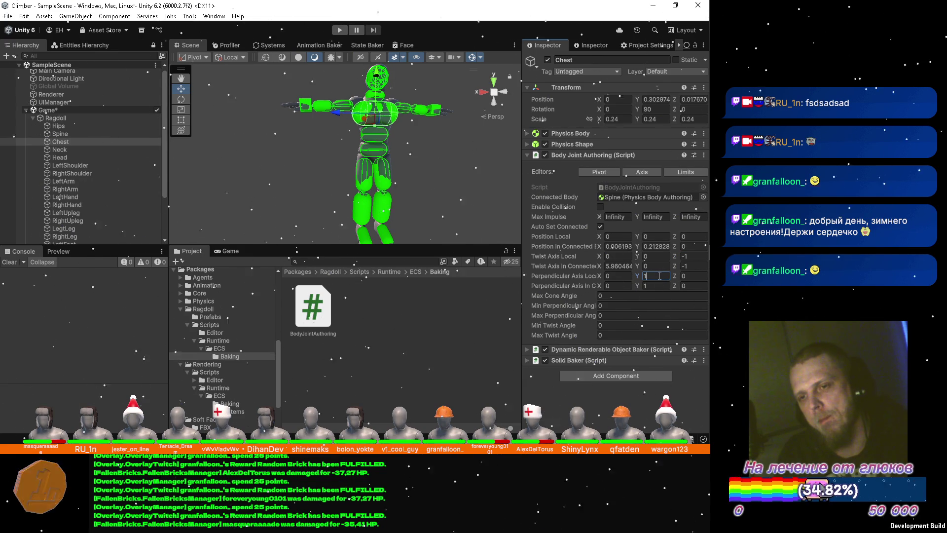
pyautogui.hotkey('ctrl', 's')
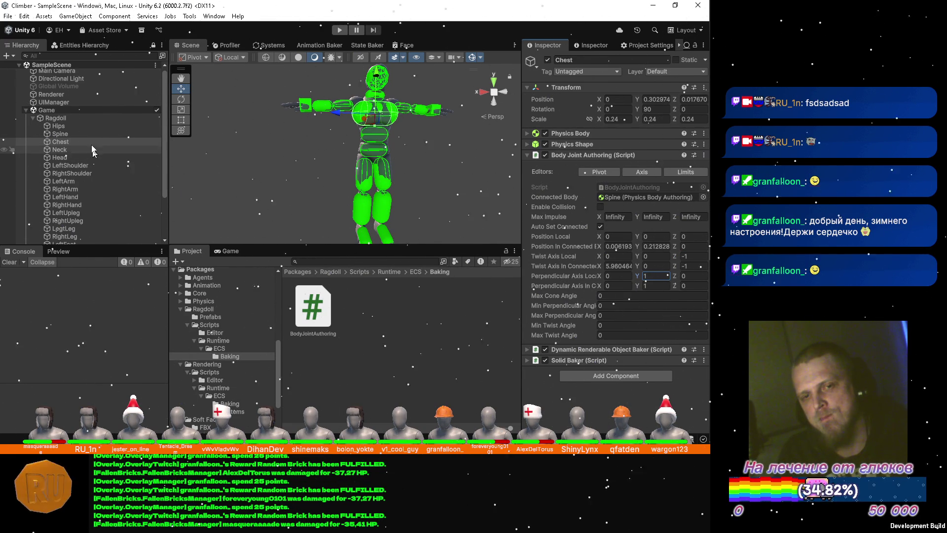
# Step: Give the Spine joint Max Cone Angle 10 and ±5 perpendicular and twist limits
pyautogui.click(122, 134)
pyautogui.click(633, 296)
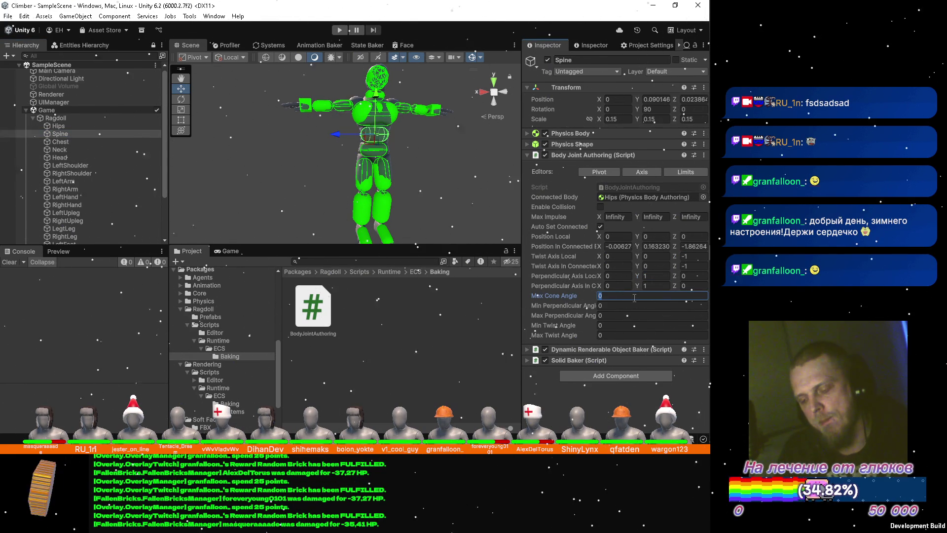
pyautogui.write('10')
pyautogui.press('Tab')
pyautogui.write('-5')
pyautogui.press('Tab')
pyautogui.write('5')
pyautogui.press('Tab')
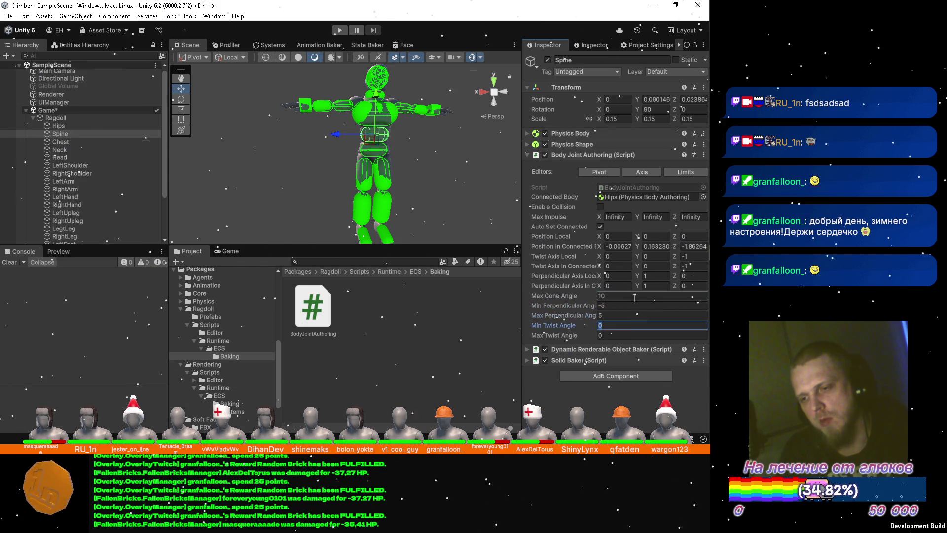
pyautogui.write('5')
pyautogui.press('Tab')
pyautogui.write('5')
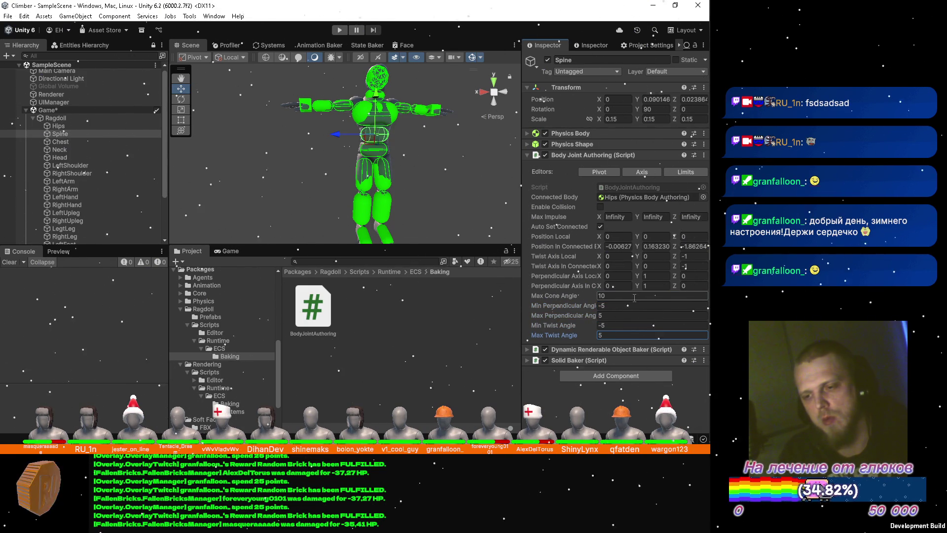
# Step: Give the Chest joint Max Cone Angle 10 and ±5 perpendicular and twist limits
pyautogui.click(93, 146)
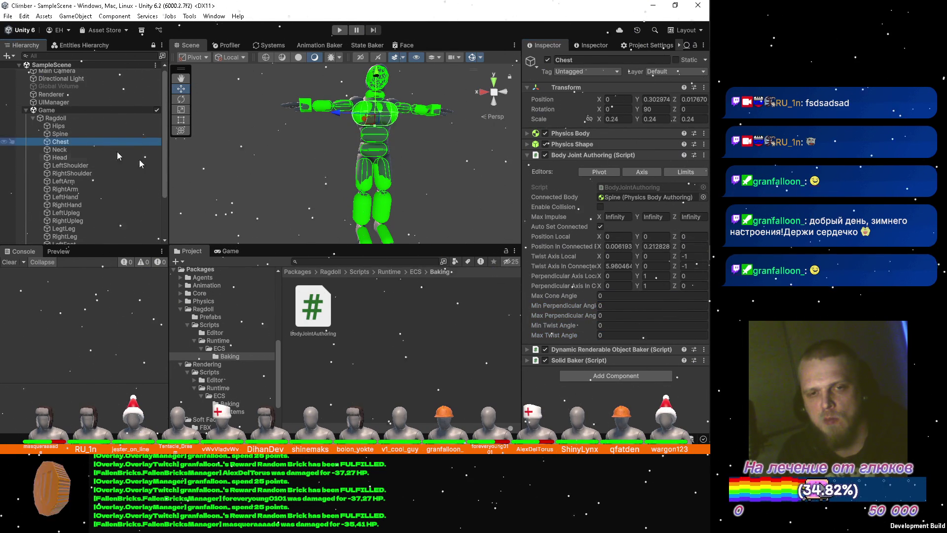
pyautogui.click(627, 296)
pyautogui.write('10')
pyautogui.press('Tab')
pyautogui.write('-5')
pyautogui.press('Tab')
pyautogui.press('Tab')
pyautogui.write('-5')
pyautogui.press('Tab')
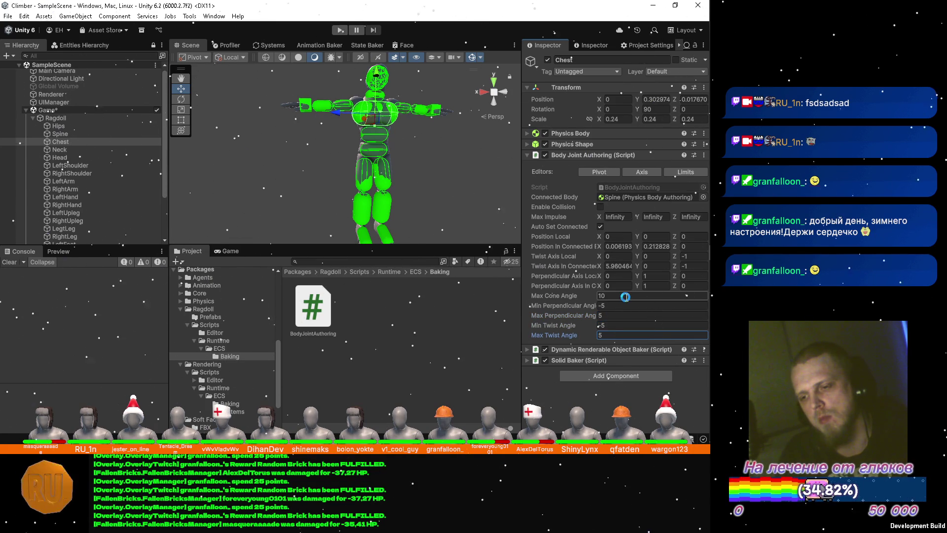
# Step: Play-test the ragdoll briefly, stop, and select the Neck bone
pyautogui.click(339, 33)
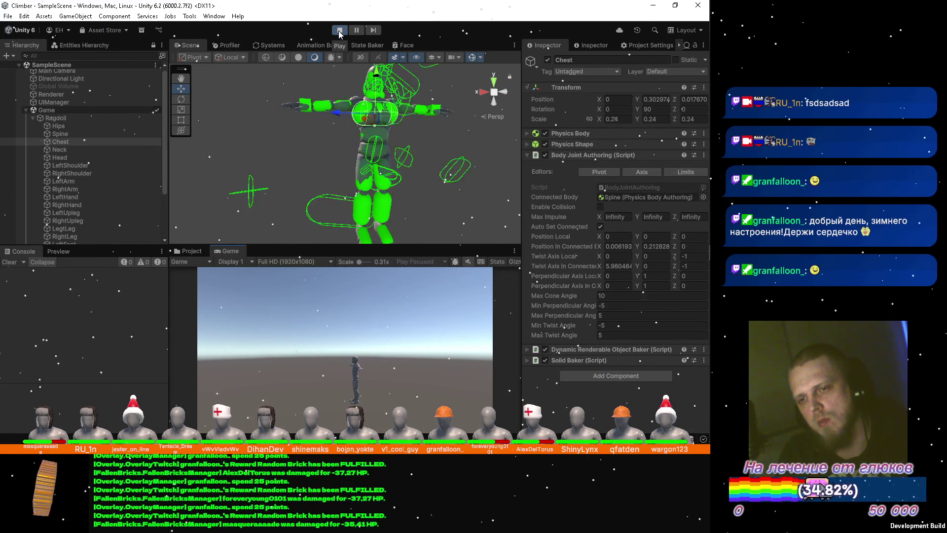
pyautogui.click(339, 31)
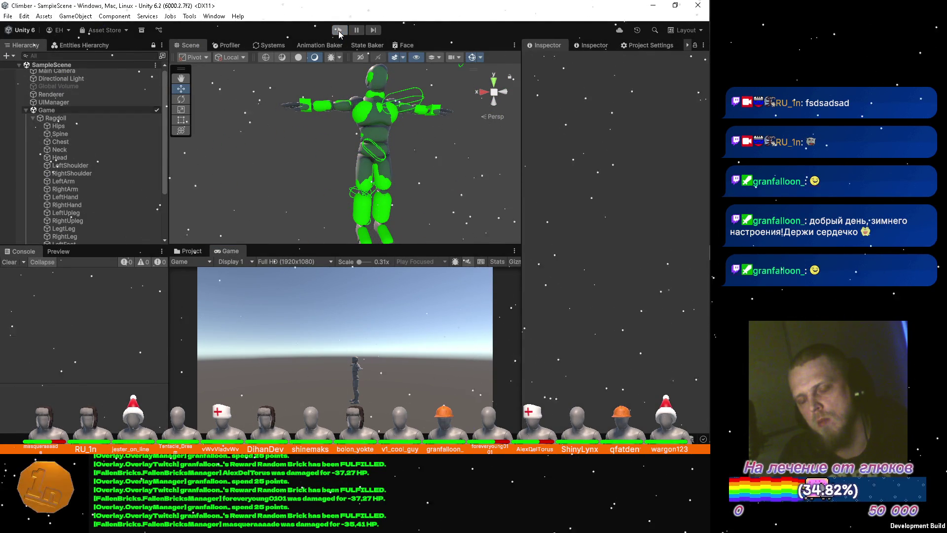
pyautogui.click(72, 151)
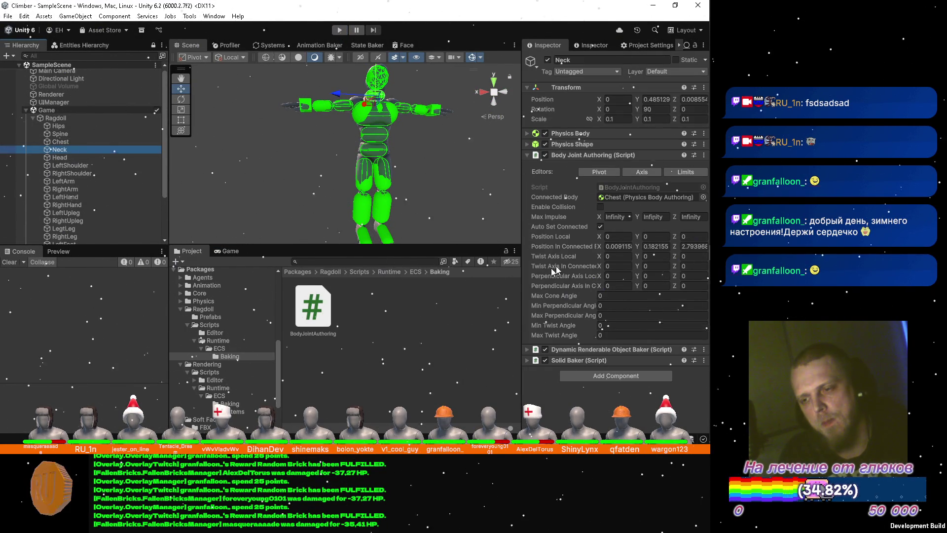
# Step: Set Neck's Twist Axis Z -1, Perpendicular Axis Y 1, cone 10 and ±5 limits
pyautogui.click(693, 256)
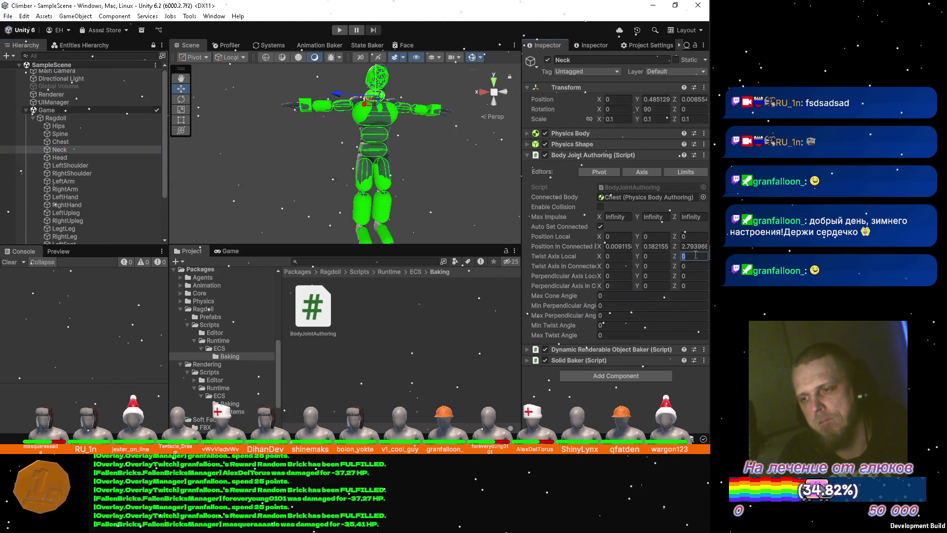
pyautogui.write('-1')
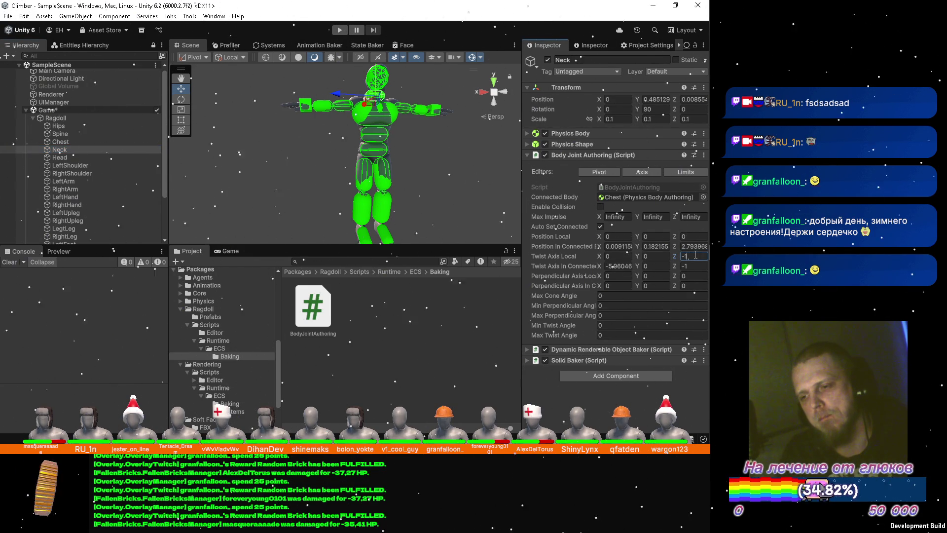
pyautogui.click(663, 275)
pyautogui.write('1')
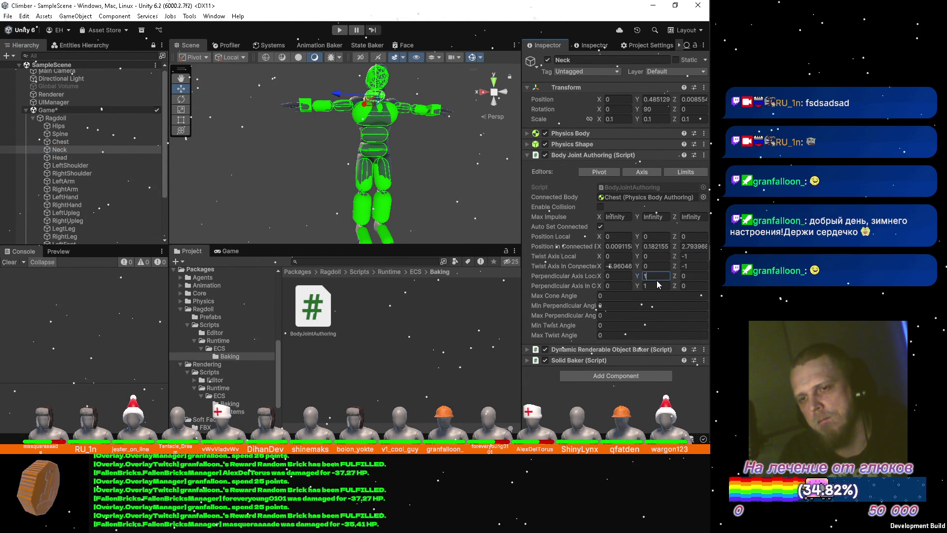
pyautogui.click(636, 296)
pyautogui.write('1')
pyautogui.press('Tab')
pyautogui.write('-5')
pyautogui.press('Tab')
pyautogui.write('5')
pyautogui.press('Tab')
pyautogui.write('-5')
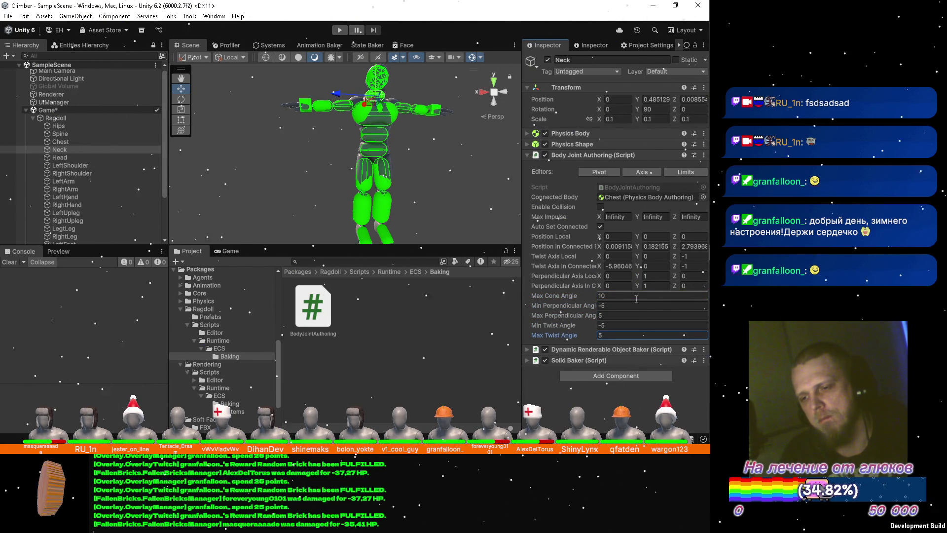
# Step: Select the Head bone and orbit the scene toward the ragdoll
pyautogui.click(90, 157)
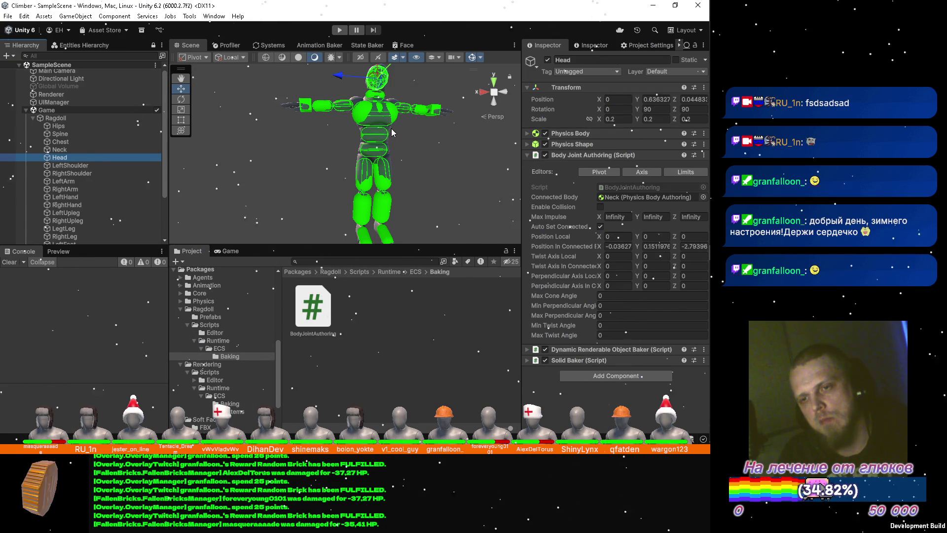
pyautogui.moveTo(393, 127); pyautogui.dragTo(384, 103)
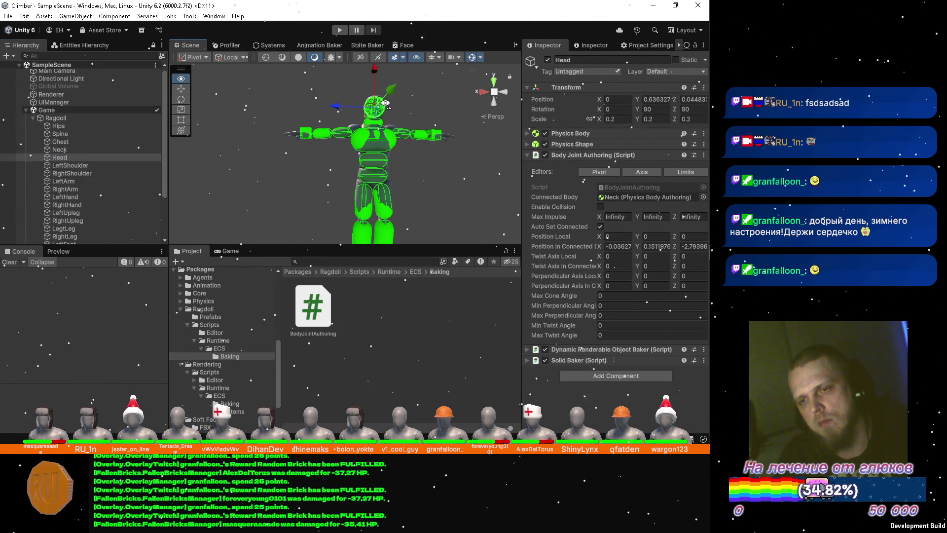
# Step: Set Head's Twist Axis Z -1, Perpendicular Axis X 1, cone 10 and ±5 limits, then go to the code editor
pyautogui.moveTo(385, 103); pyautogui.dragTo(374, 111)
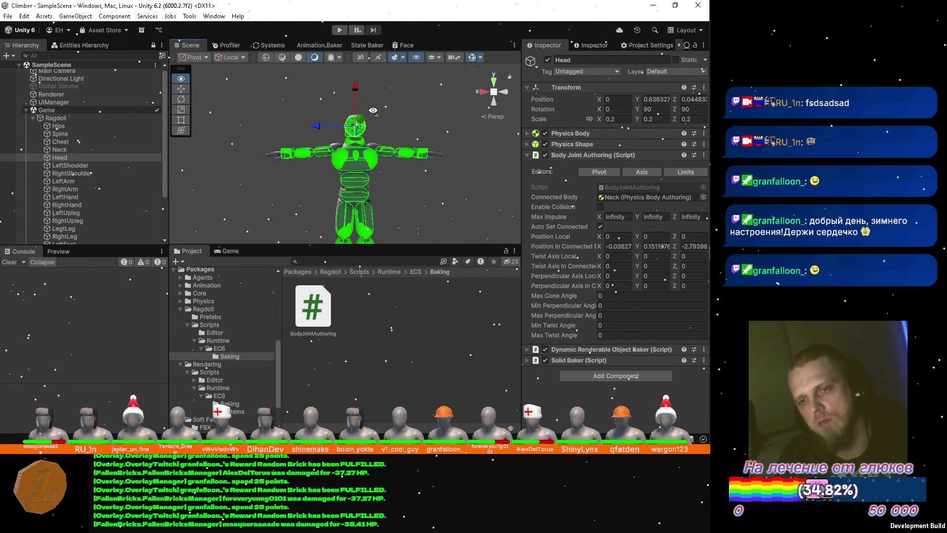
pyautogui.click(691, 257)
pyautogui.write('-1')
pyautogui.click(620, 276)
pyautogui.write('1')
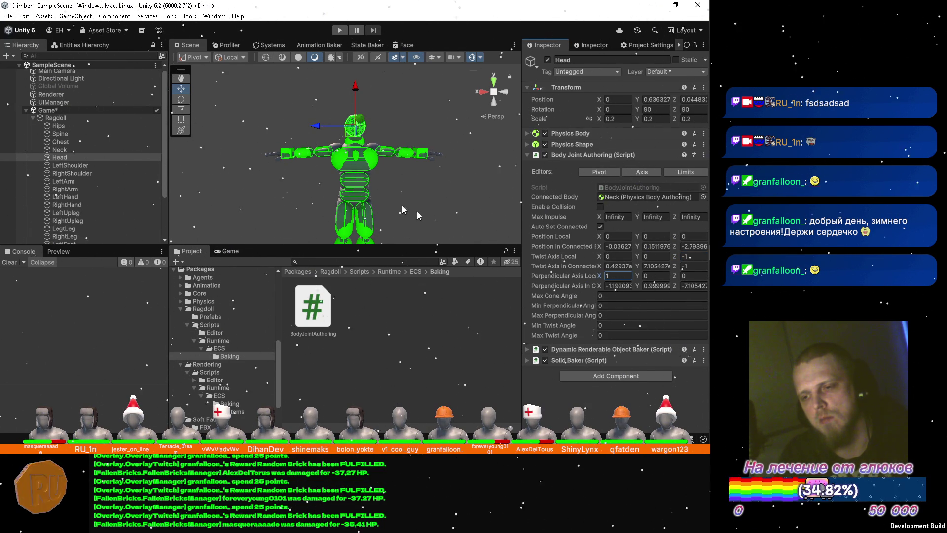
pyautogui.click(615, 295)
pyautogui.write('10')
pyautogui.press('Tab')
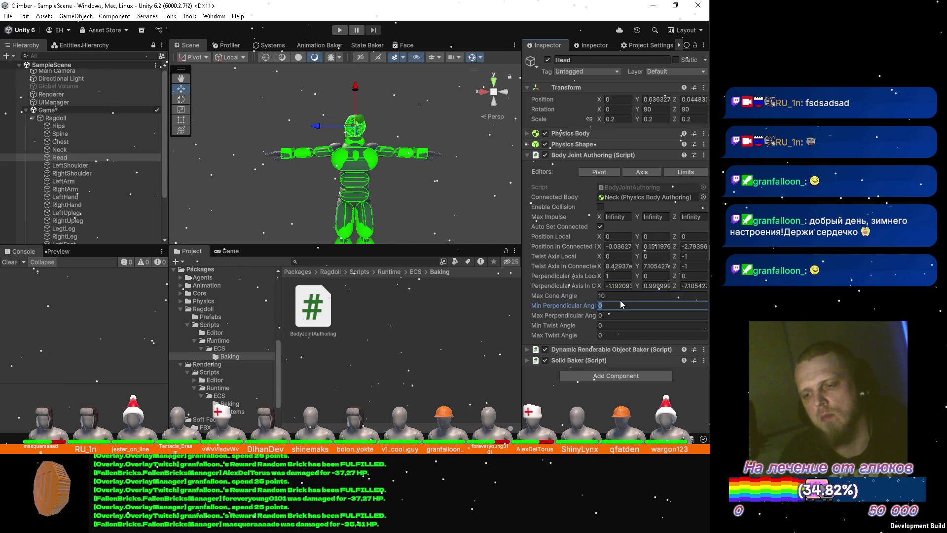
pyautogui.write('-5')
pyautogui.press('Tab')
pyautogui.write('5')
pyautogui.press('Tab')
pyautogui.write('-5\t5')
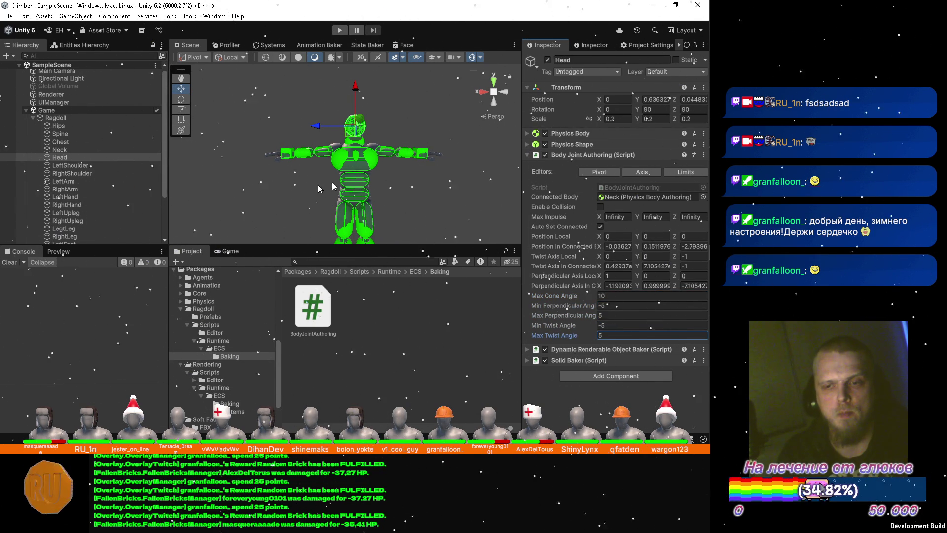
pyautogui.scroll(2, 318, 188)
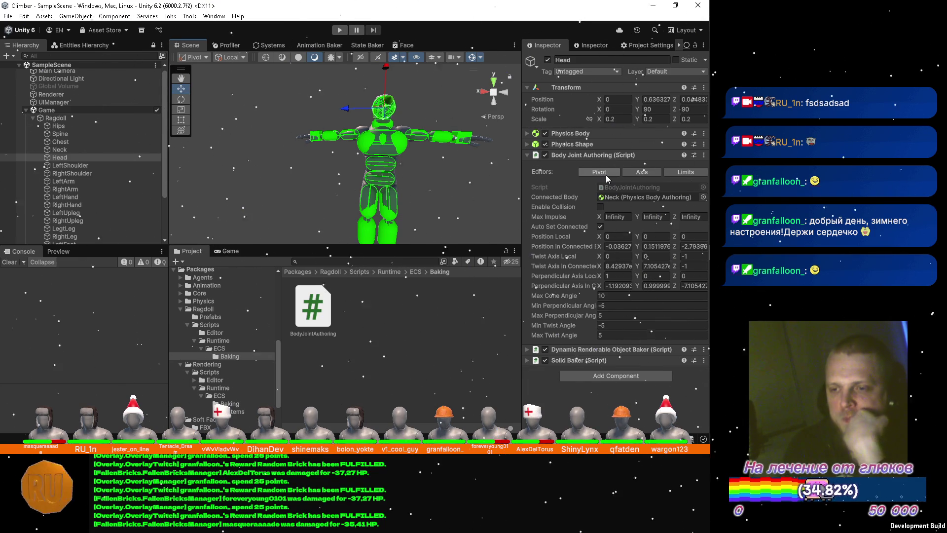
pyautogui.click(691, 176)
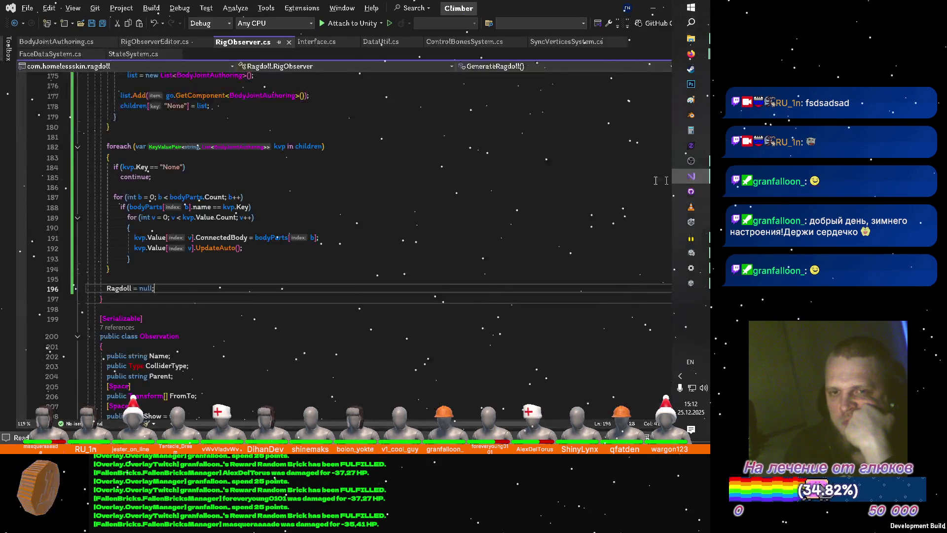
# Step: Show ControlBonesSystem.cs and inspect the BoneInfo requirement in OnCreate
pyautogui.click(460, 43)
pyautogui.scroll(2, 378, 132)
pyautogui.scroll(3, 377, 132)
pyautogui.scroll(8, 377, 131)
pyautogui.scroll(2, 376, 135)
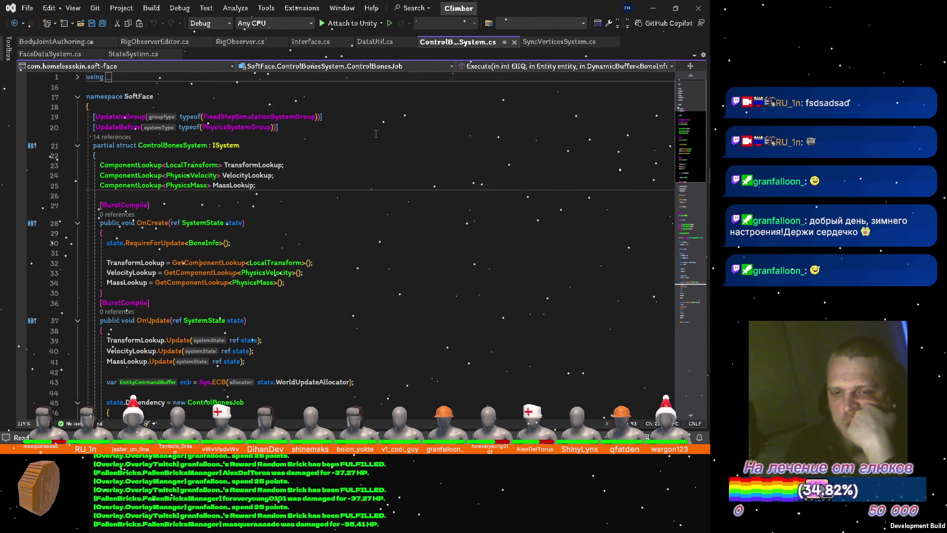
pyautogui.scroll(-3, 376, 134)
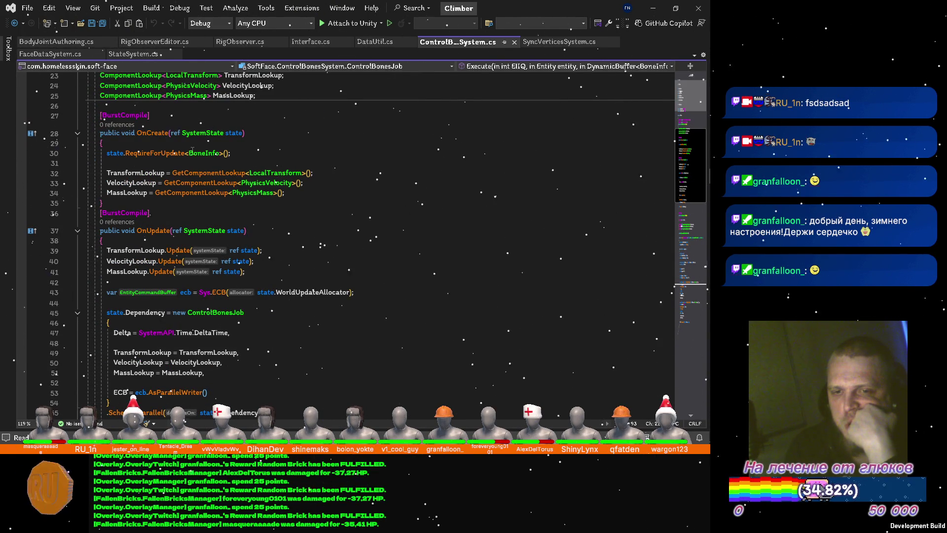
pyautogui.click(191, 153)
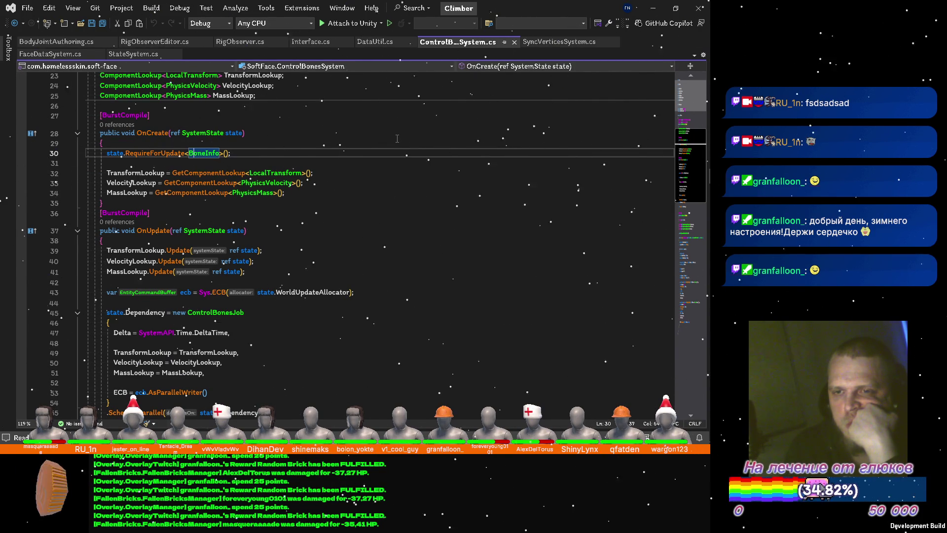
pyautogui.click(58, 43)
pyautogui.scroll(-4, 379, 235)
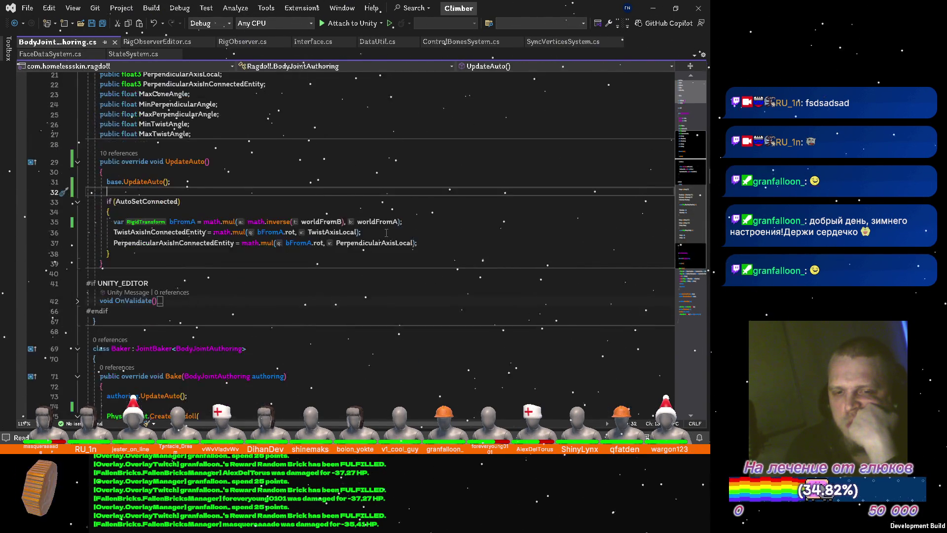
pyautogui.scroll(-4, 382, 234)
pyautogui.scroll(-4, 376, 234)
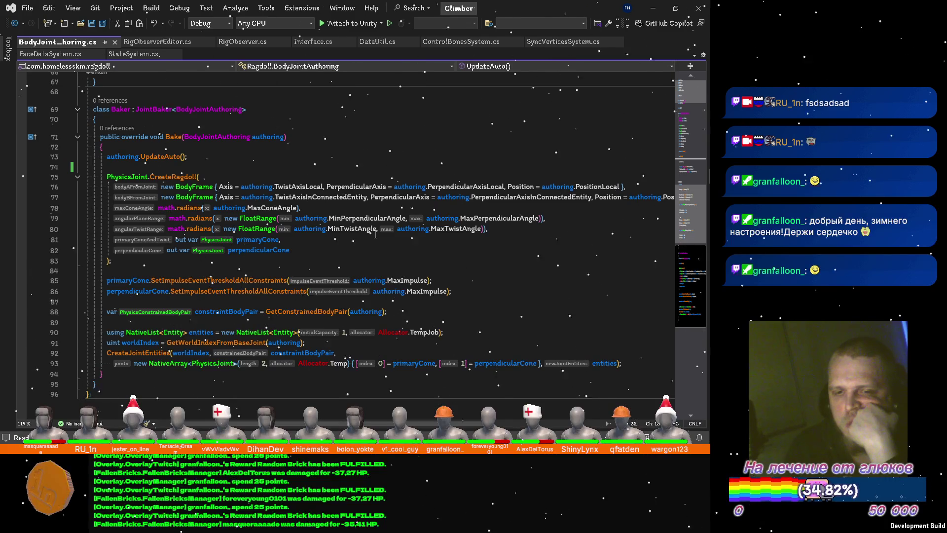
pyautogui.scroll(10, 376, 234)
pyautogui.scroll(7, 377, 234)
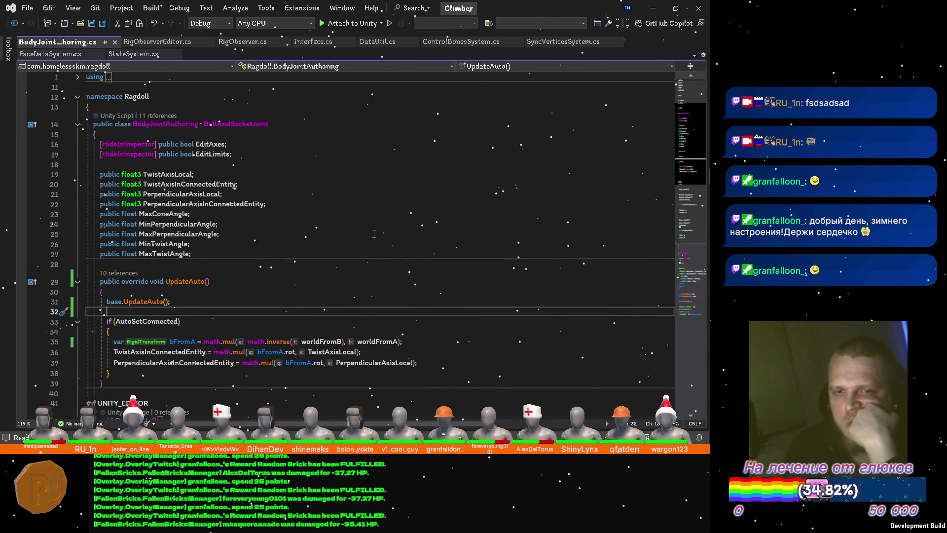
pyautogui.hotkey('ctrl', 'Tab')
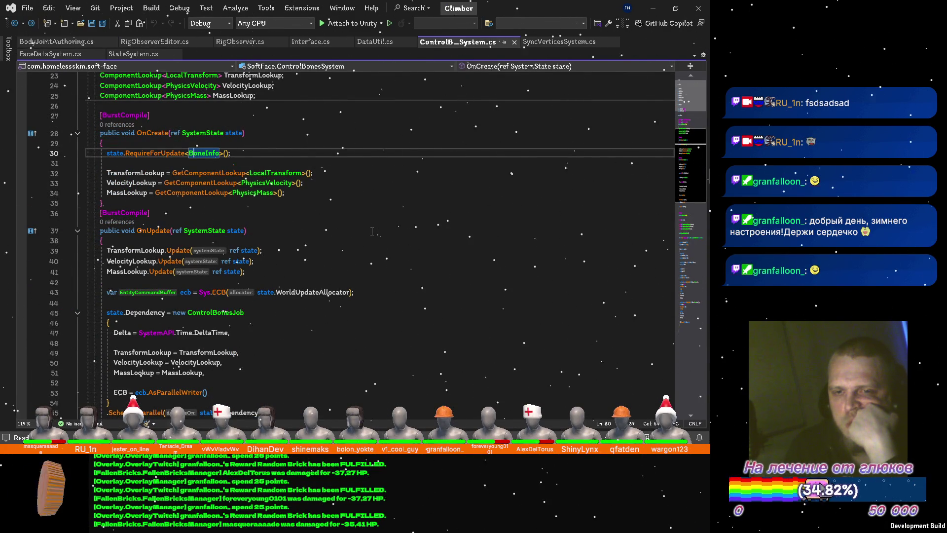
pyautogui.scroll(-3, 372, 231)
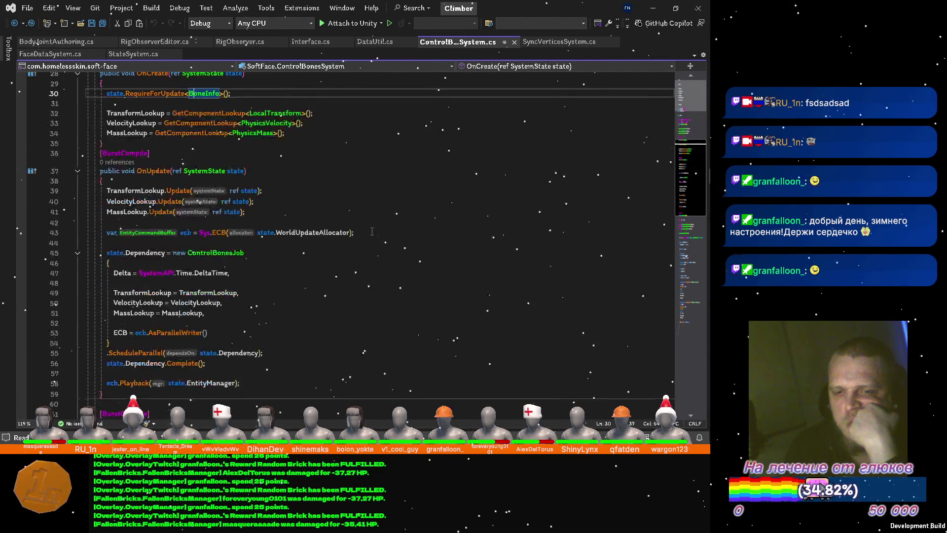
pyautogui.scroll(-1, 372, 231)
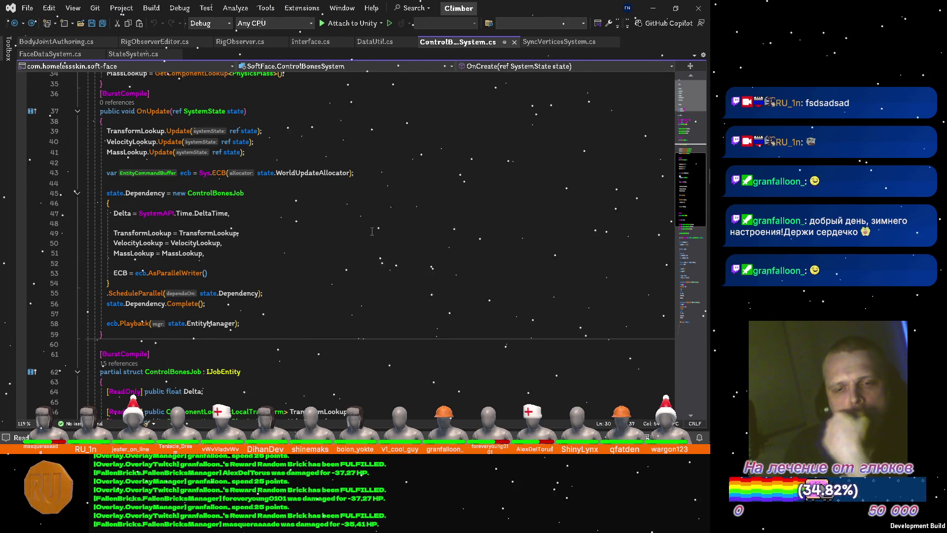
pyautogui.scroll(-4, 373, 231)
pyautogui.scroll(-3, 372, 231)
pyautogui.scroll(-3, 373, 231)
pyautogui.scroll(-2, 372, 230)
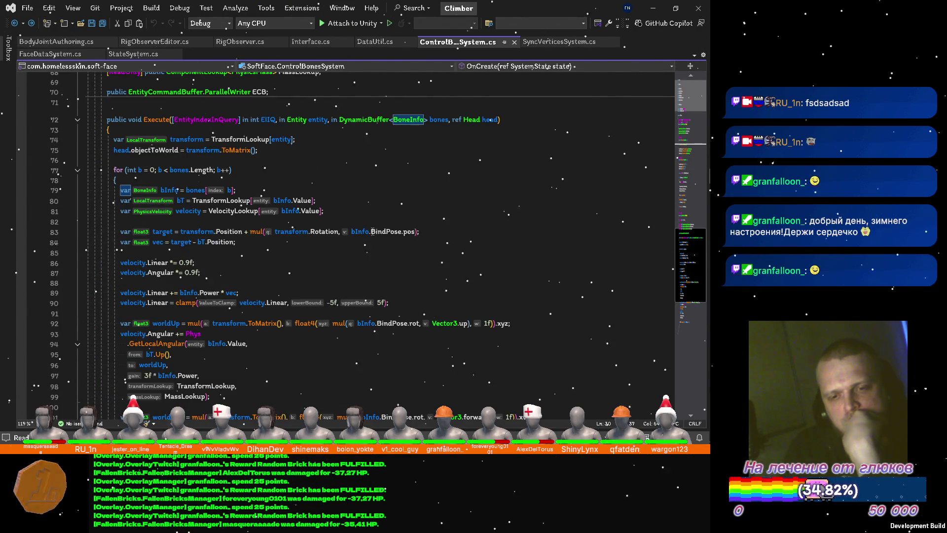
pyautogui.scroll(-2, 372, 231)
pyautogui.scroll(5, 372, 231)
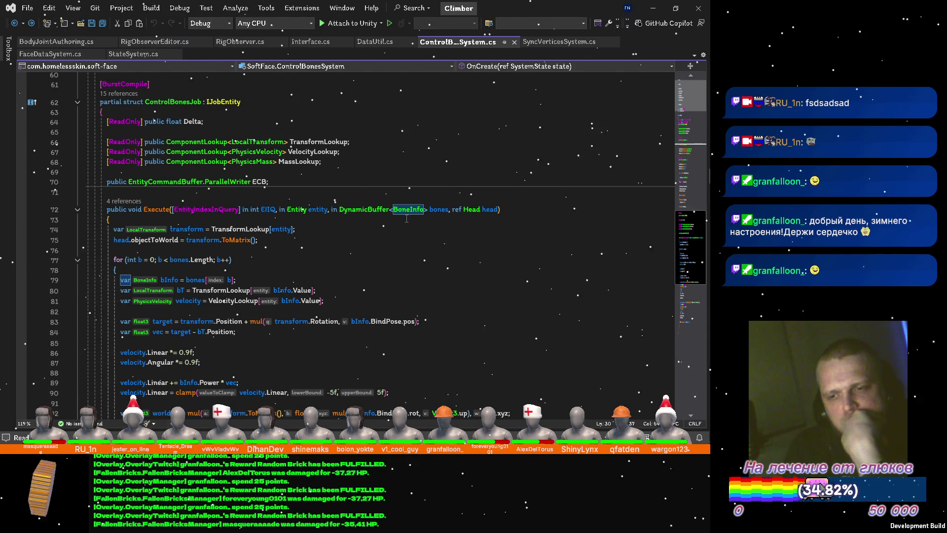
pyautogui.scroll(-4, 378, 233)
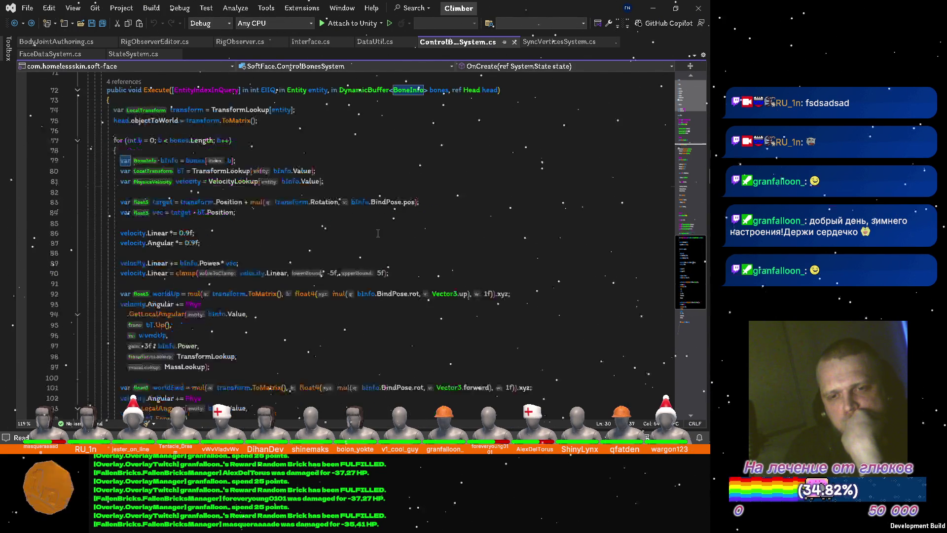
pyautogui.scroll(-4, 379, 233)
pyautogui.scroll(-2, 378, 233)
pyautogui.scroll(8, 373, 226)
pyautogui.scroll(9, 373, 227)
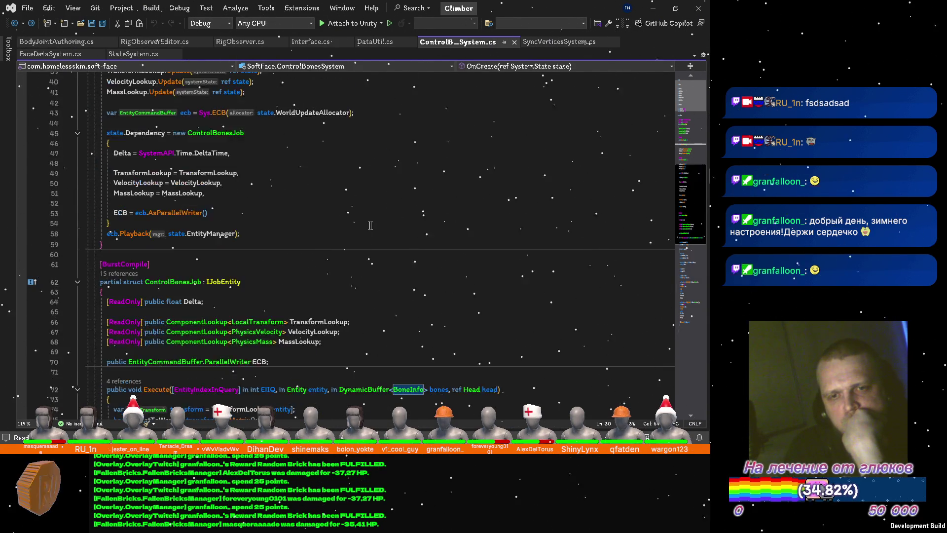
pyautogui.scroll(8, 369, 224)
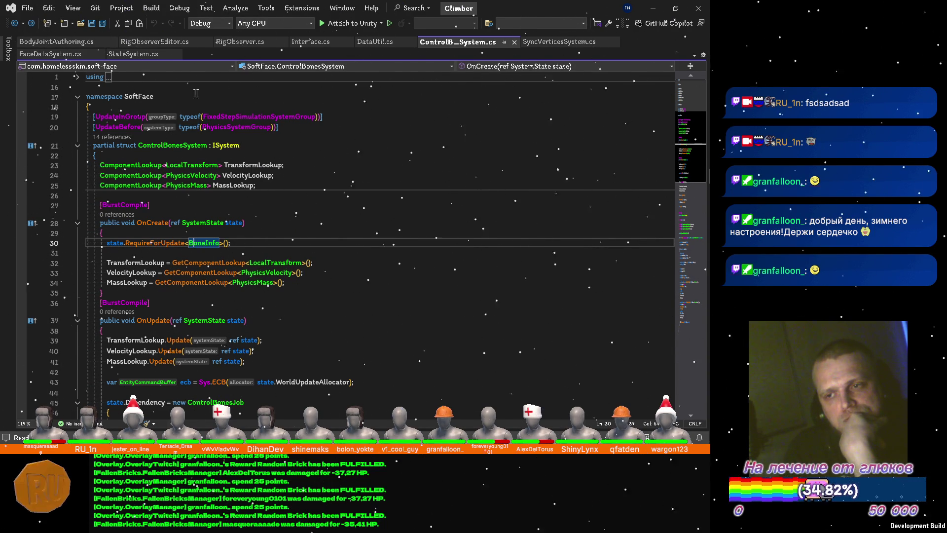
# Step: Reveal Unity and create an 'ECS' folder inside Packages > Physics > Scripts > Runtime
pyautogui.click(653, 8)
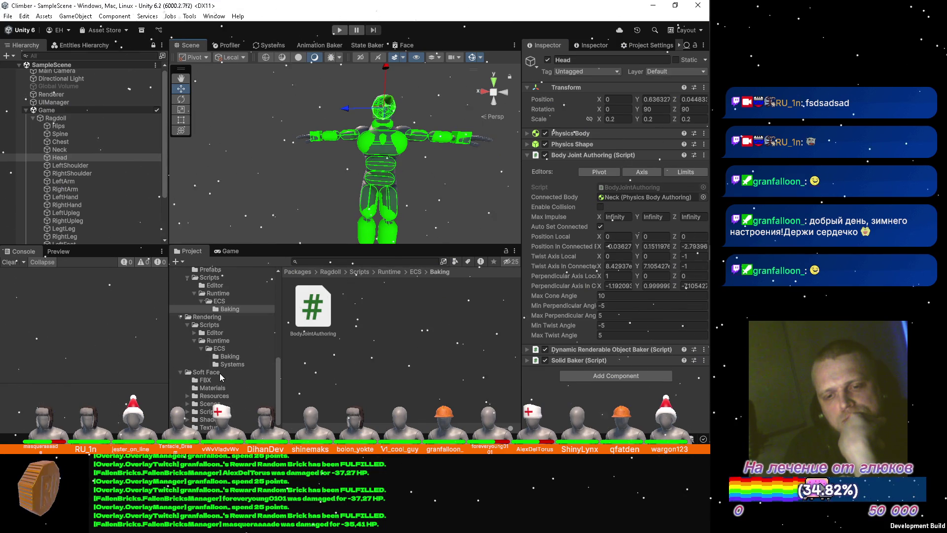
pyautogui.scroll(2, 215, 390)
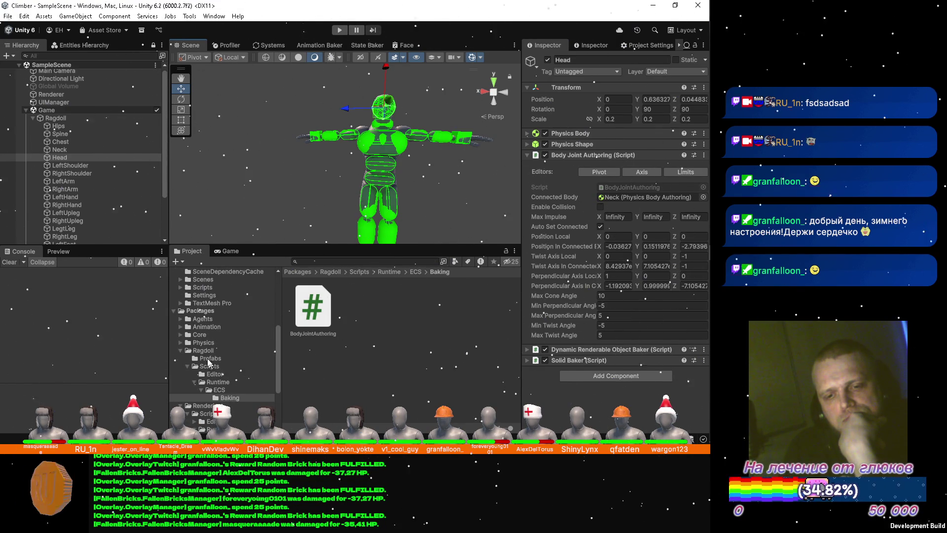
pyautogui.click(179, 343)
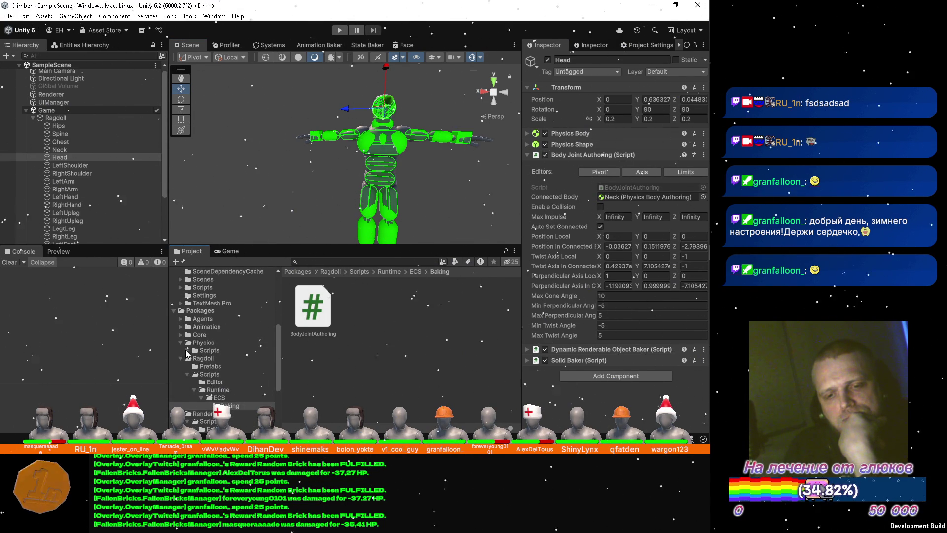
pyautogui.click(188, 350)
pyautogui.click(210, 366)
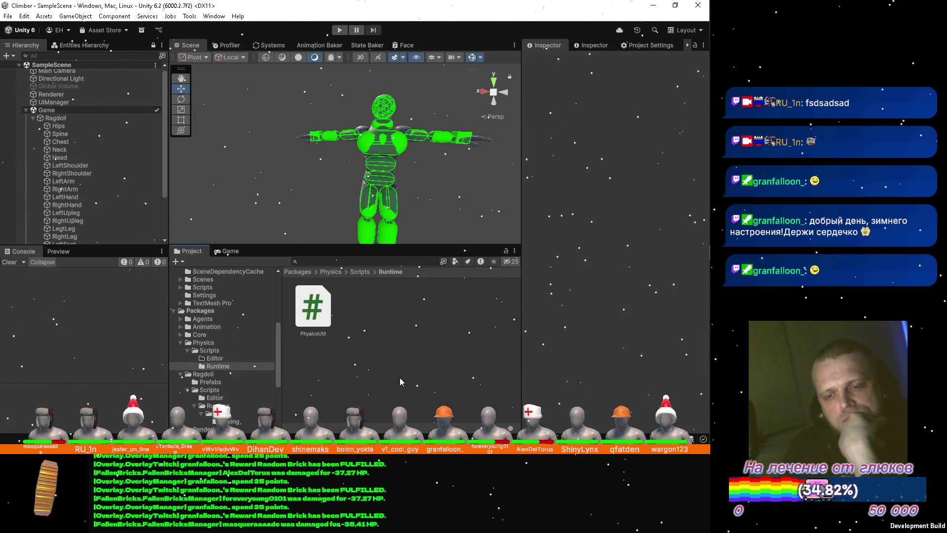
pyautogui.rightClick(400, 377)
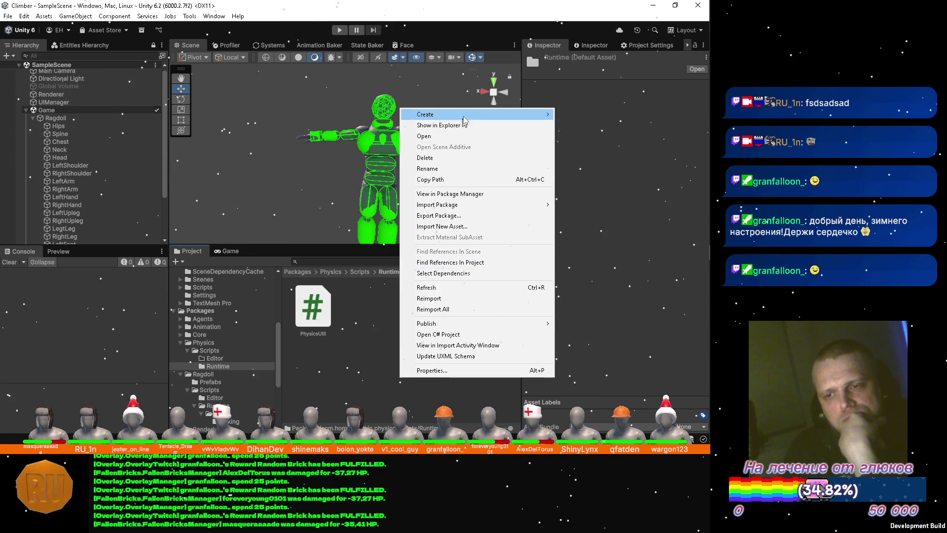
pyautogui.moveTo(444, 115)
pyautogui.click(566, 122)
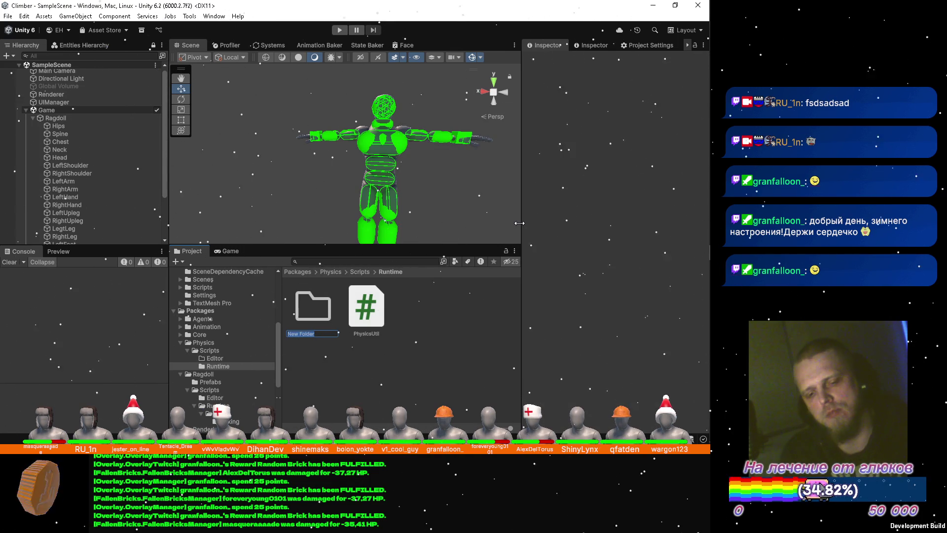
pyautogui.write('ECS')
pyautogui.press('Return')
# Step: Inside the ECS folder create a 'Systems' folder
pyautogui.doubleClick(314, 306)
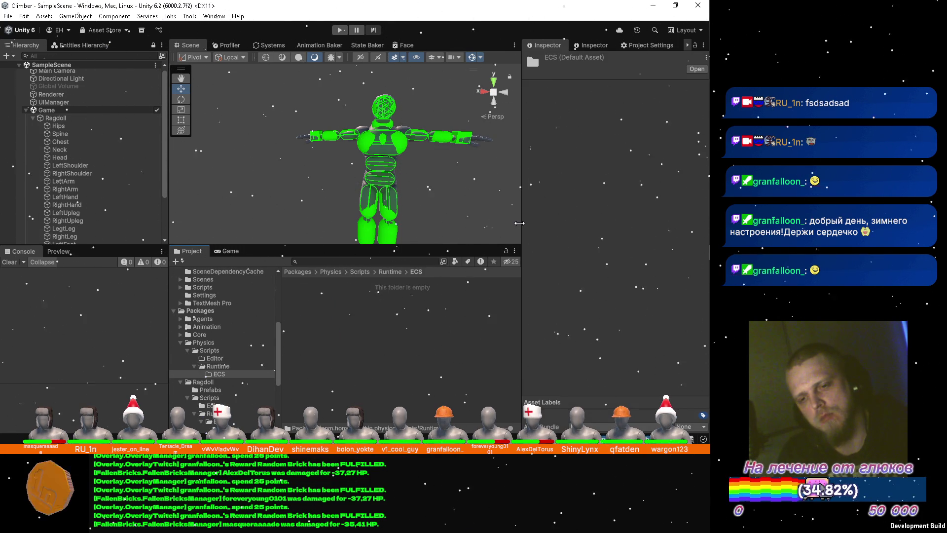
pyautogui.rightClick(393, 326)
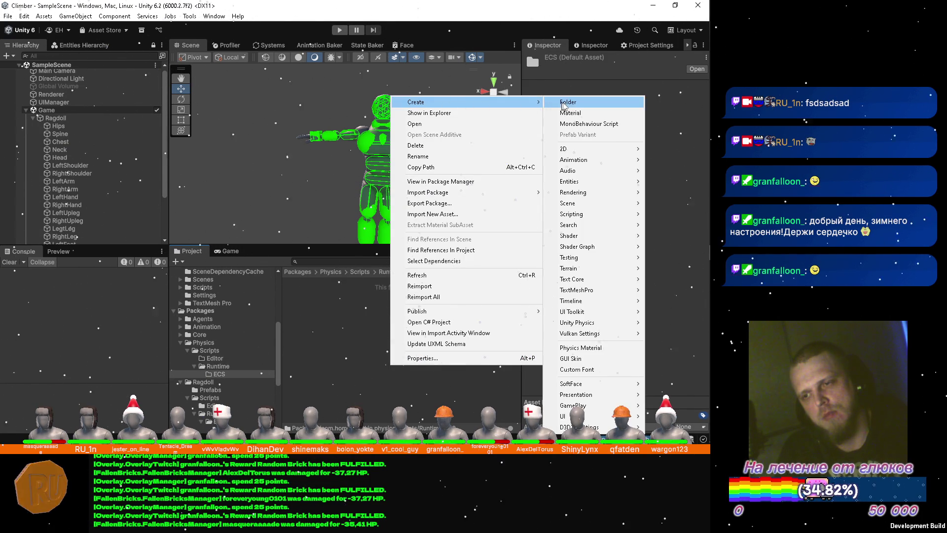
pyautogui.moveTo(444, 103)
pyautogui.click(577, 104)
pyautogui.write('Systems')
pyautogui.press('Return')
pyautogui.press('Return')
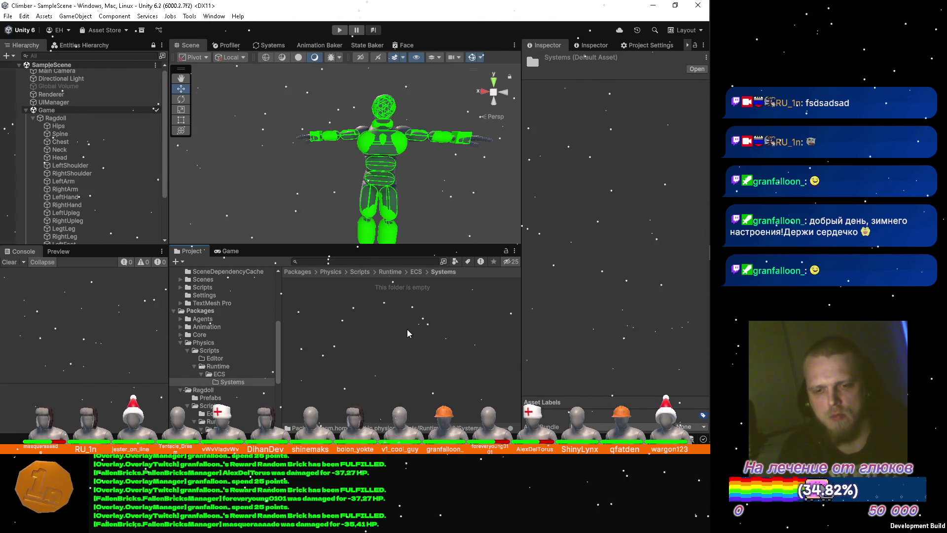
# Step: Create an ISystem script named ClampVelocitySystem in Systems and switch to the code editor
pyautogui.rightClick(561, 62)
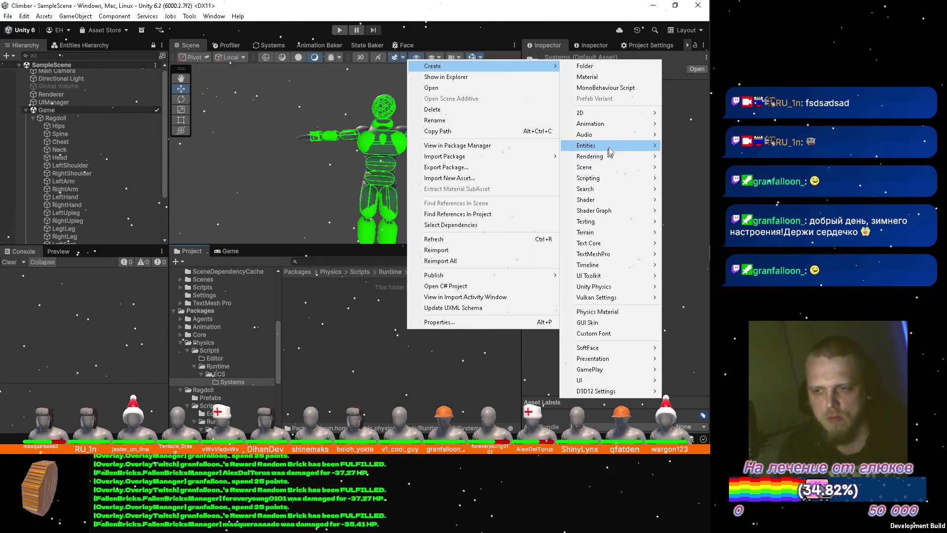
pyautogui.moveTo(586, 145)
pyautogui.click(492, 156)
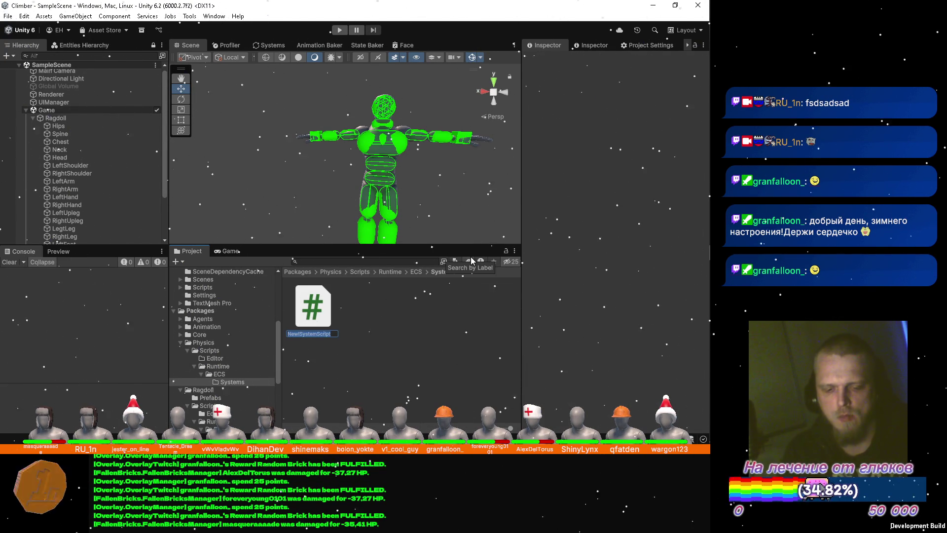
pyautogui.write('Clim')
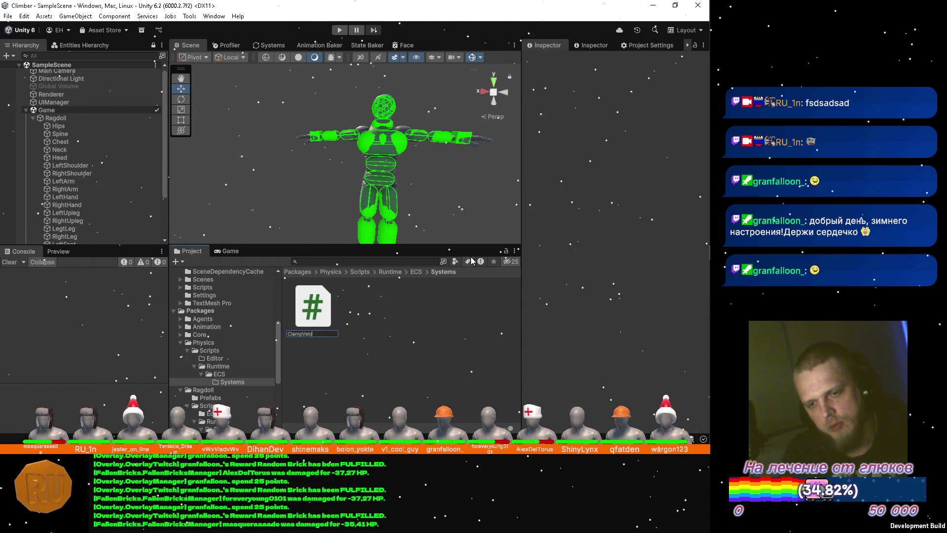
pyautogui.write('ity')
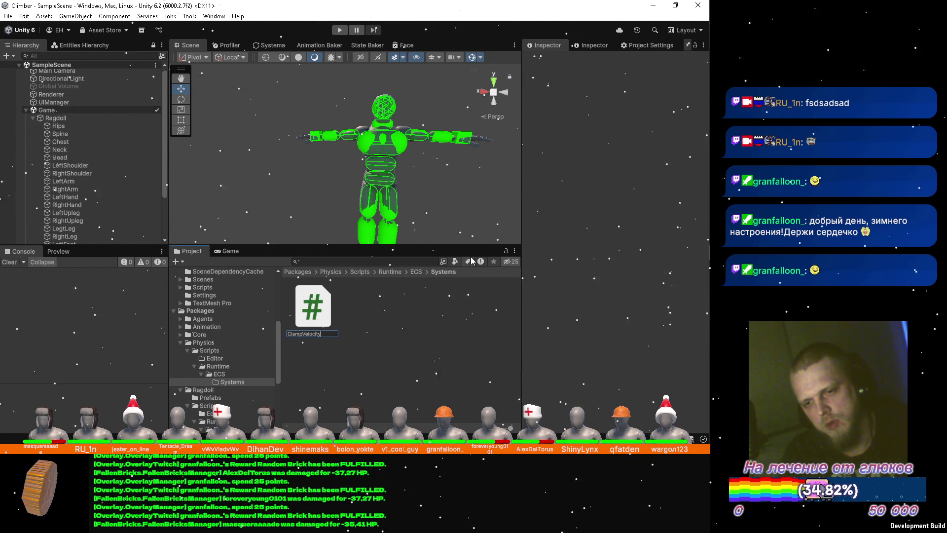
pyautogui.write('System')
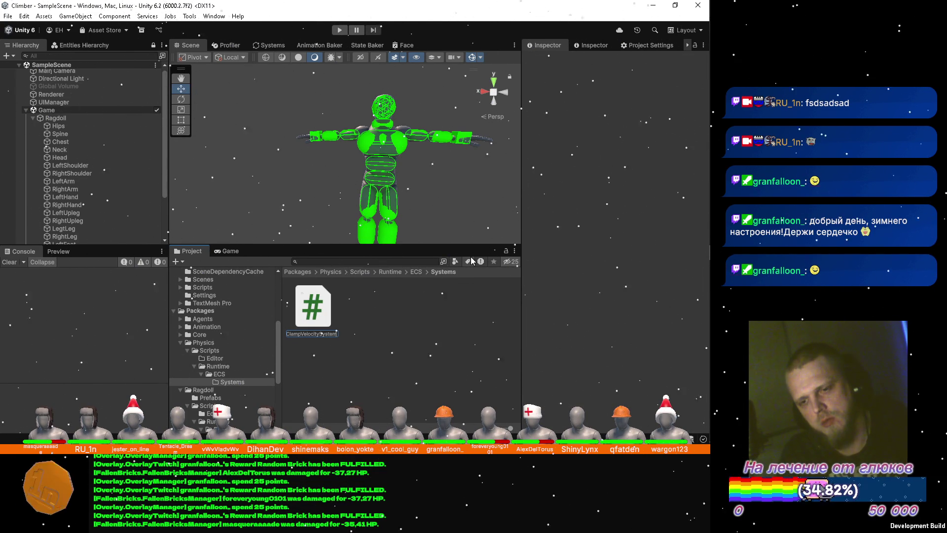
pyautogui.press('Return')
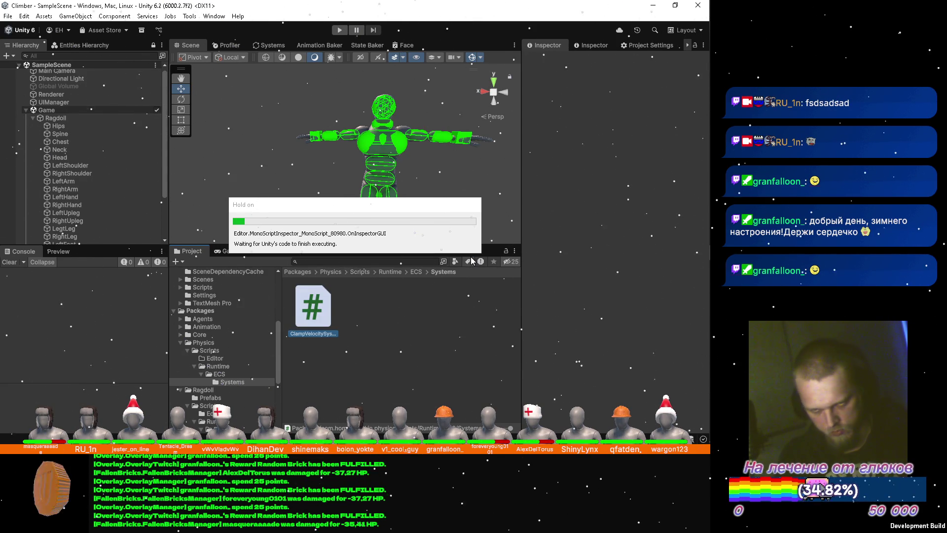
pyautogui.hotkey('alt', 'Tab')
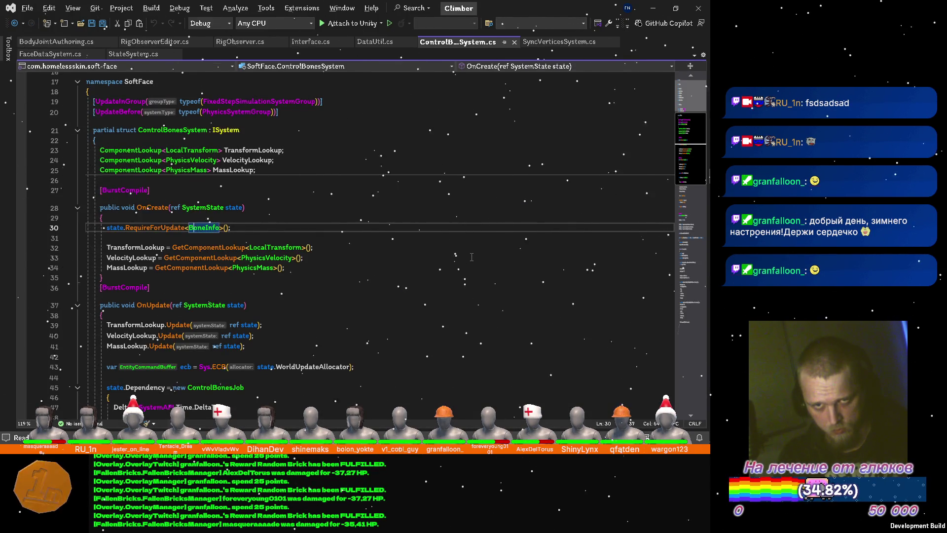
# Step: Switch back to Unity to compile ClampVelocitySystem and show the Physics package's Scripts folder
pyautogui.hotkey('alt', 'Tab')
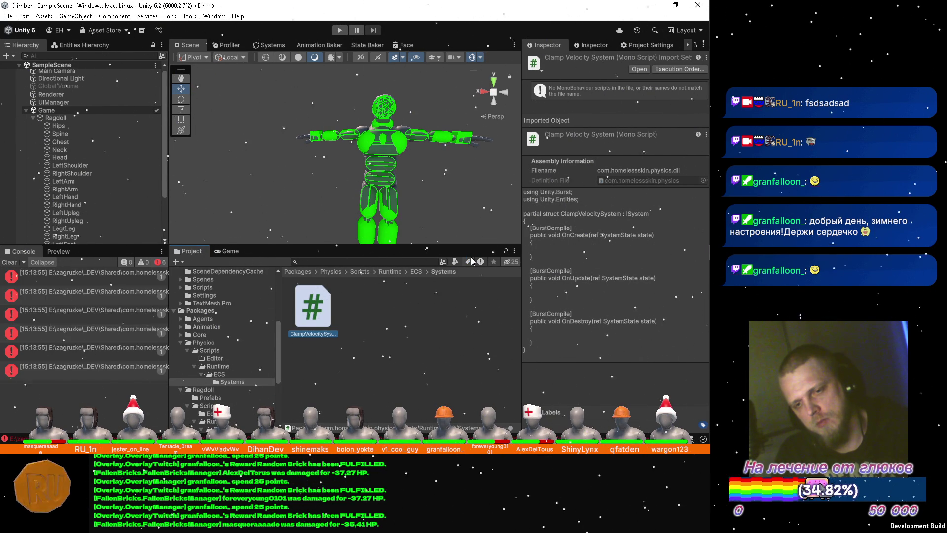
pyautogui.hotkey('alt', 'Tab')
pyautogui.hotkey('alt', 'Tab')
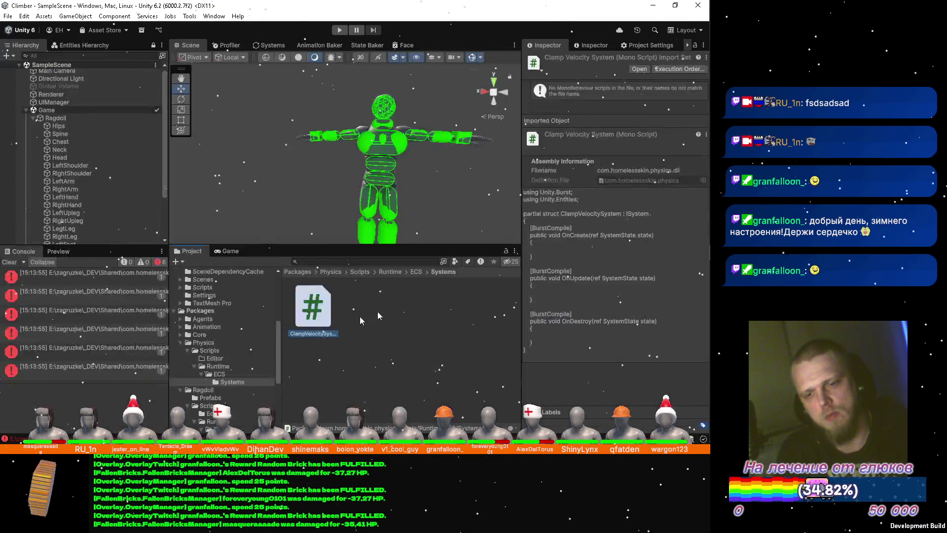
pyautogui.click(219, 350)
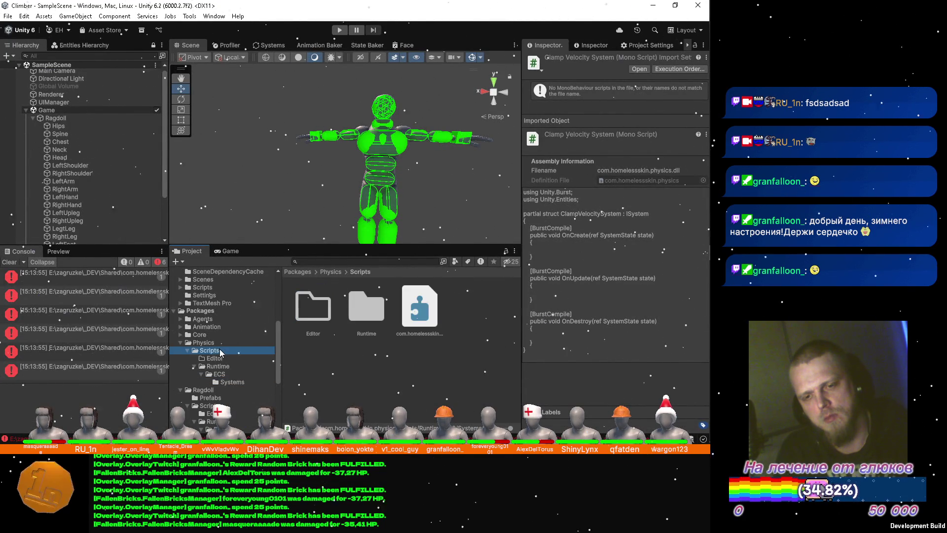
# Step: Add Unity.Burst to the physics assembly definition's references, placed at the top, and apply
pyautogui.click(432, 330)
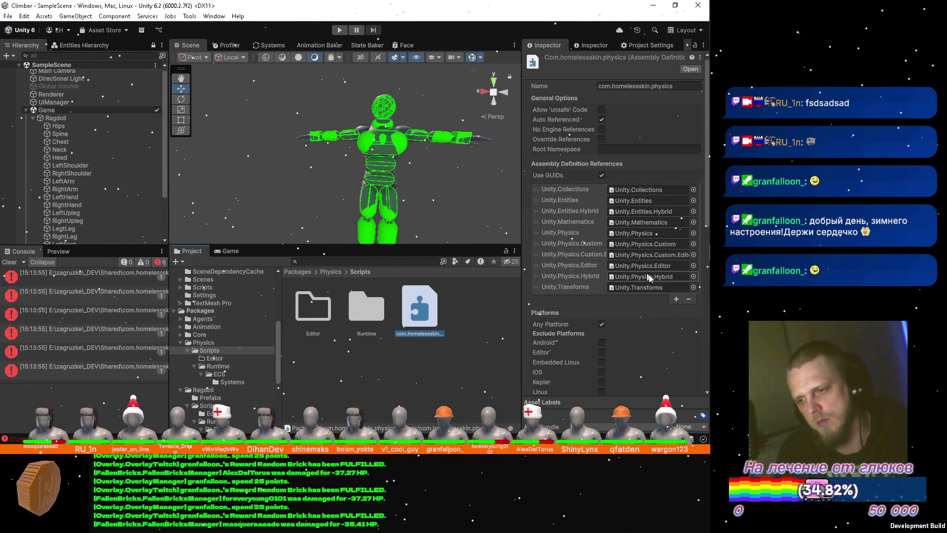
pyautogui.click(675, 300)
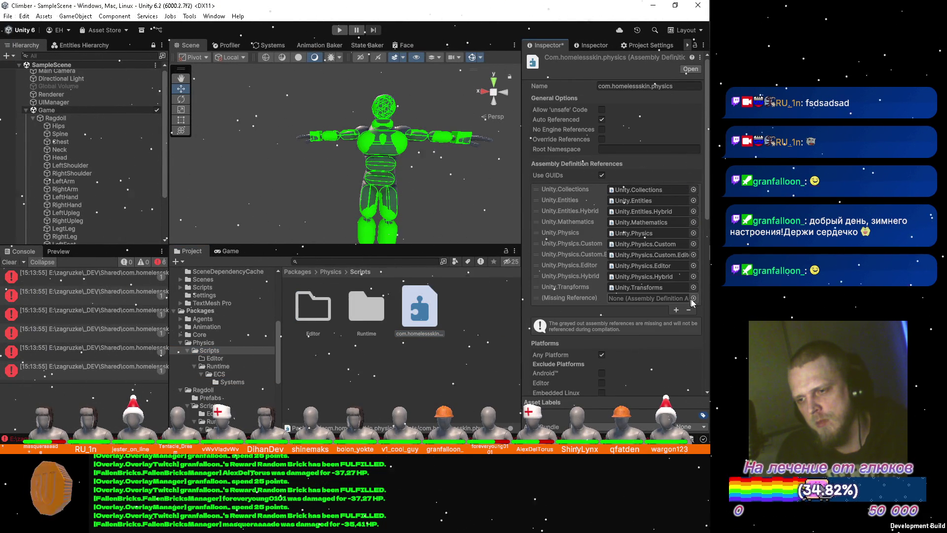
pyautogui.click(693, 298)
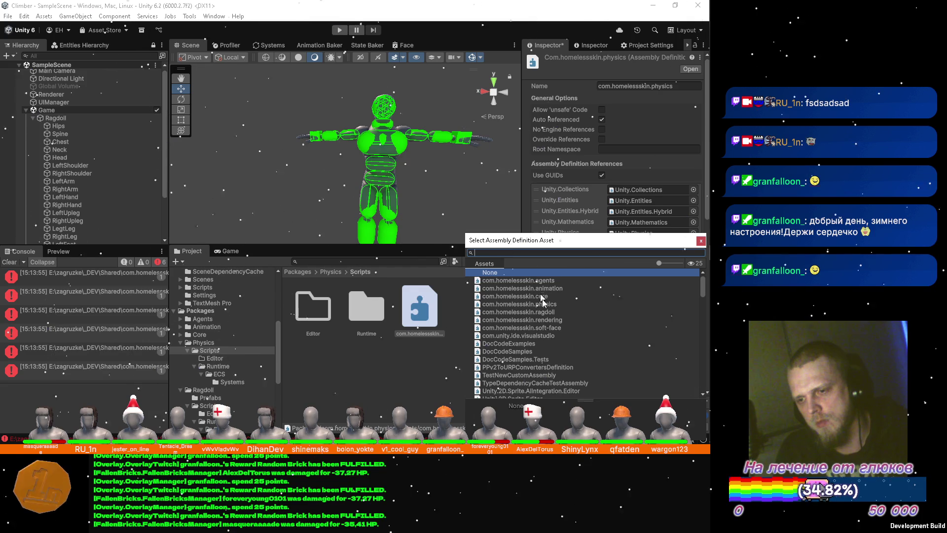
pyautogui.scroll(-3, 544, 352)
pyautogui.scroll(-2, 545, 351)
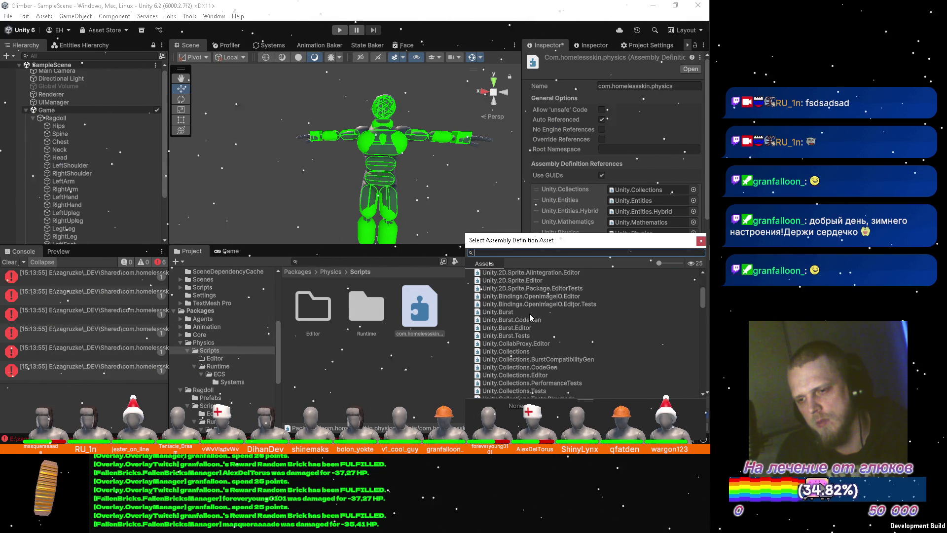
pyautogui.click(578, 312)
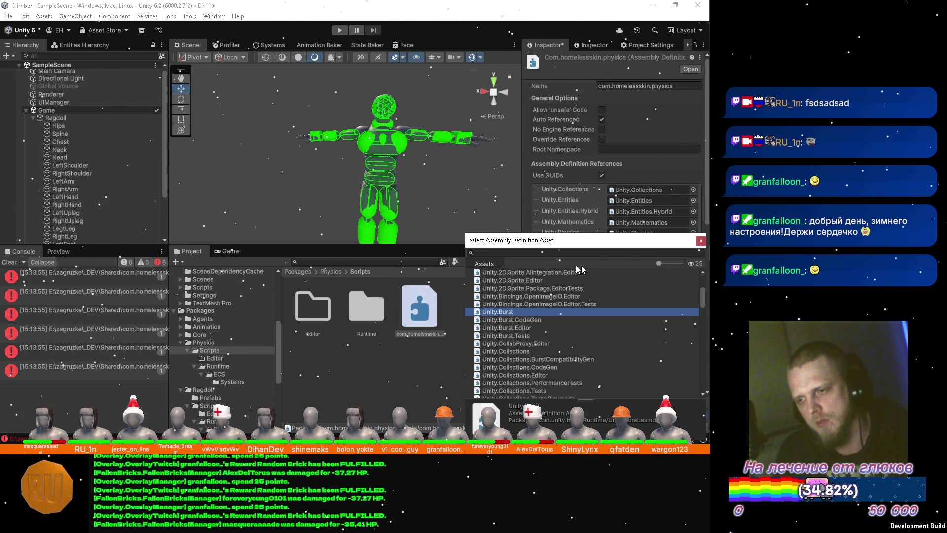
pyautogui.click(695, 246)
pyautogui.moveTo(536, 298); pyautogui.dragTo(536, 189)
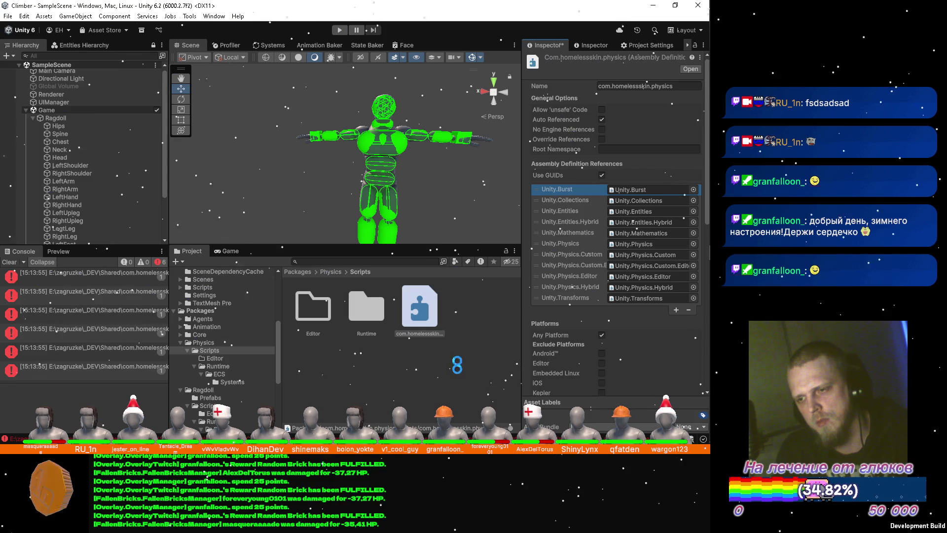
pyautogui.click(433, 270)
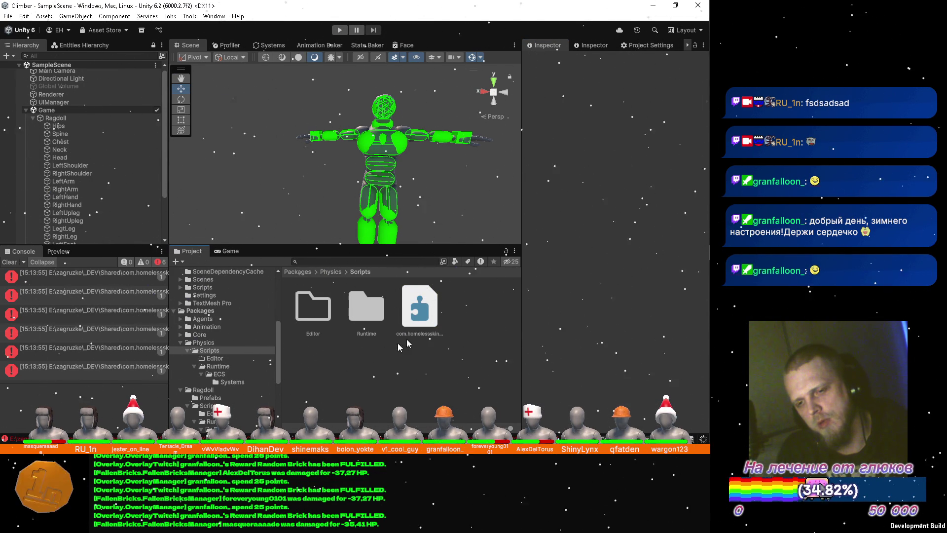
pyautogui.click(419, 309)
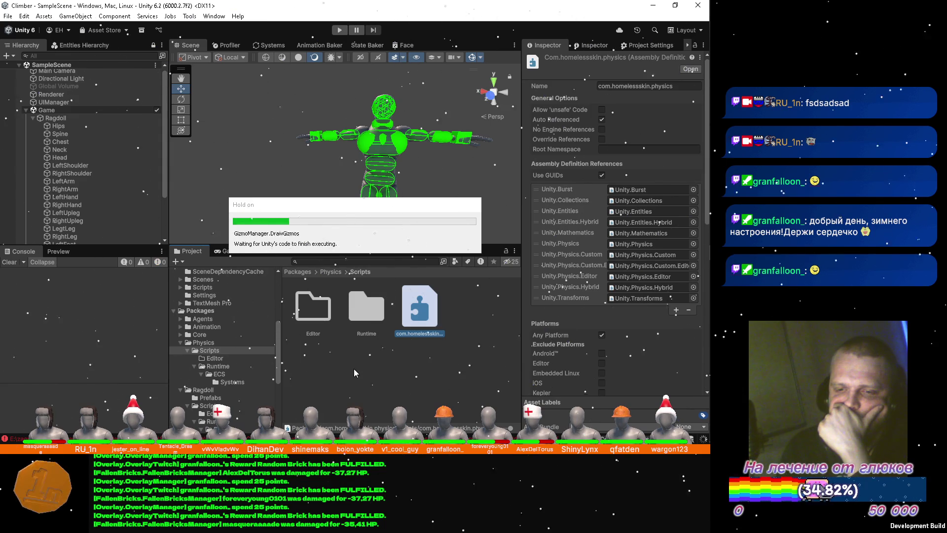
# Step: Open the ClampVelocitySystem script from the Systems folder for editing
pyautogui.click(236, 382)
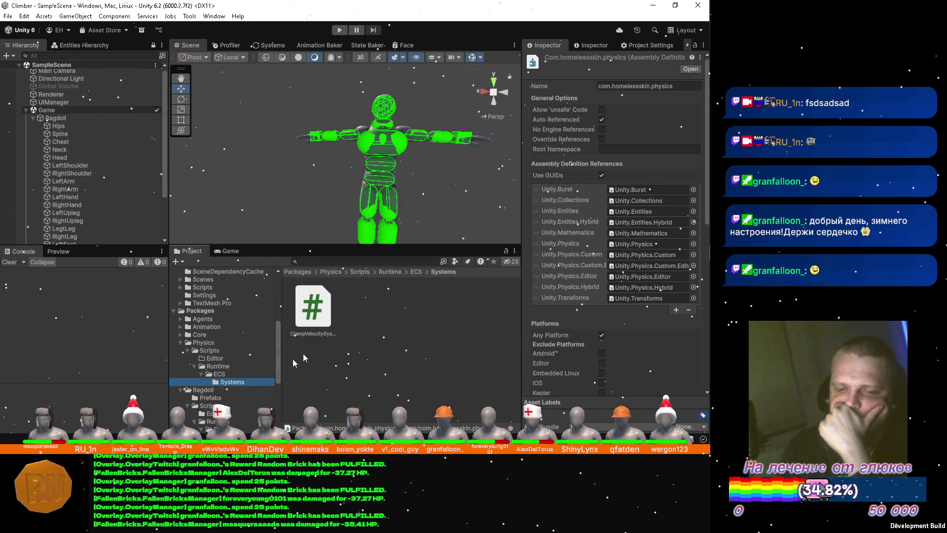
pyautogui.doubleClick(319, 323)
# Step: Delete the unused Burst-compiled OnDestroy method from ClampVelocitySystem and save
pyautogui.press('Down')
pyautogui.press('Down')
pyautogui.press('Down')
pyautogui.press('Down')
pyautogui.press('Down')
pyautogui.press('Down')
pyautogui.press('Down')
pyautogui.press('Down')
pyautogui.press('Down')
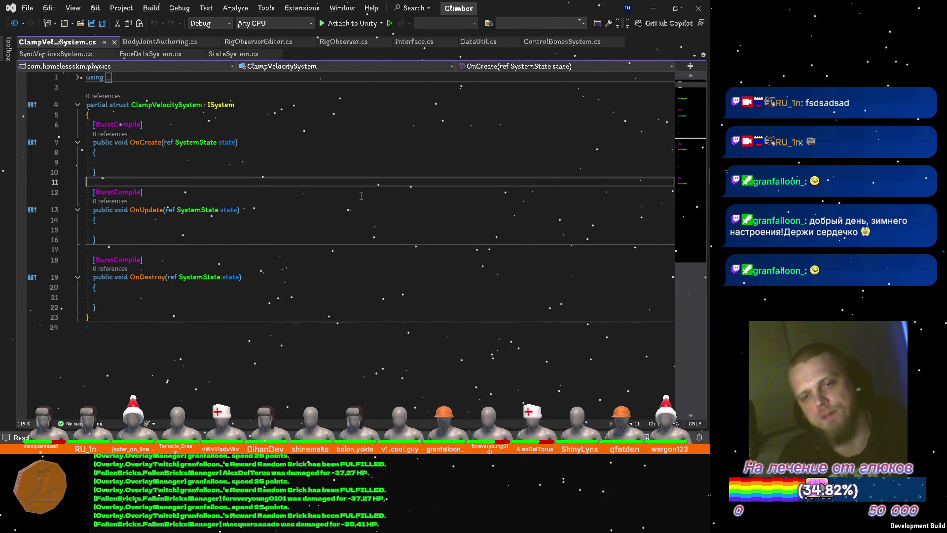
pyautogui.press('Delete')
pyautogui.press('Down')
pyautogui.press('Down')
pyautogui.press('Down')
pyautogui.press('Down')
pyautogui.press('Down')
pyautogui.hotkey('shift', 'Down')
pyautogui.hotkey('shift', 'Down')
pyautogui.hotkey('shift', 'Down')
pyautogui.press('Delete')
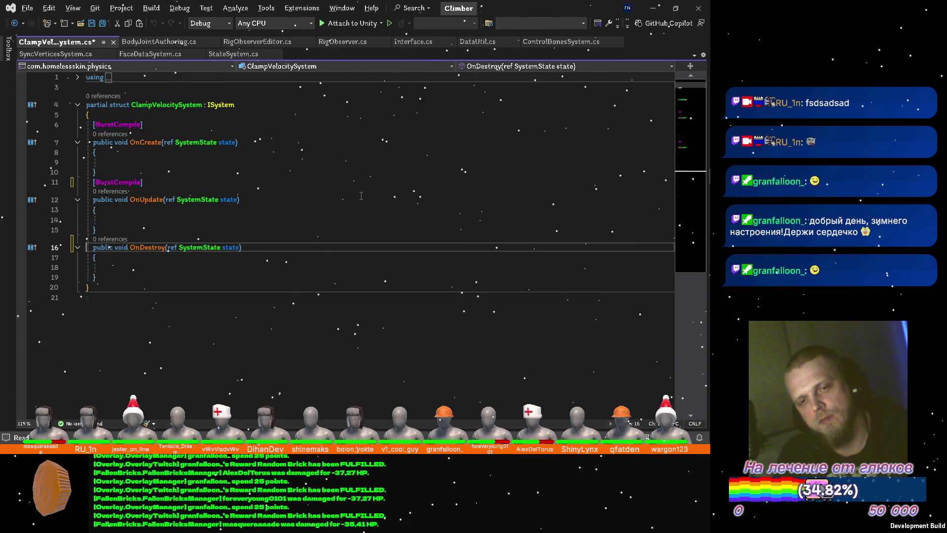
pyautogui.hotkey('ctrl', 's')
# Step: Tidy the trailing blank lines after the closing brace, save, and switch to Unity
pyautogui.press('BackSpace')
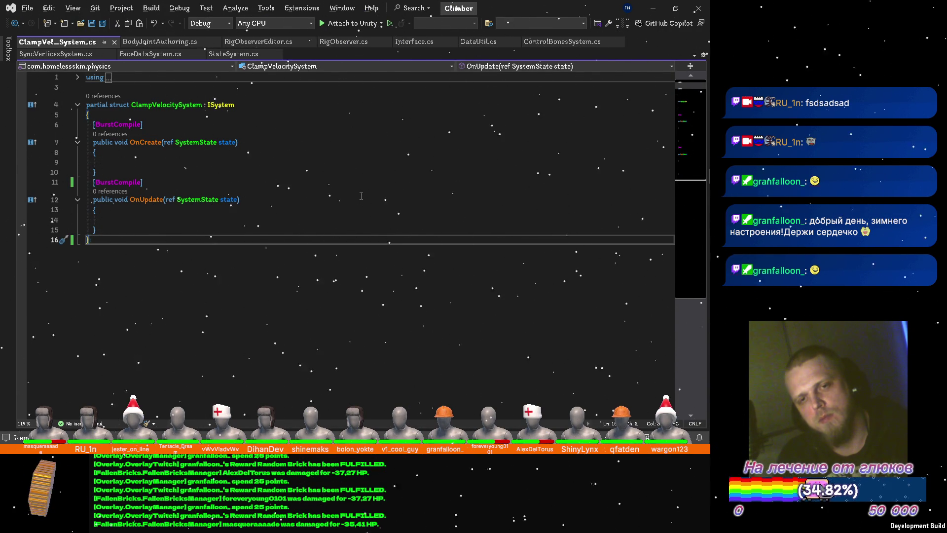
pyautogui.press('Up')
pyautogui.press('Return')
pyautogui.press('BackSpace')
pyautogui.hotkey('ctrl', 's')
pyautogui.hotkey('alt', 'Tab')
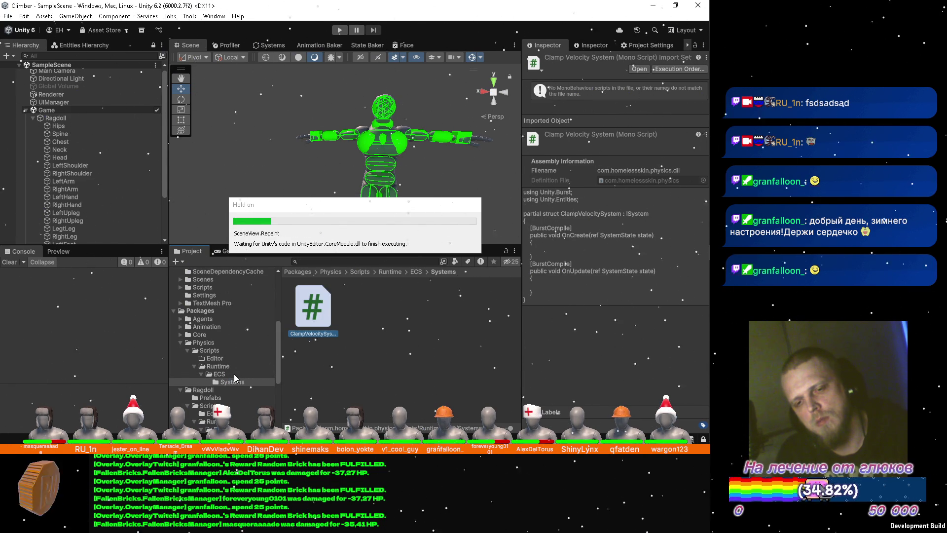
# Step: Create a Baking folder inside the ECS folder
pyautogui.click(234, 368)
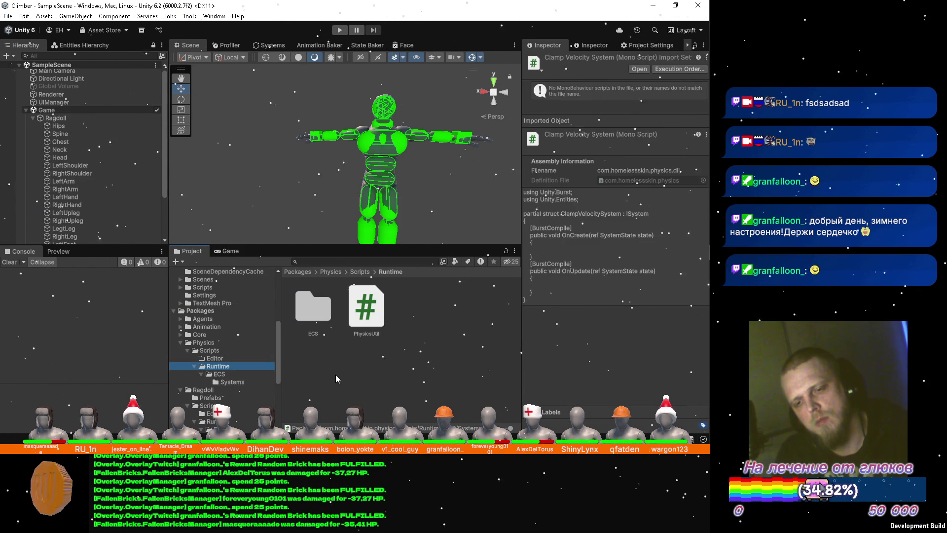
pyautogui.rightClick(335, 375)
pyautogui.doubleClick(323, 312)
pyautogui.rightClick(345, 350)
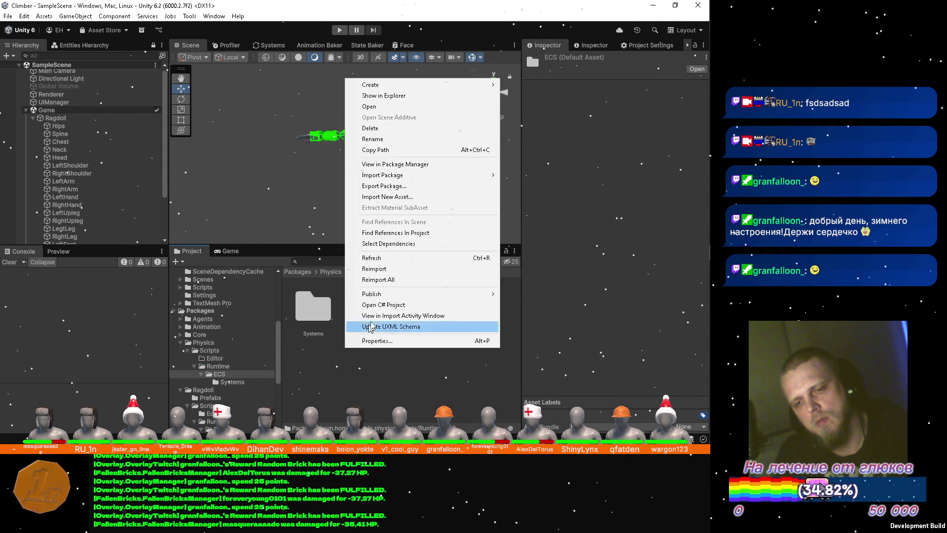
pyautogui.moveTo(419, 85)
pyautogui.click(540, 88)
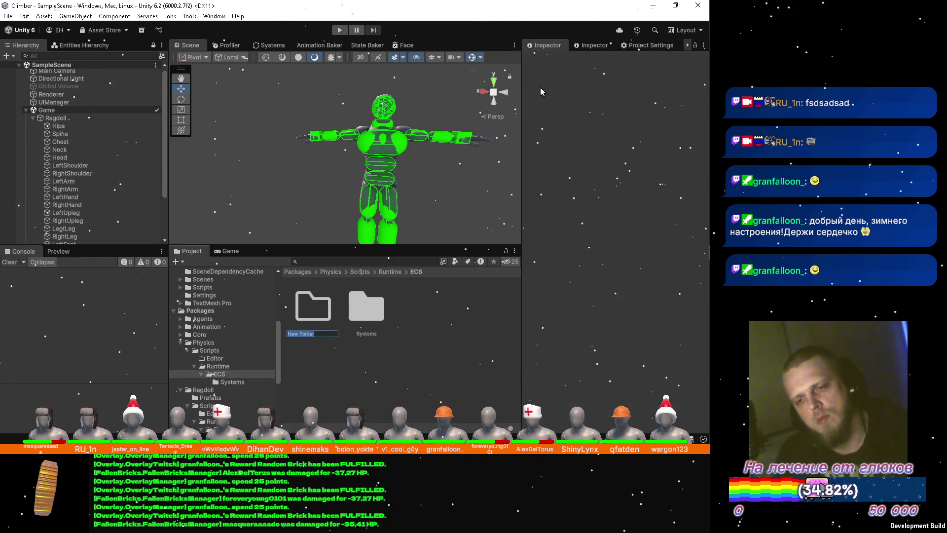
pyautogui.write('Bakin')
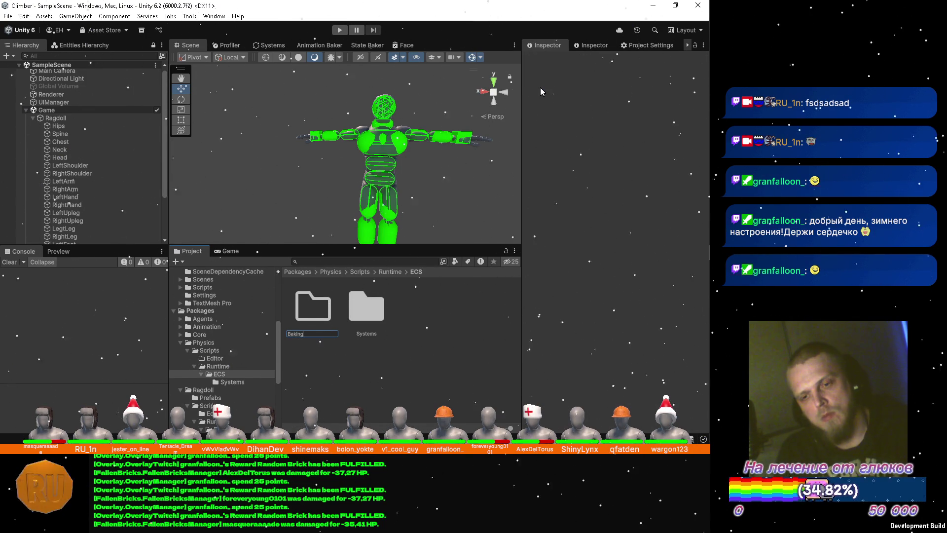
pyautogui.write('g')
pyautogui.press('Return')
pyautogui.press('Return')
# Step: Create a baker script named ClampVelocitySettingsBaker in Baking and open it in Visual Studio
pyautogui.rightClick(430, 291)
pyautogui.moveTo(473, 81)
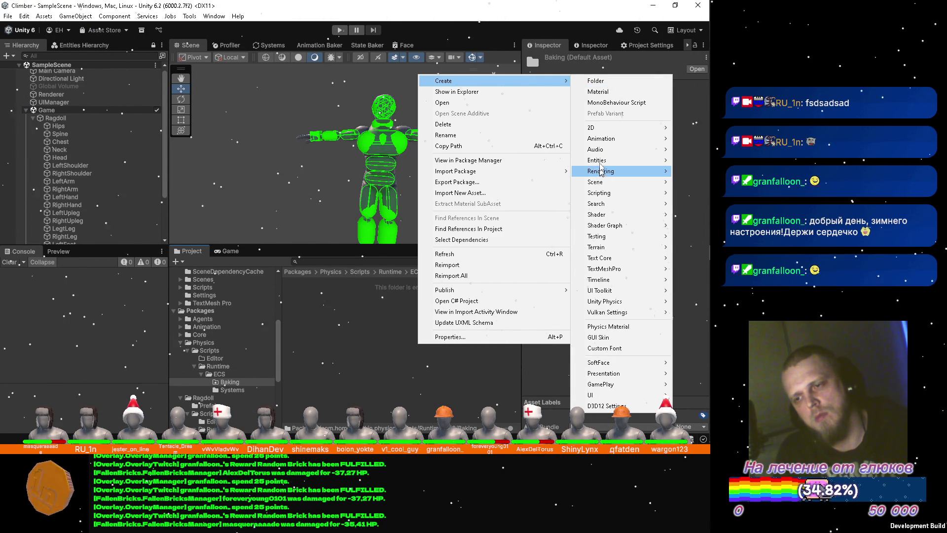
pyautogui.moveTo(598, 193)
pyautogui.click(516, 195)
pyautogui.write('C')
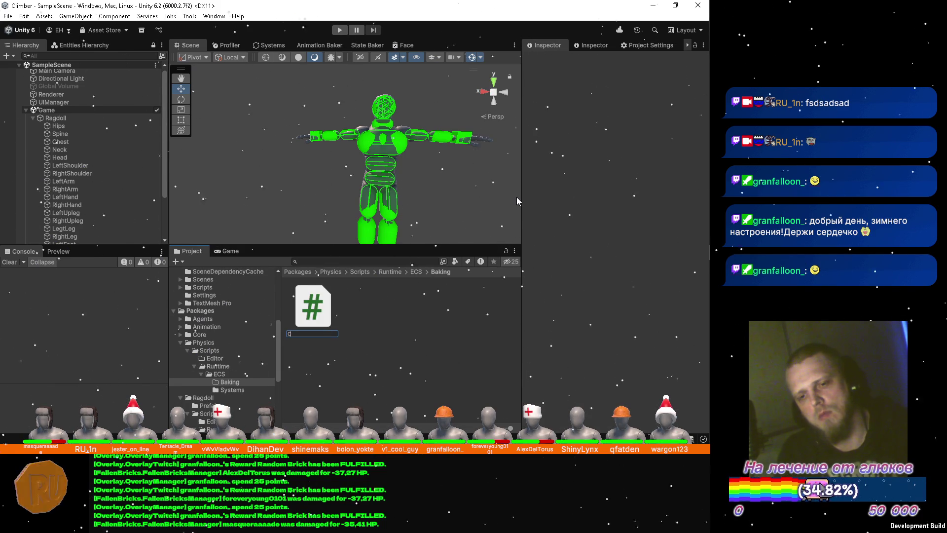
pyautogui.write('lampVelocit')
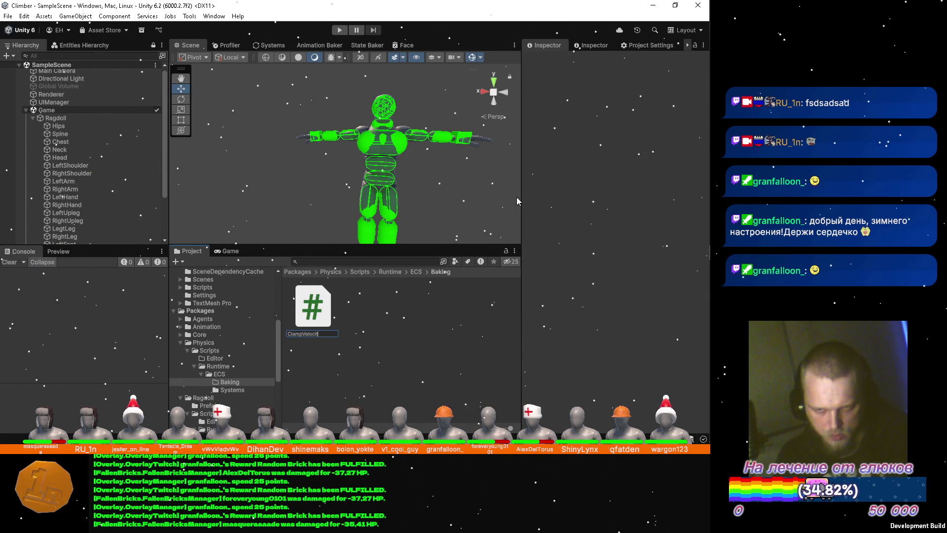
pyautogui.write('ySettingsBaker')
pyautogui.press('Return')
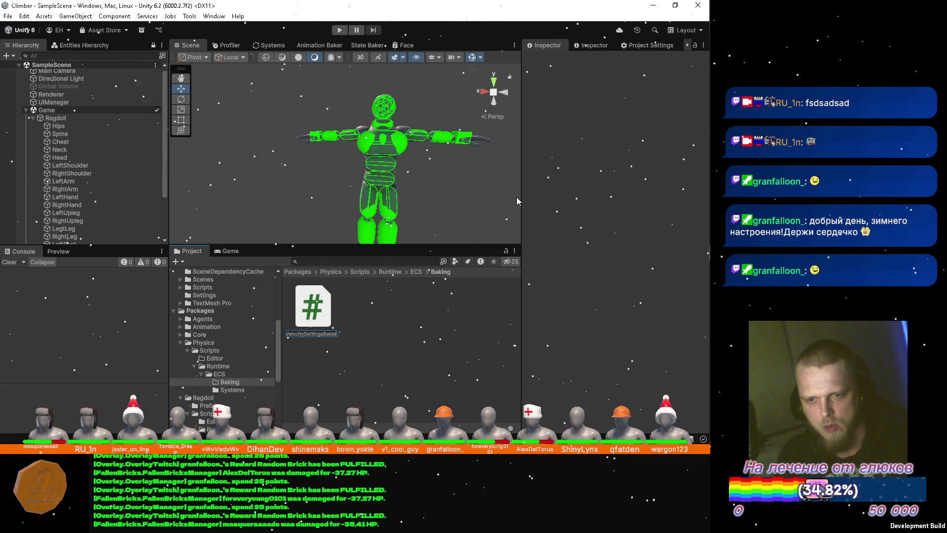
pyautogui.press('Return')
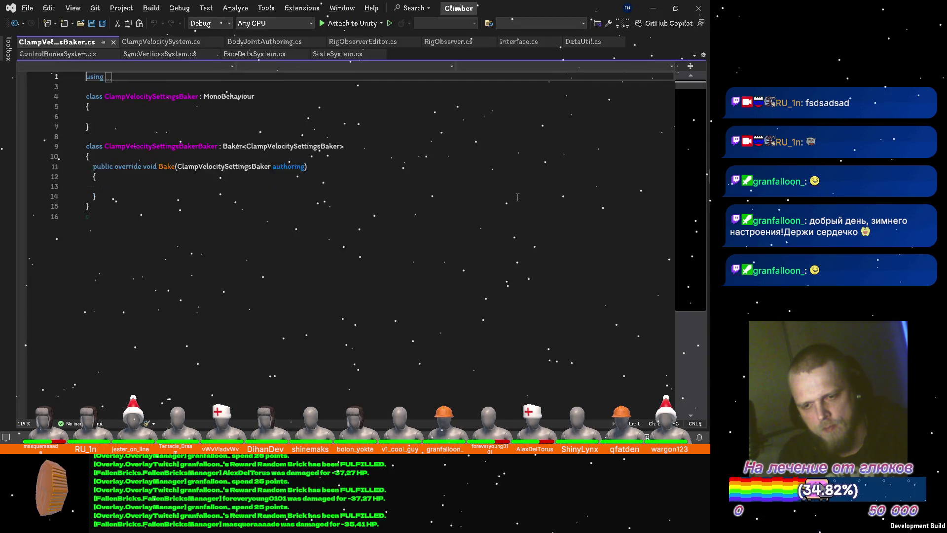
# Step: Clean up blank lines, nest the baker class inside the authoring class, reformat and save
pyautogui.press('Down')
pyautogui.press('Down')
pyautogui.press('Down')
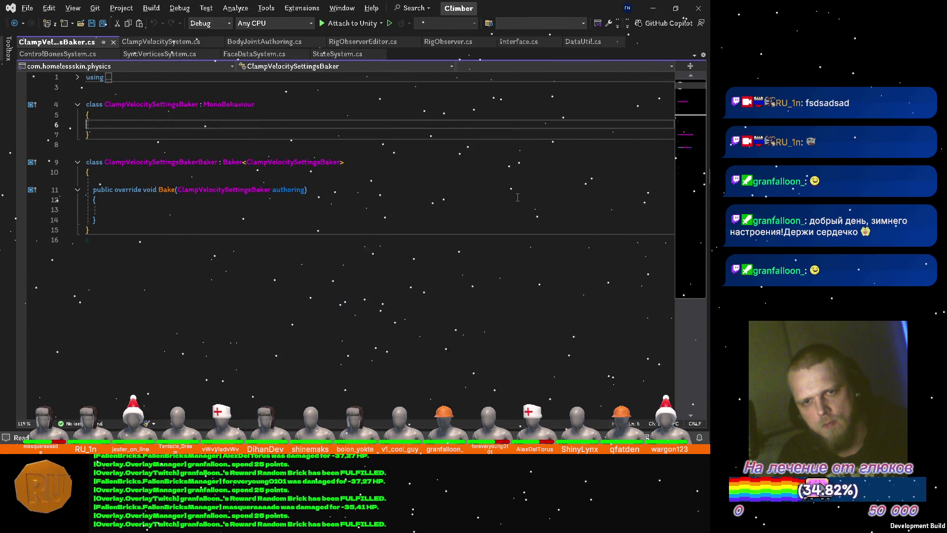
pyautogui.hotkey('alt', 'f')
pyautogui.press('Escape')
pyautogui.press('Delete')
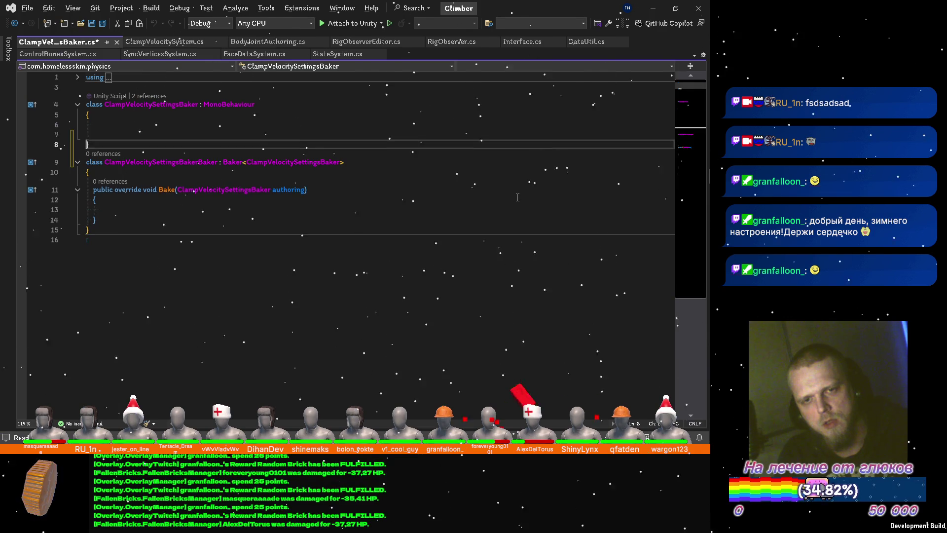
pyautogui.press('Down')
pyautogui.press('Down')
pyautogui.press('Down')
pyautogui.press('End')
pyautogui.press('Return')
pyautogui.press('Delete')
pyautogui.press('Down')
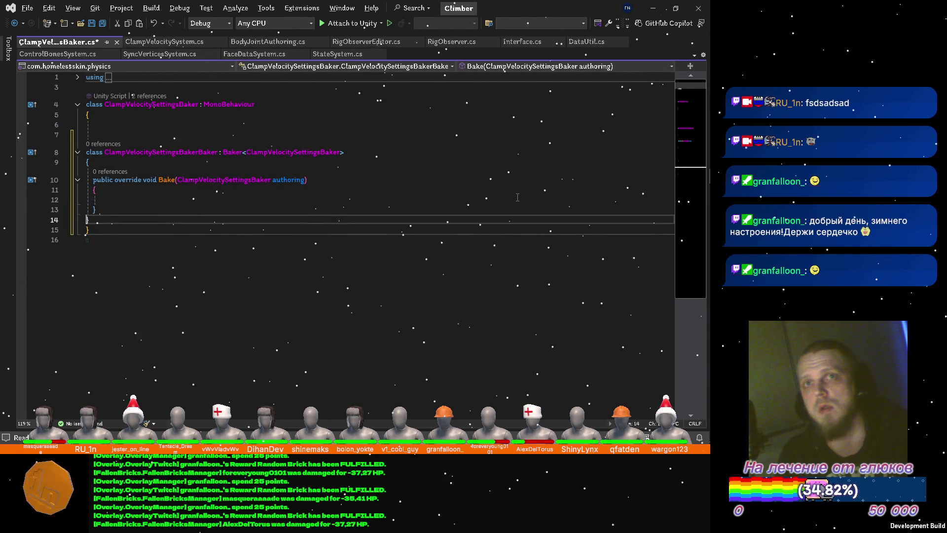
pyautogui.press('Down')
pyautogui.press('Down')
pyautogui.press('Return')
pyautogui.write('}')
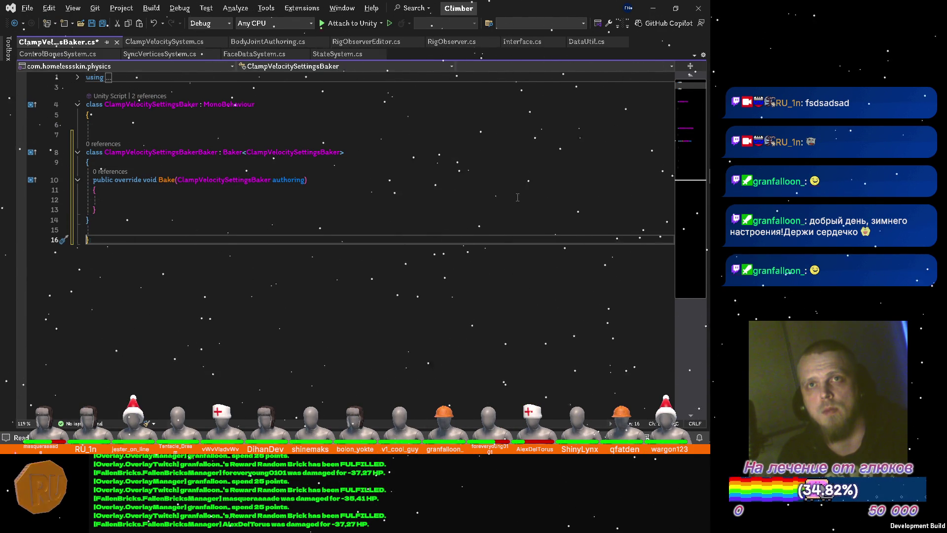
pyautogui.press('Up')
pyautogui.press('BackSpace')
pyautogui.hotkey('ctrl', 'k')
pyautogui.hotkey('ctrl', 'd')
pyautogui.hotkey('ctrl', 's')
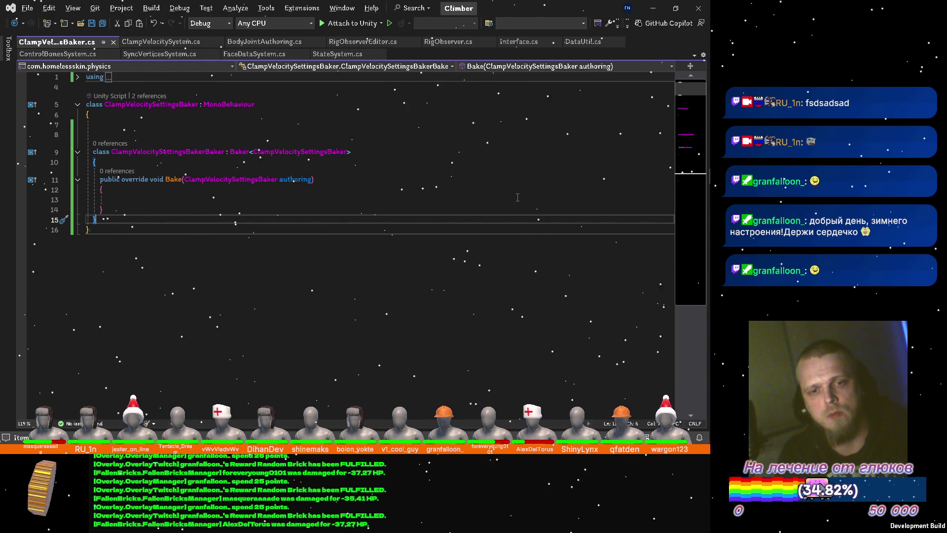
# Step: Declare a [Serializable] public struct ClampVelocitySettings : IComponentData with an empty body
pyautogui.press('Return')
pyautogui.press('Return')
pyautogui.write('s')
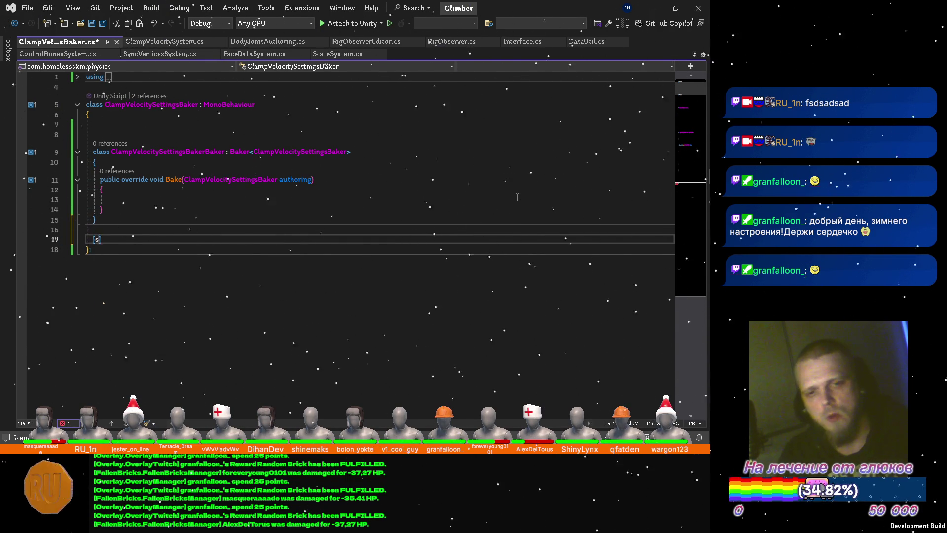
pyautogui.write('erial')
pyautogui.press('Down')
pyautogui.press('Down')
pyautogui.press('Tab')
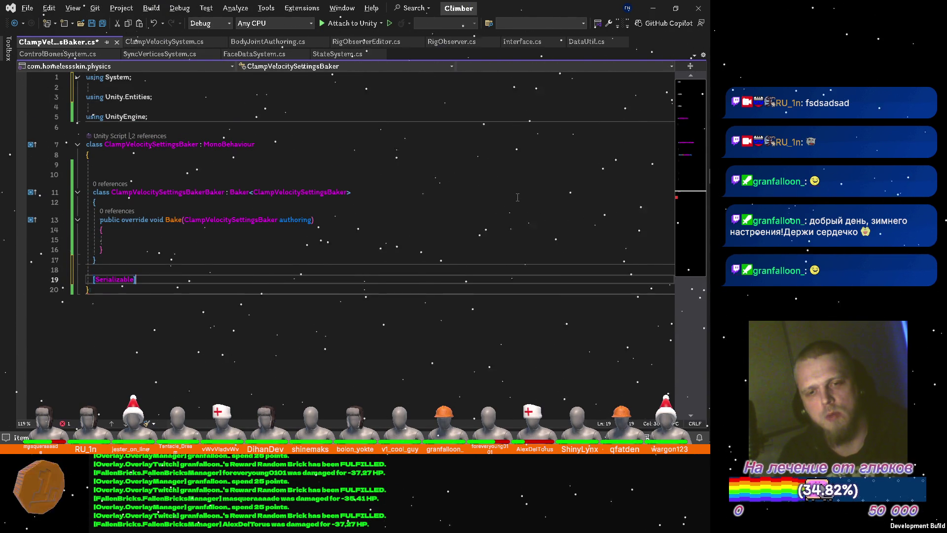
pyautogui.press('Return')
pyautogui.write('public s')
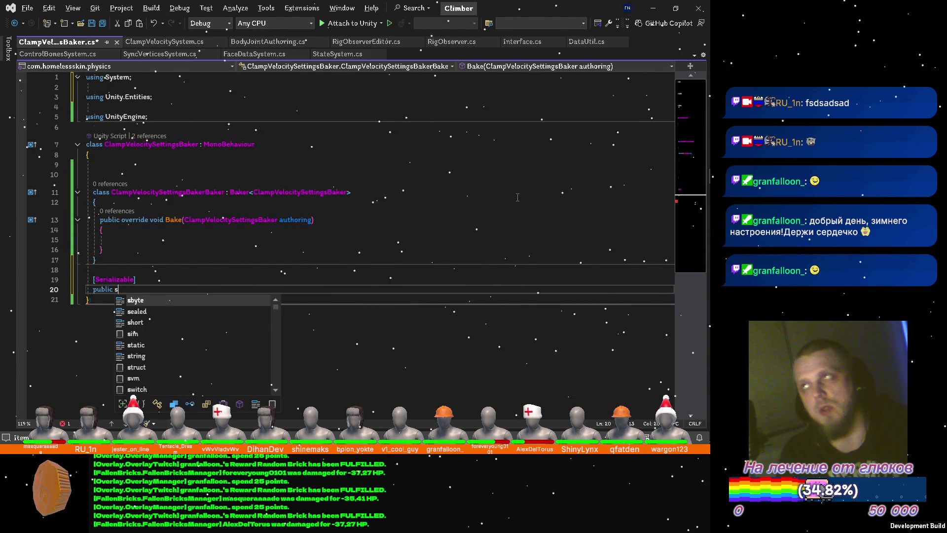
pyautogui.write('tr')
pyautogui.press('Tab')
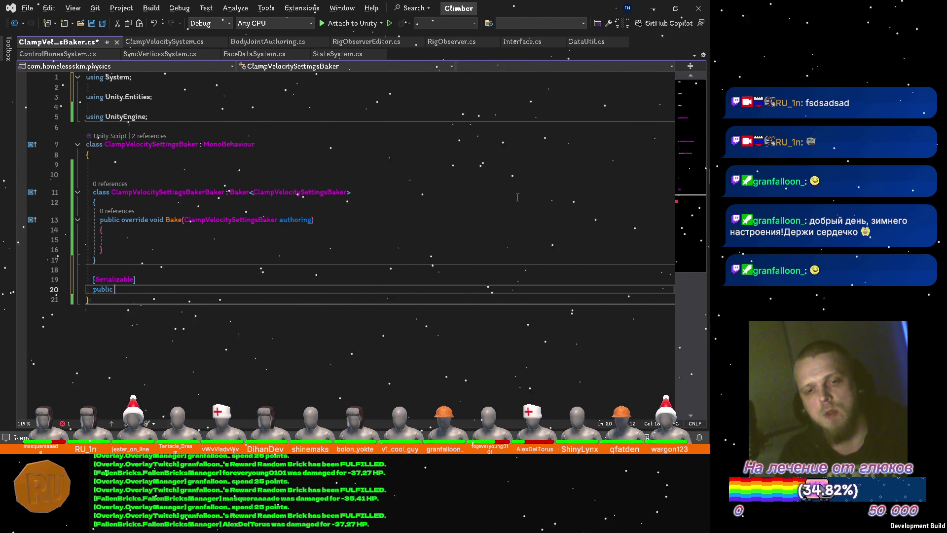
pyautogui.write('str')
pyautogui.press('Down')
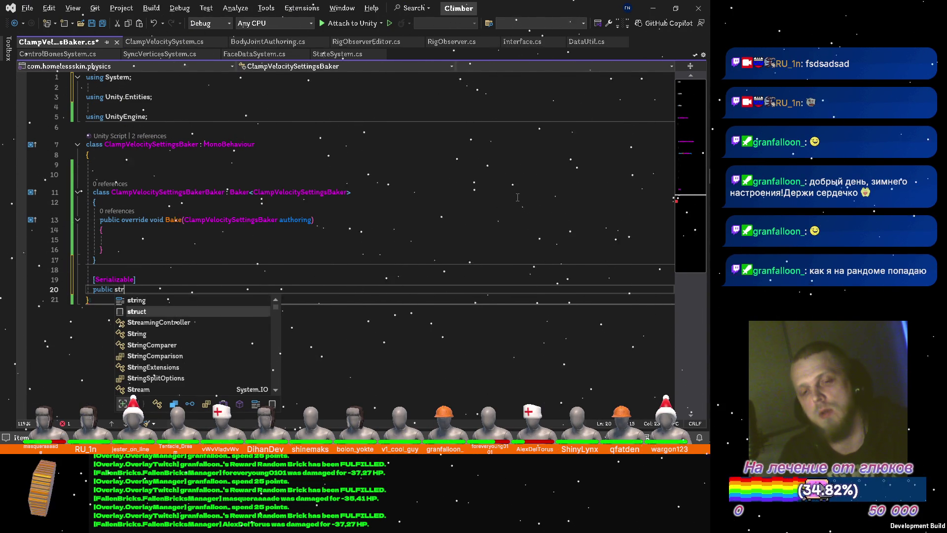
pyautogui.press('Tab')
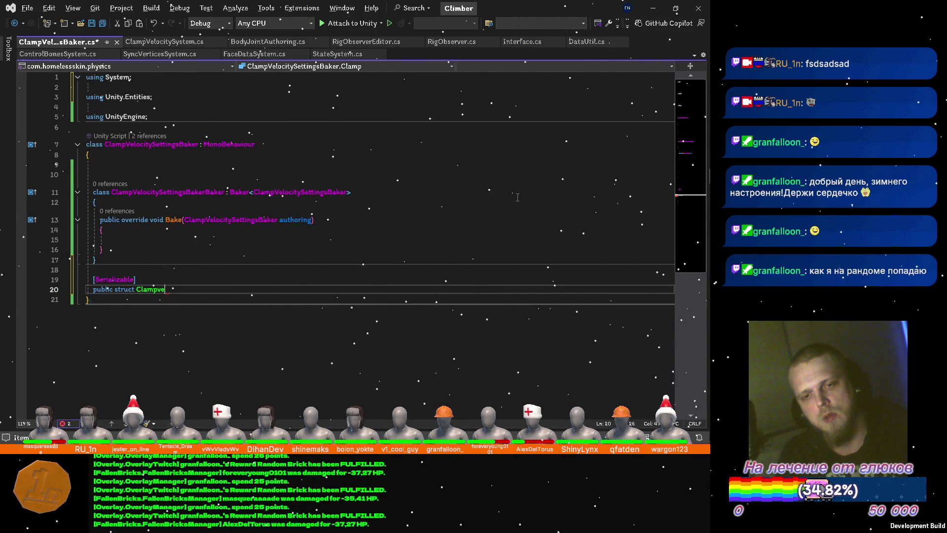
pyautogui.press('BackSpace')
pyautogui.write('Velo')
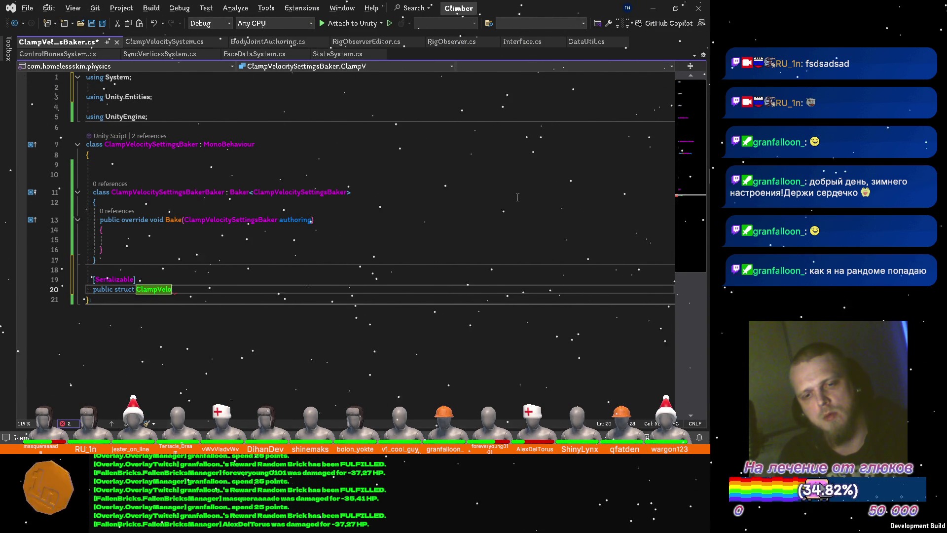
pyautogui.write('cityS')
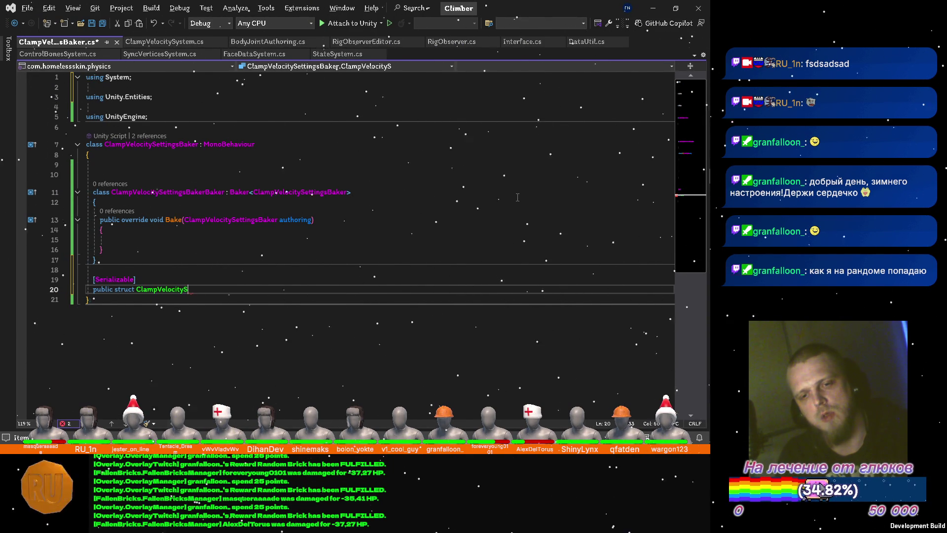
pyautogui.write('ings {')
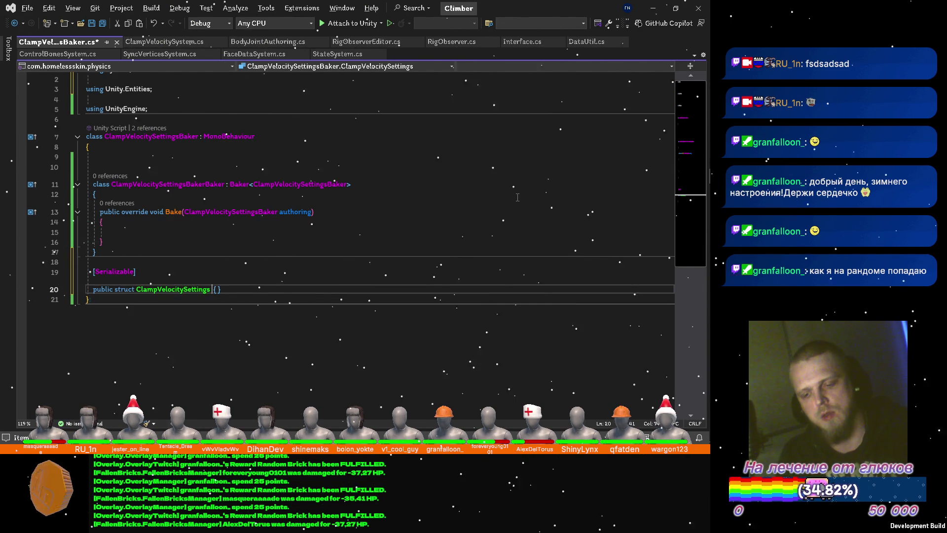
pyautogui.write(' ico')
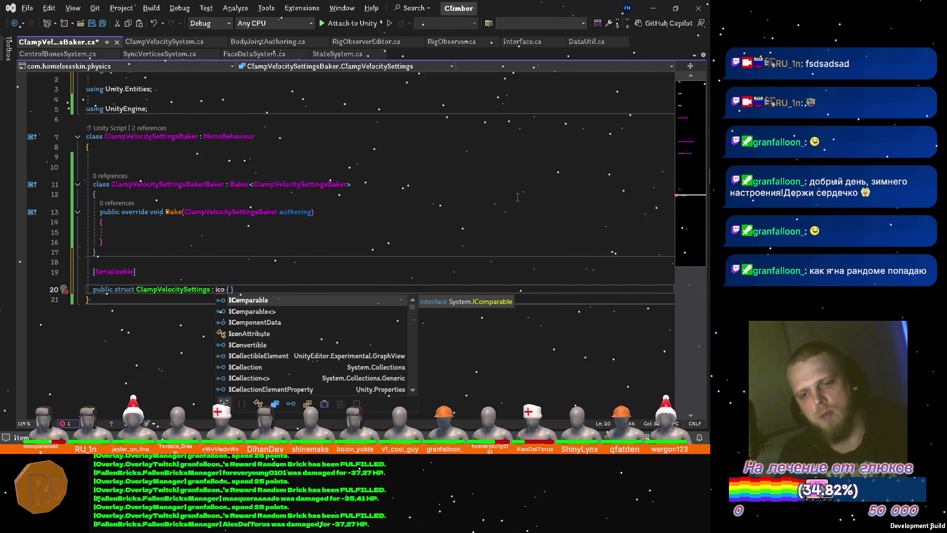
pyautogui.press('Tab')
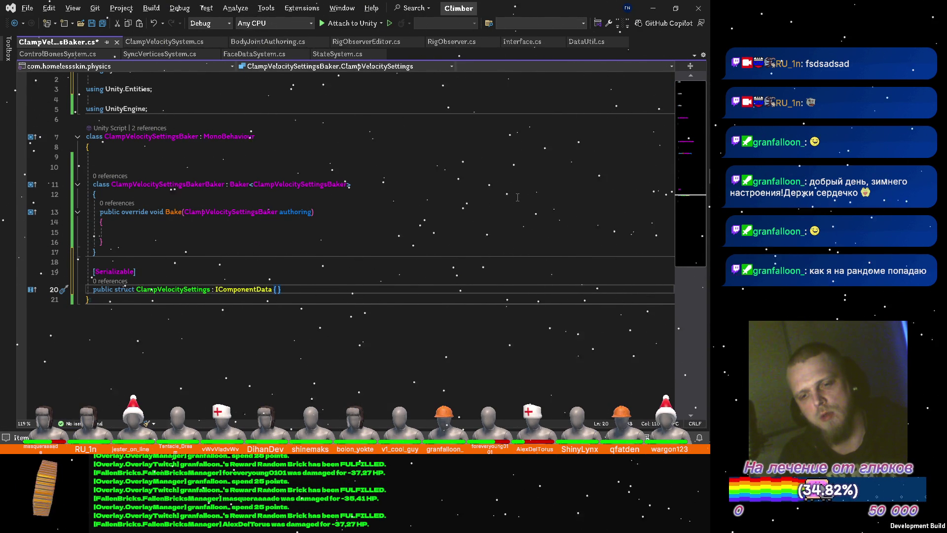
pyautogui.press('Return')
pyautogui.press('Return')
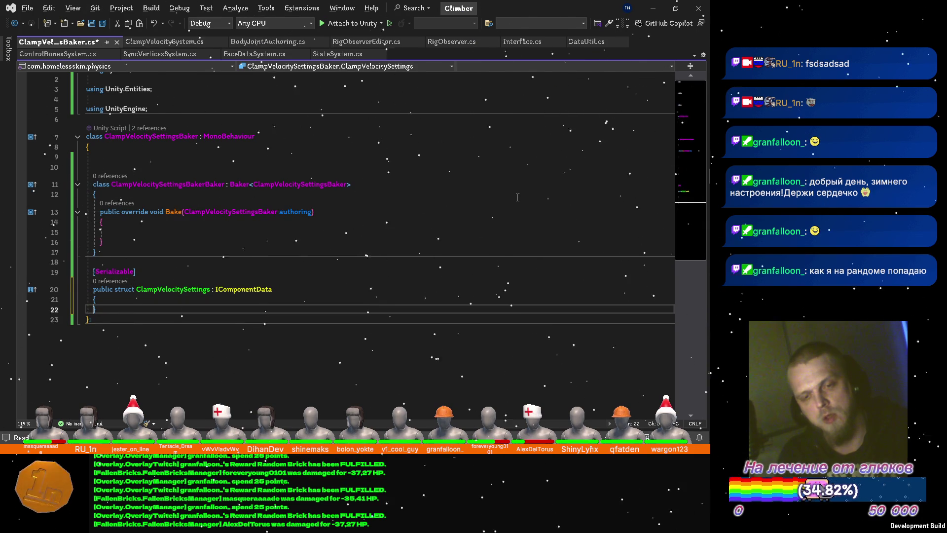
# Step: Add a [SerializeField] ClampVelocitySettings Settings field to the authoring class and save
pyautogui.press('Return')
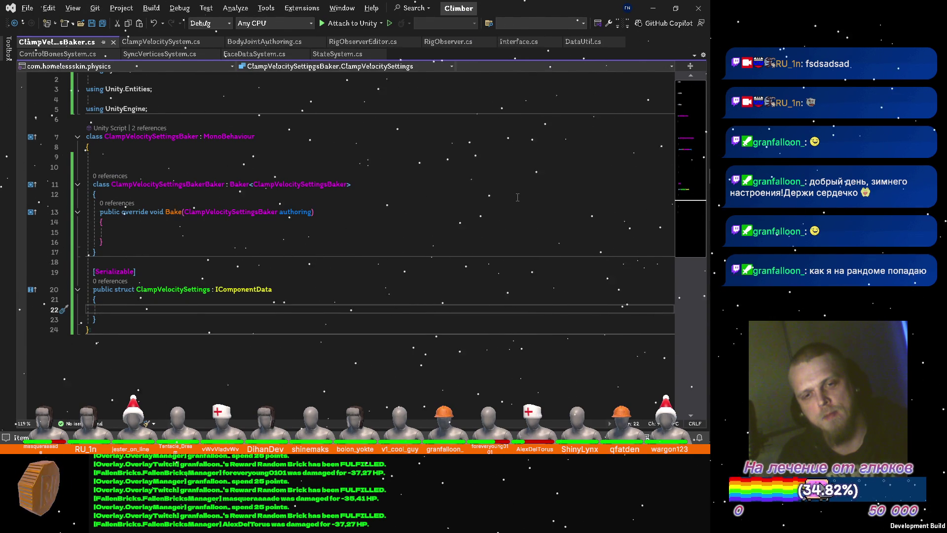
pyautogui.press('Up')
pyautogui.press('Up')
pyautogui.press('Up')
pyautogui.press('Up')
pyautogui.press('Up')
pyautogui.press('Up')
pyautogui.press('Up')
pyautogui.press('Up')
pyautogui.press('Up')
pyautogui.press('Up')
pyautogui.press('Return')
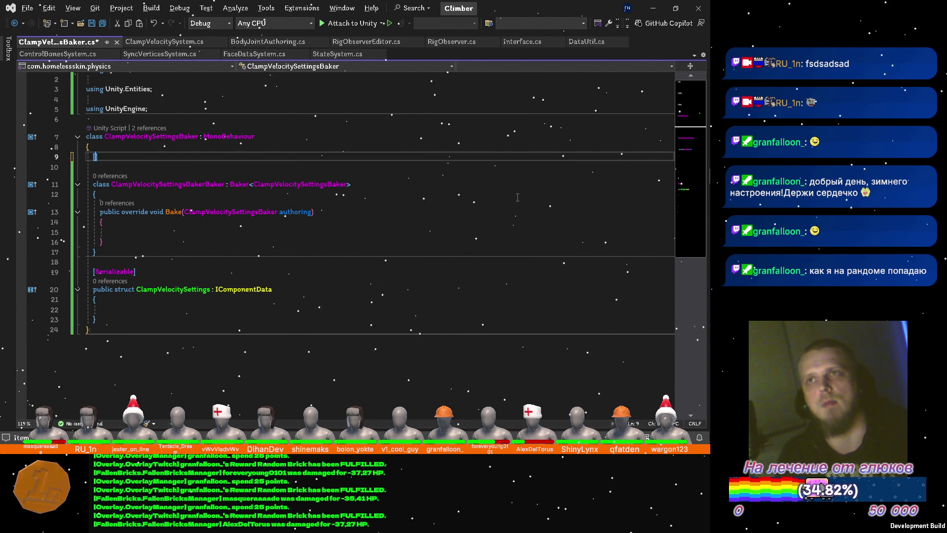
pyautogui.write('ser')
pyautogui.press('Down')
pyautogui.press('Tab')
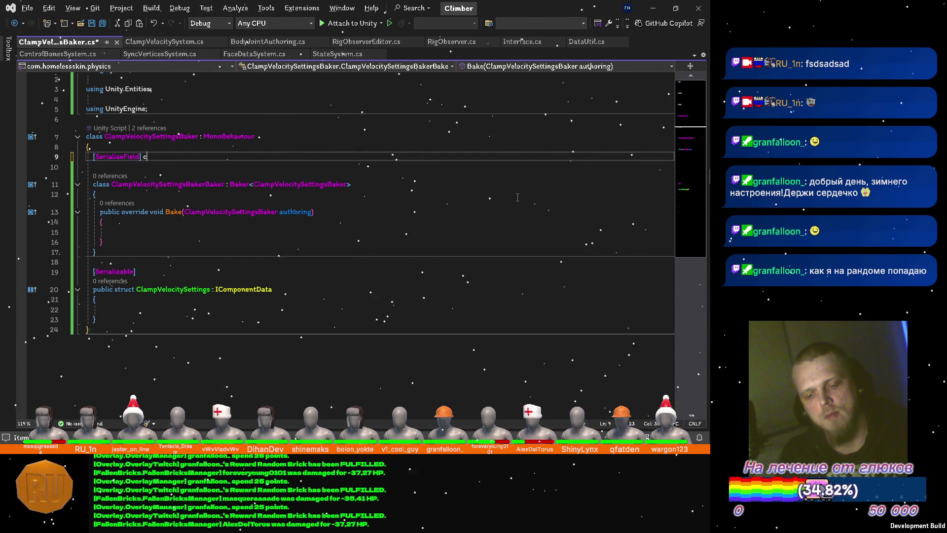
pyautogui.write('la')
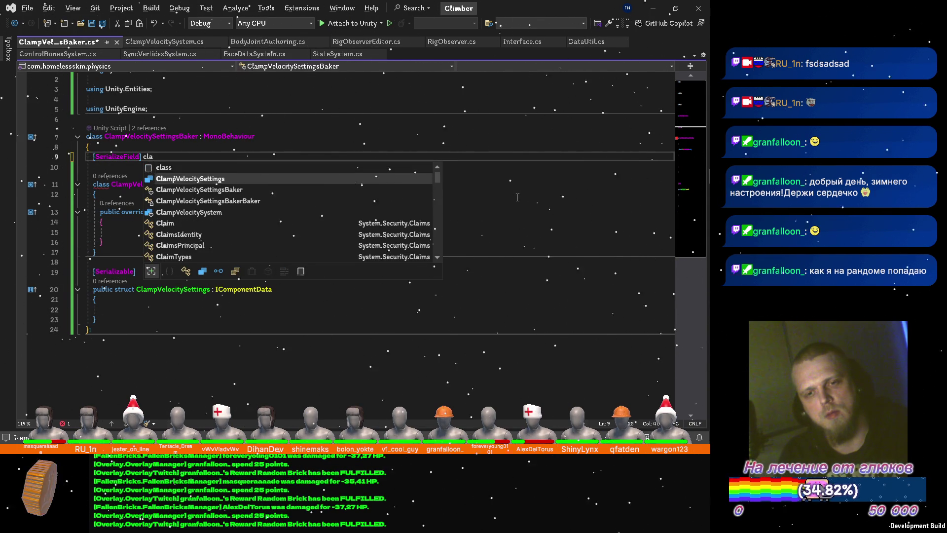
pyautogui.press('Tab')
pyautogui.press('space')
pyautogui.press('Down')
pyautogui.press('Down')
pyautogui.press('Tab')
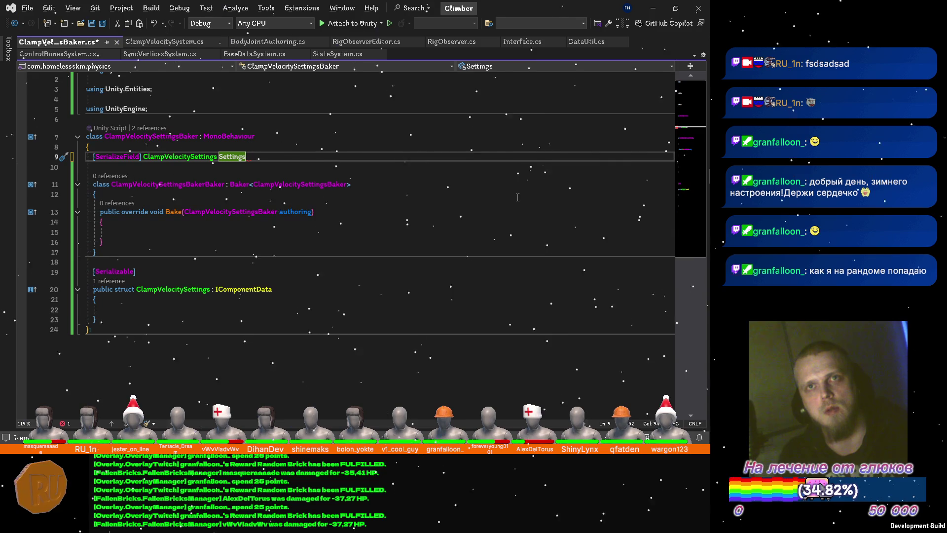
pyautogui.write(';')
pyautogui.hotkey('ctrl', 's')
# Step: In Bake, get the entity with TransformUsageFlags.None and AddComponent(entity, authoring.Settings)
pyautogui.press('Down')
pyautogui.press('Down')
pyautogui.press('Down')
pyautogui.press('Down')
pyautogui.press('Down')
pyautogui.press('Down')
pyautogui.write('var.e')
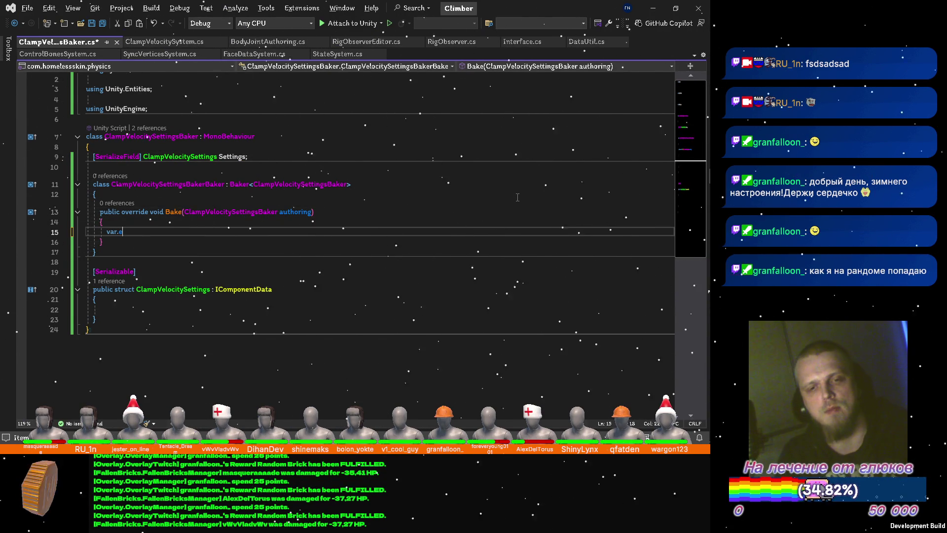
pyautogui.write('ityG')
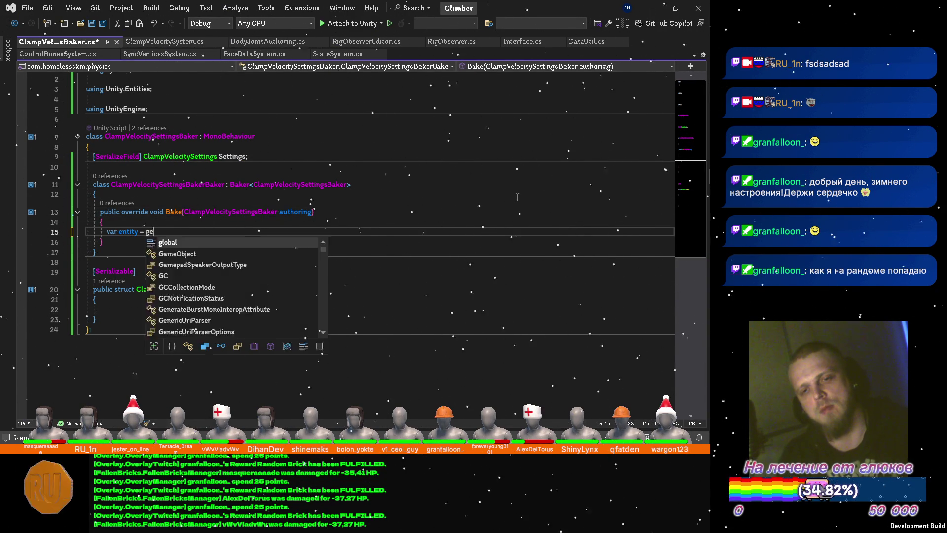
pyautogui.write('etEntity')
pyautogui.press('Escape')
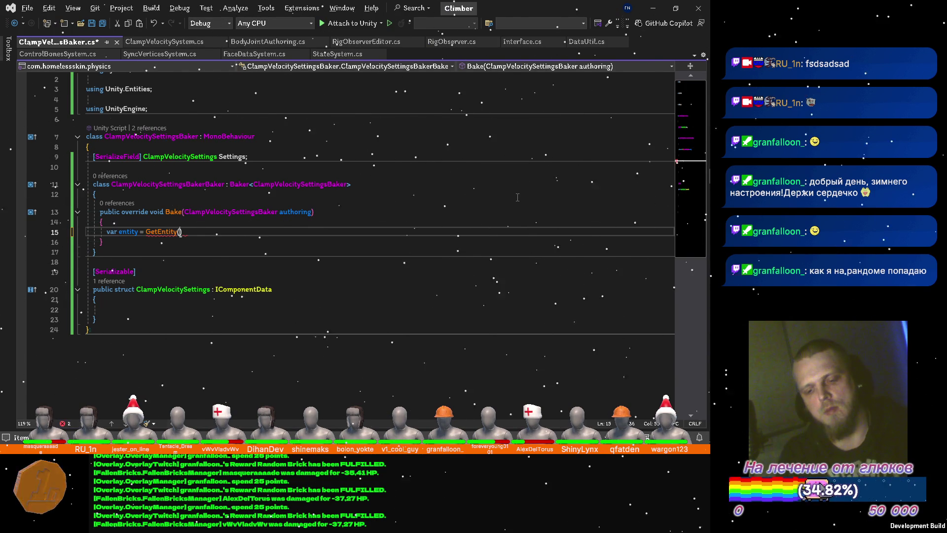
pyautogui.write('(tra')
pyautogui.press('Down')
pyautogui.press('Down')
pyautogui.press('Down')
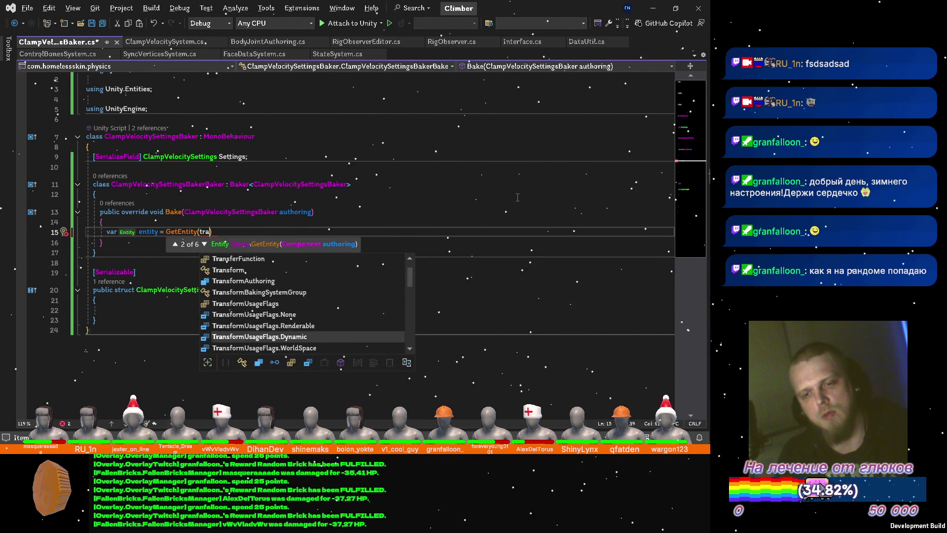
pyautogui.press('Up')
pyautogui.press('Up')
pyautogui.write(')')
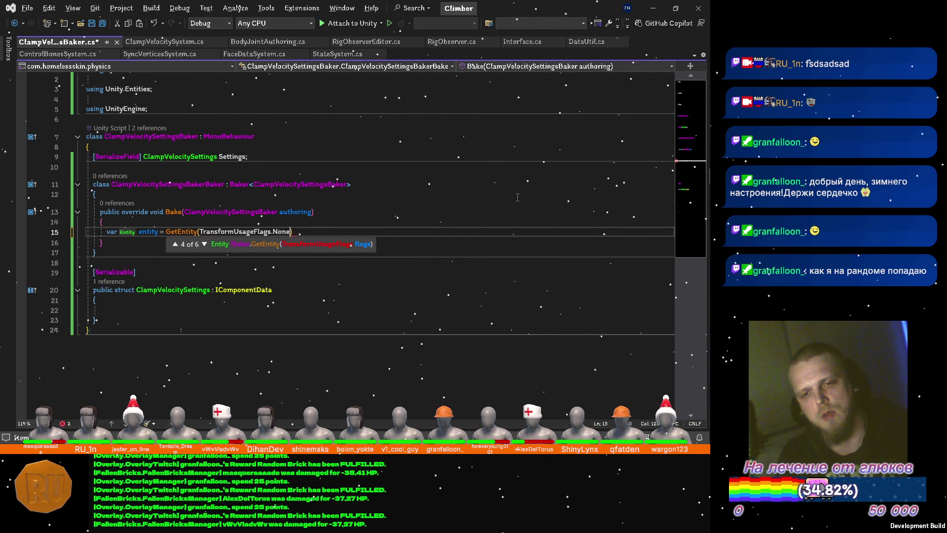
pyautogui.write(';')
pyautogui.press('Return')
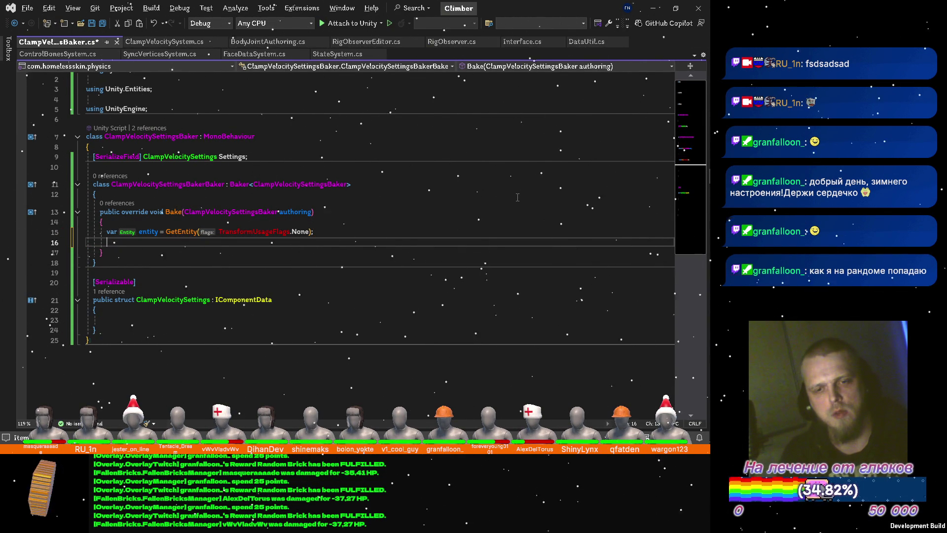
pyautogui.write('addc')
pyautogui.press('Tab')
pyautogui.write('(')
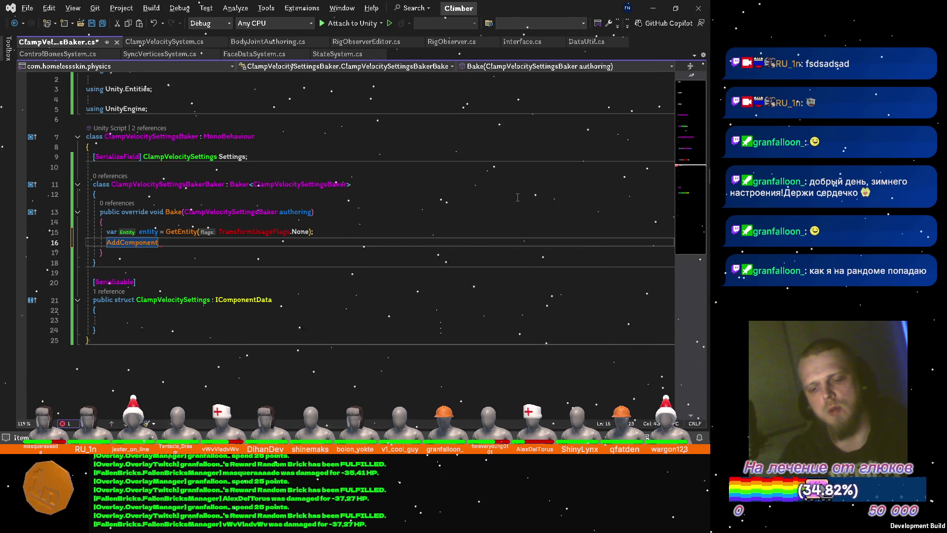
pyautogui.write('e')
pyautogui.press('Tab')
pyautogui.write(', a')
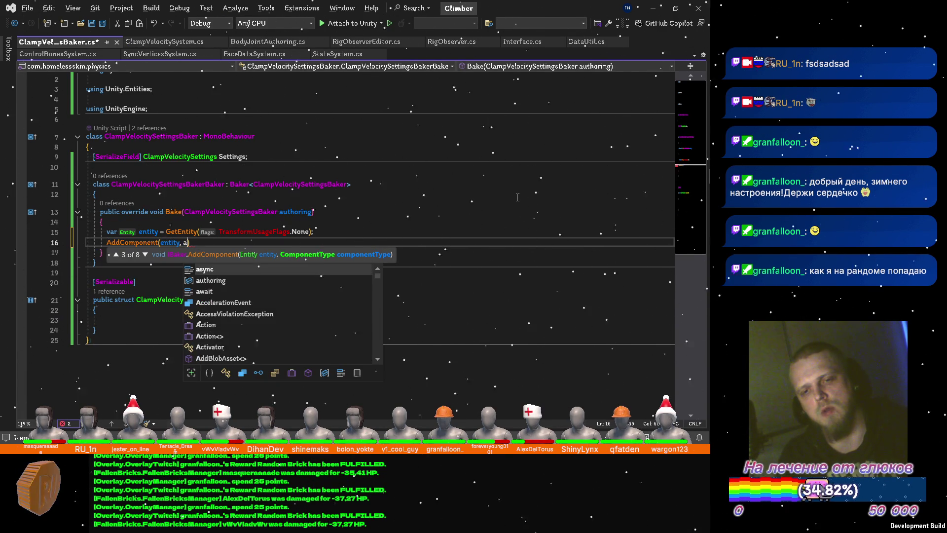
pyautogui.press('Tab')
pyautogui.write('.ser')
pyautogui.press('Return')
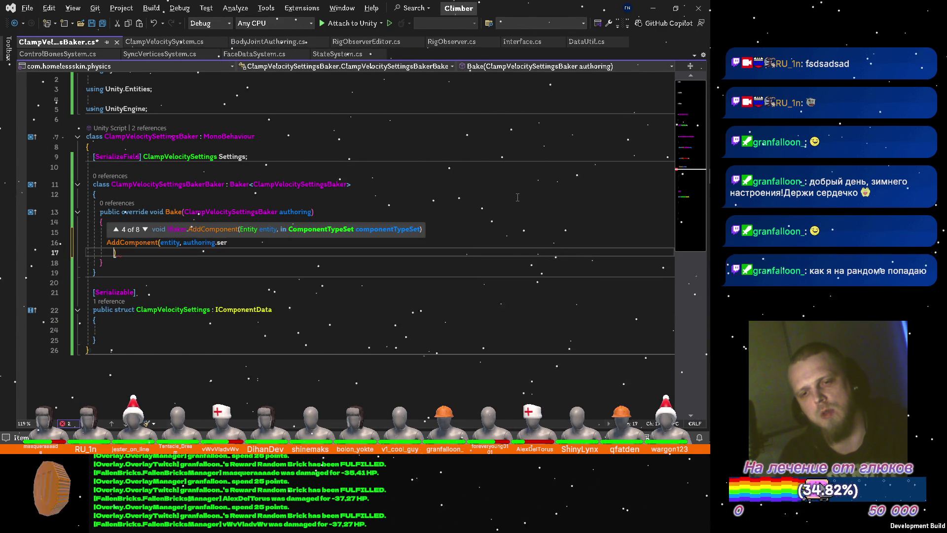
pyautogui.press('BackSpace')
pyautogui.press('BackSpace')
pyautogui.write('t')
pyautogui.press('Tab')
pyautogui.press('End')
pyautogui.write(';')
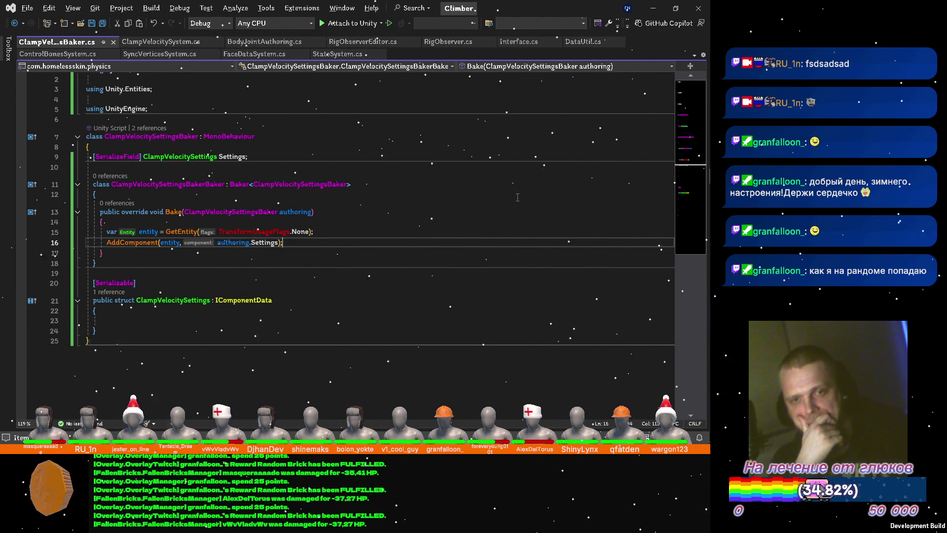
pyautogui.press('Up')
pyautogui.press('Up')
pyautogui.press('Up')
pyautogui.press('Up')
pyautogui.press('Up')
pyautogui.press('Up')
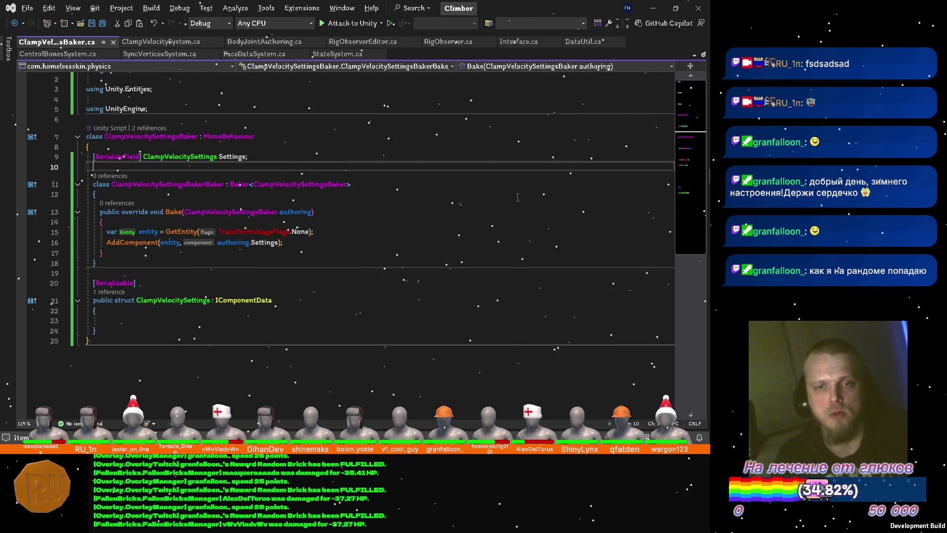
pyautogui.press('Up')
pyautogui.press('Up')
pyautogui.press('Up')
# Step: Wrap the baker code in a 'namespace Physics' block and switch to Unity
pyautogui.press('Return')
pyautogui.write('namespace P')
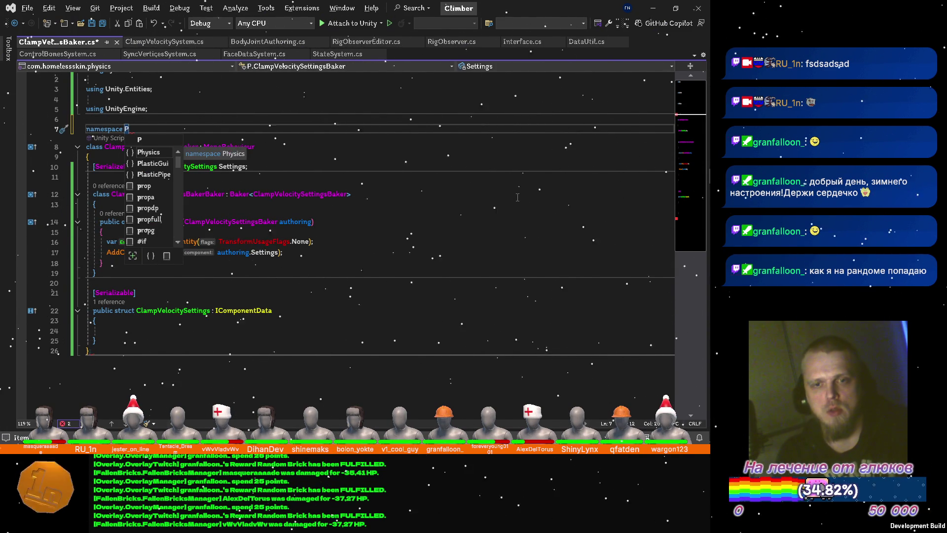
pyautogui.press('Tab')
pyautogui.write('{')
pyautogui.press('Down')
pyautogui.press('Down')
pyautogui.press('Down')
pyautogui.press('Down')
pyautogui.press('Down')
pyautogui.press('Down')
pyautogui.press('Down')
pyautogui.write('}')
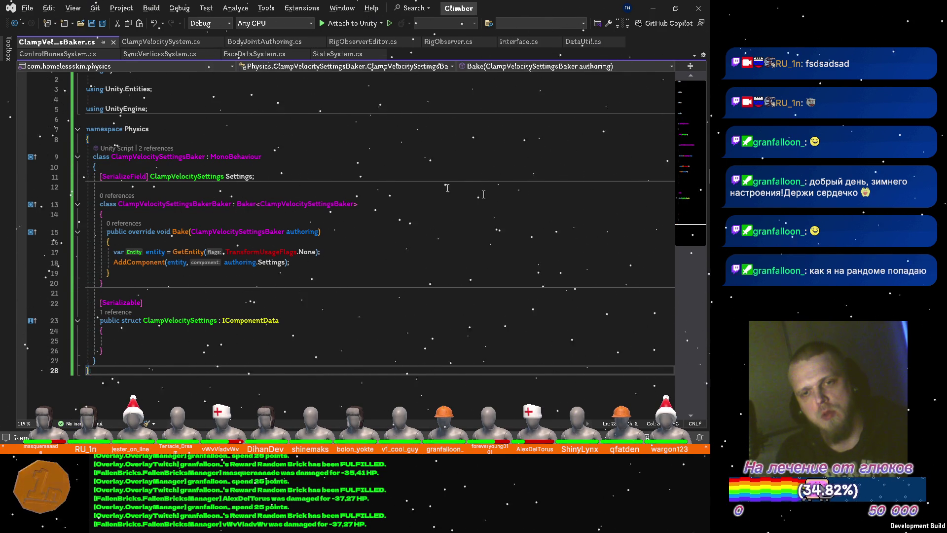
pyautogui.click(152, 130)
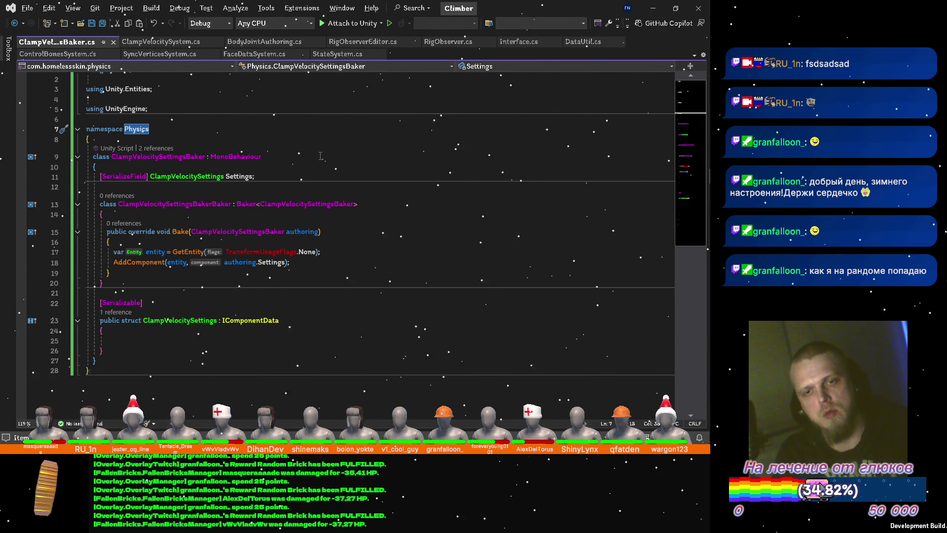
pyautogui.hotkey('alt', 'Tab')
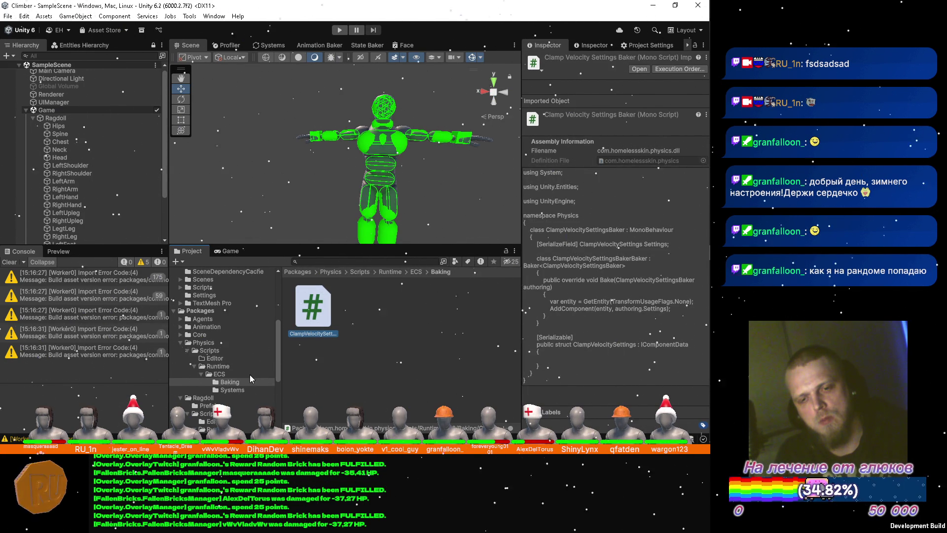
# Step: Set the physics assembly definition's Root Namespace to Physics, apply, and return to Visual Studio
pyautogui.click(226, 350)
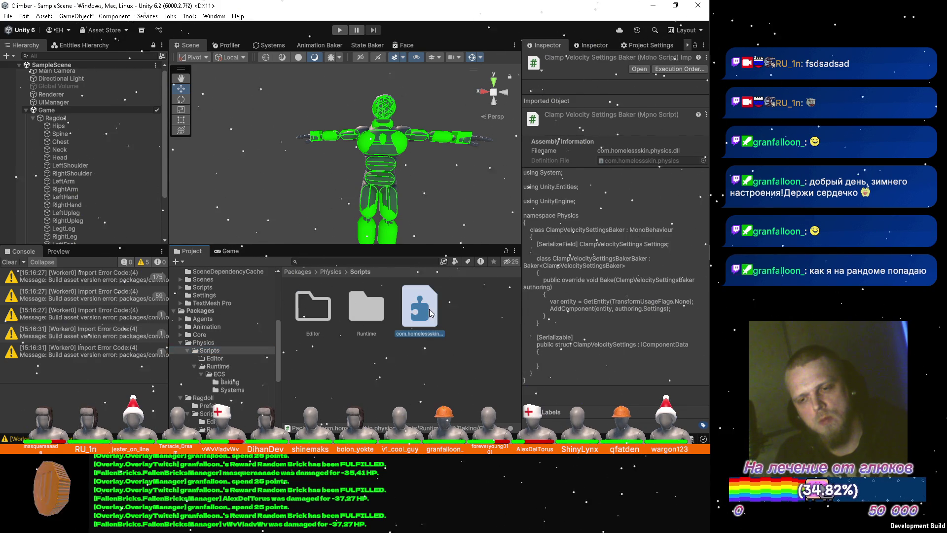
pyautogui.click(614, 149)
pyautogui.write('Physics')
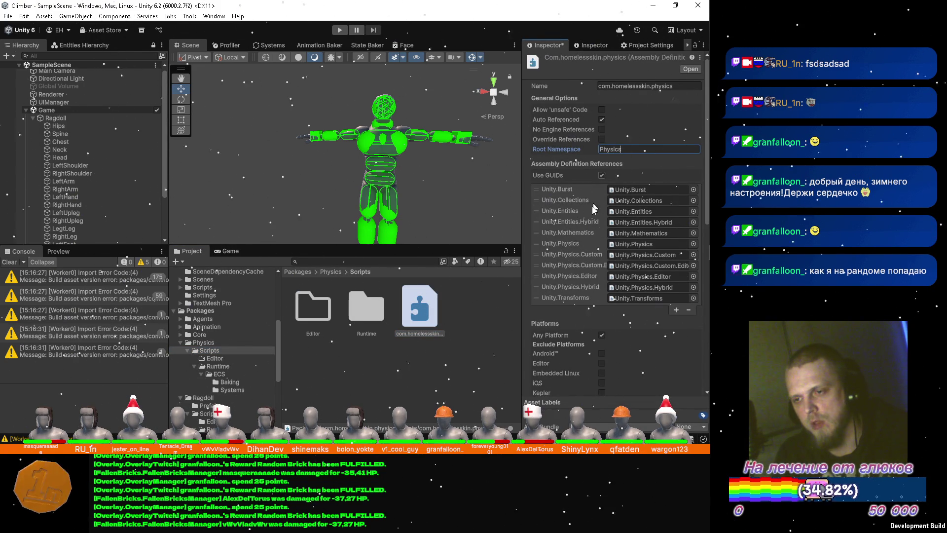
pyautogui.click(464, 289)
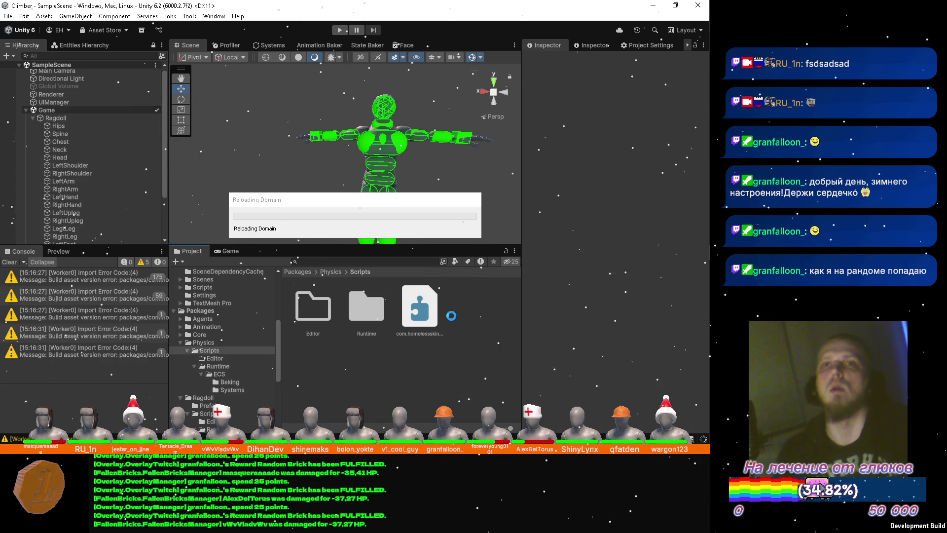
pyautogui.hotkey('alt', 'Tab')
pyautogui.click(200, 308)
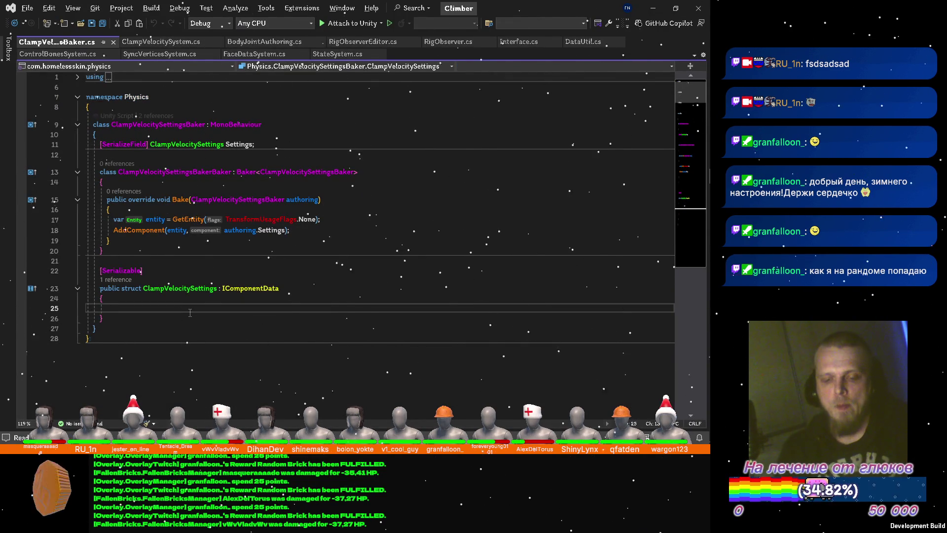
pyautogui.write('public flo')
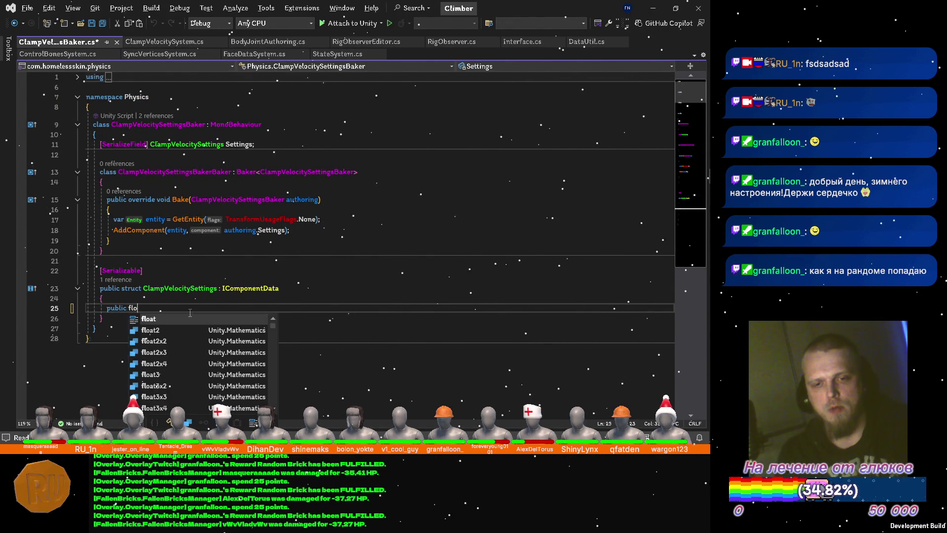
pyautogui.write('at')
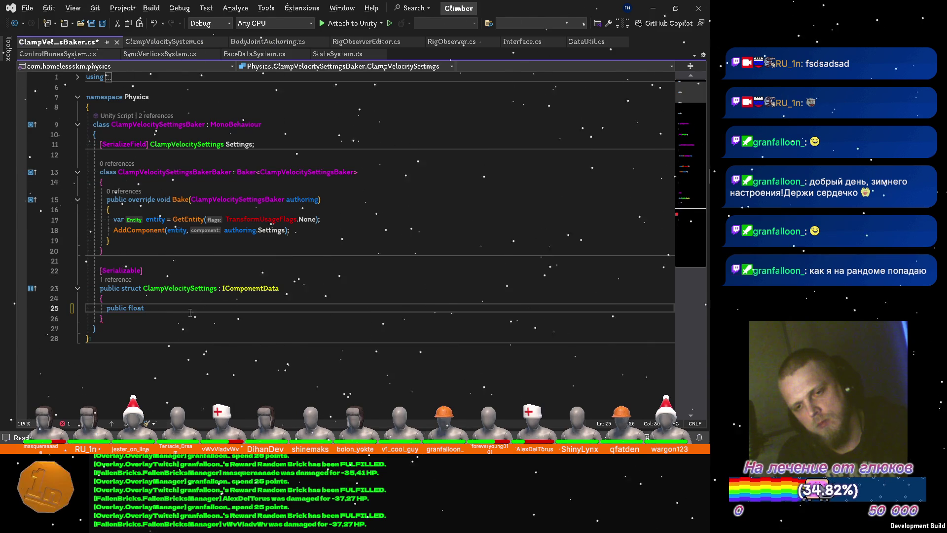
pyautogui.write(' Border;')
# Step: Give the struct a Border float field with a [Range(0.001, 1000)] attribute and save
pyautogui.hotkey('ctrl', 's')
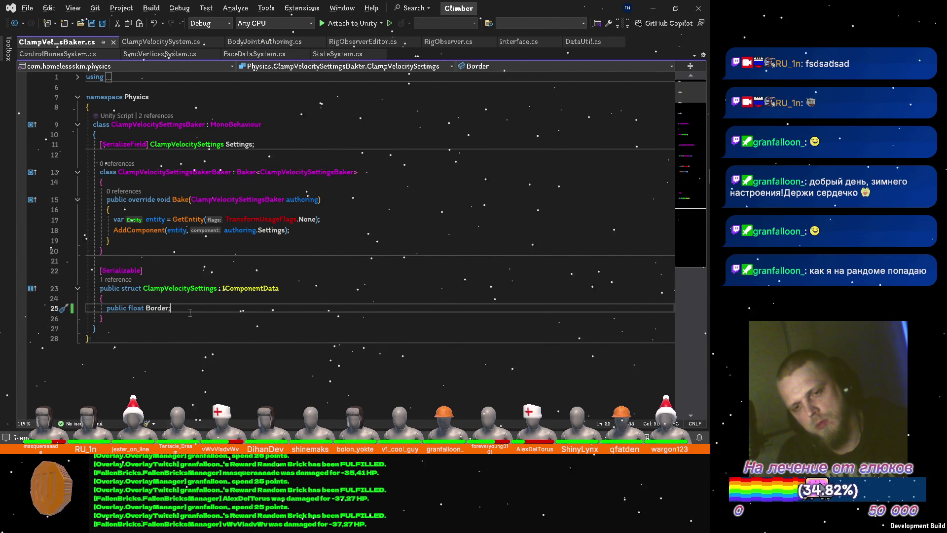
pyautogui.press('Home')
pyautogui.write('[')
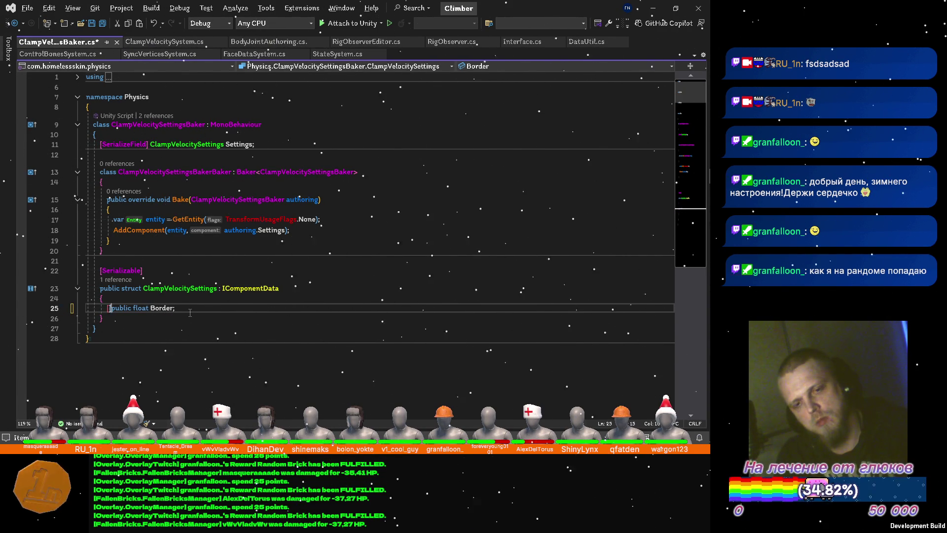
pyautogui.write('R')
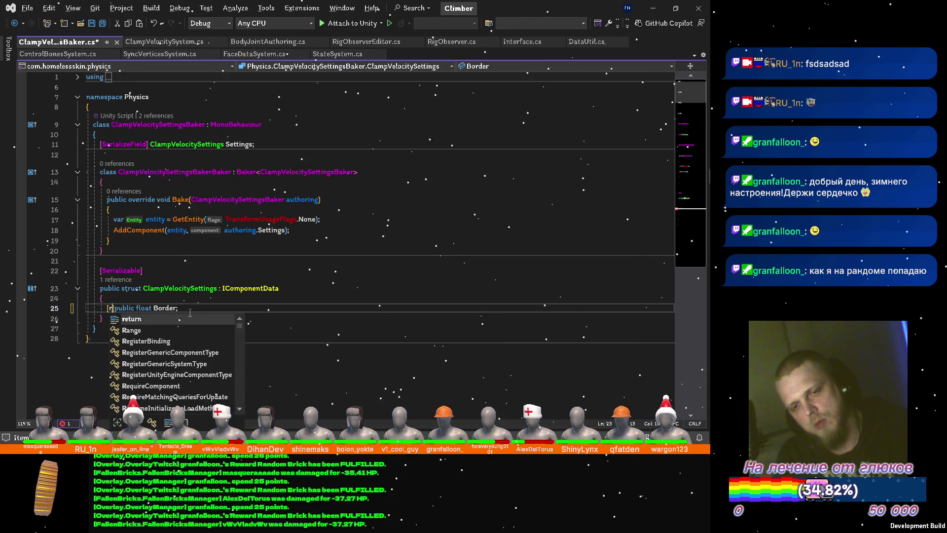
pyautogui.write('and')
pyautogui.press('Tab')
pyautogui.press('BackSpace')
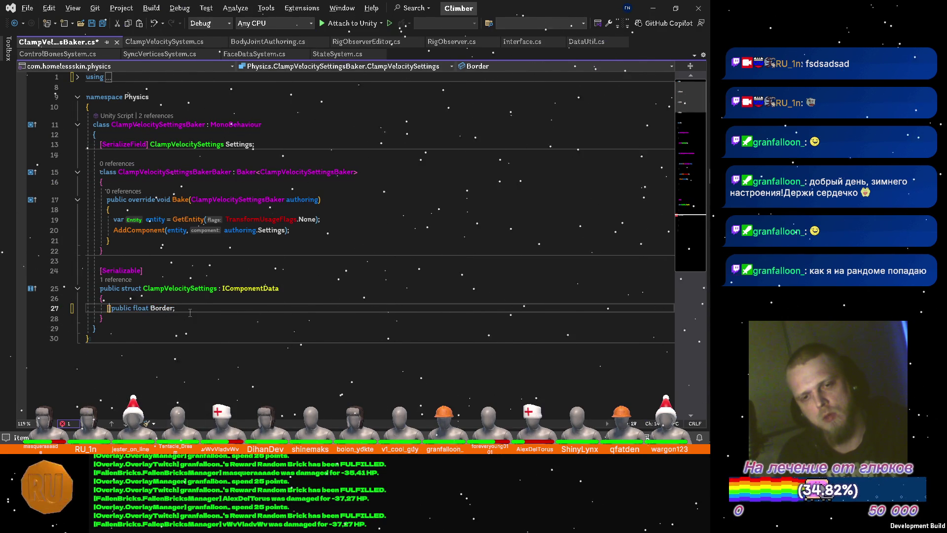
pyautogui.write('Ran')
pyautogui.press('Down')
pyautogui.press('Tab')
pyautogui.write('(')
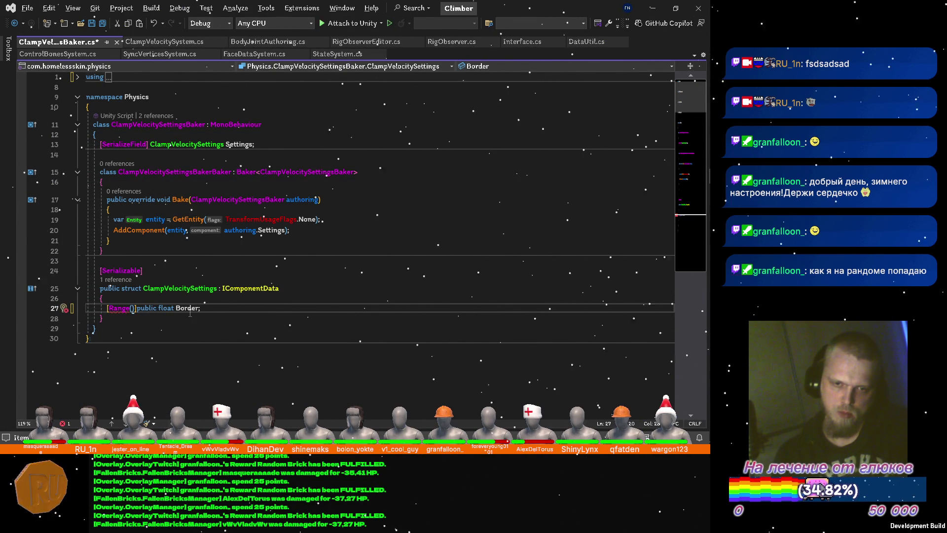
pyautogui.write('0.001')
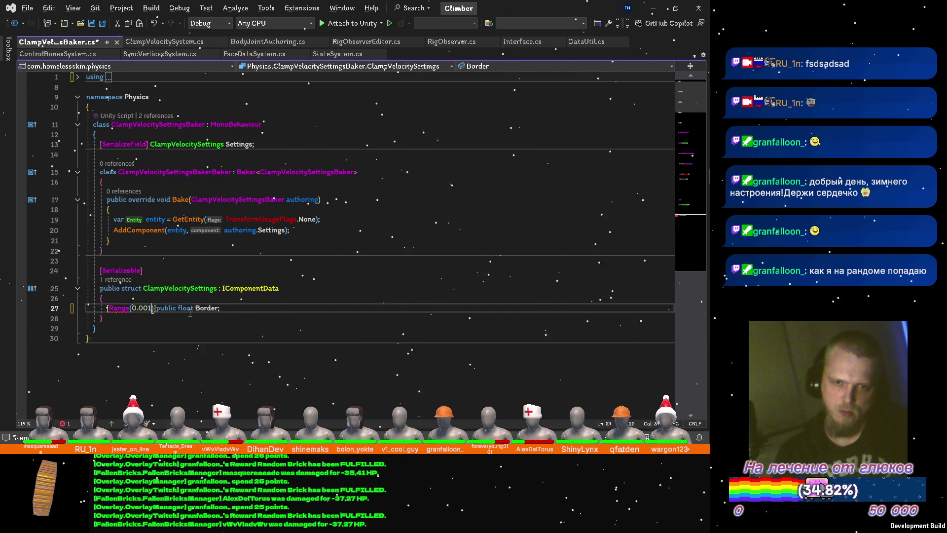
pyautogui.write('f, 1')
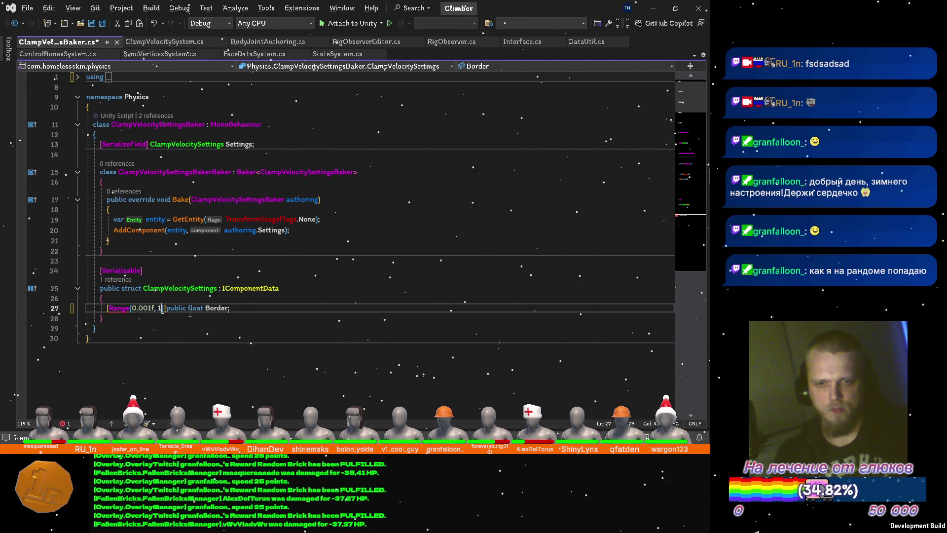
pyautogui.write('000f')
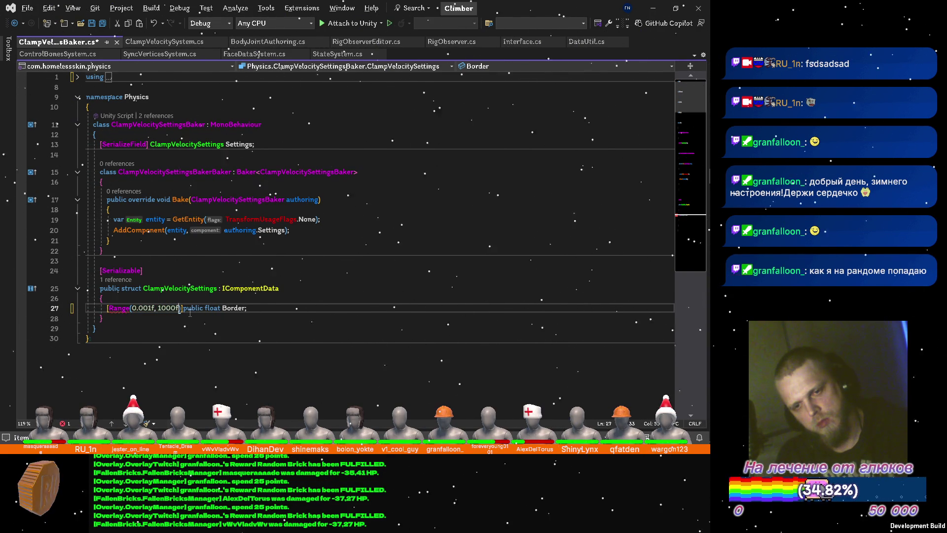
pyautogui.click(184, 310)
pyautogui.hotkey('ctrl', 's')
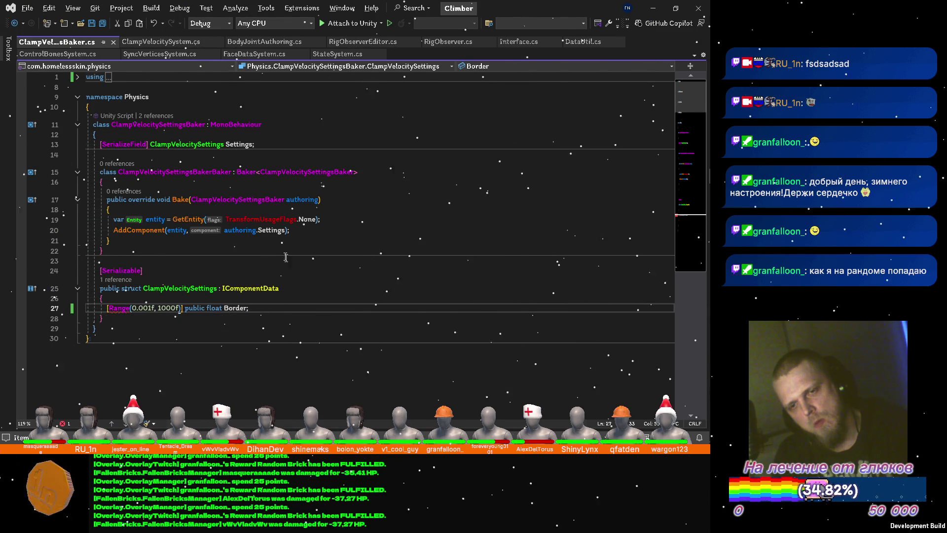
# Step: Remove the unused 'using NUnit.Framework;' import and switch to the Unity editor
pyautogui.click(77, 77)
pyautogui.click(191, 98)
pyautogui.hotkey('ctrl', 'x')
pyautogui.hotkey('ctrl', 'x')
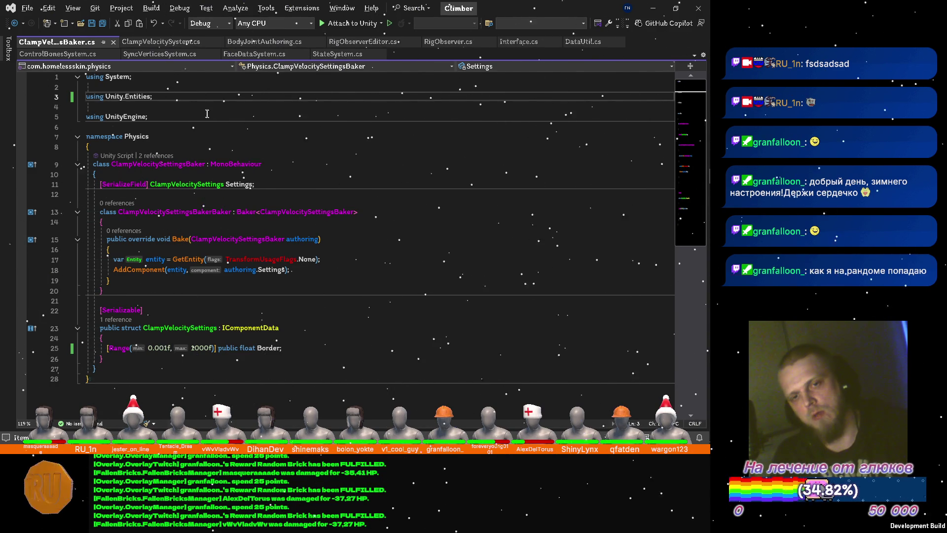
pyautogui.hotkey('alt', 'Tab')
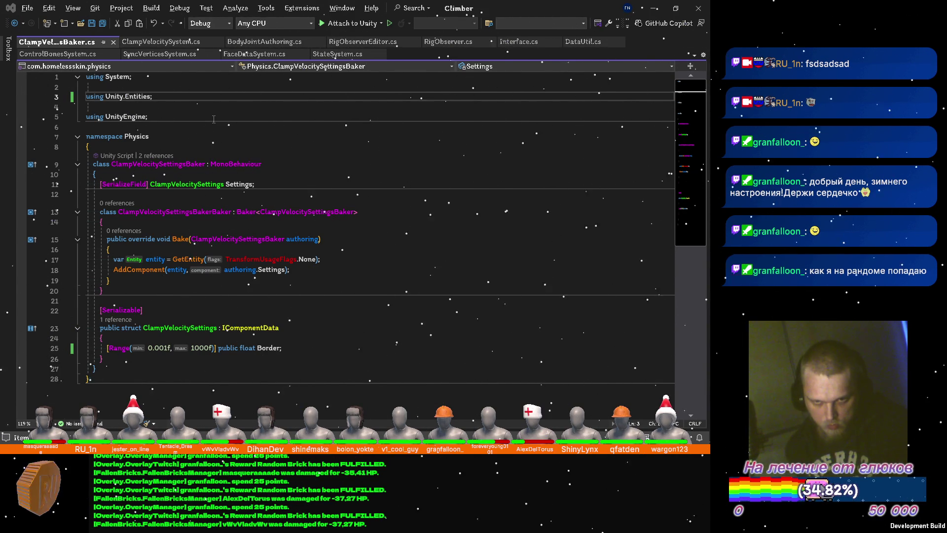
pyautogui.hotkey('alt', 'Tab')
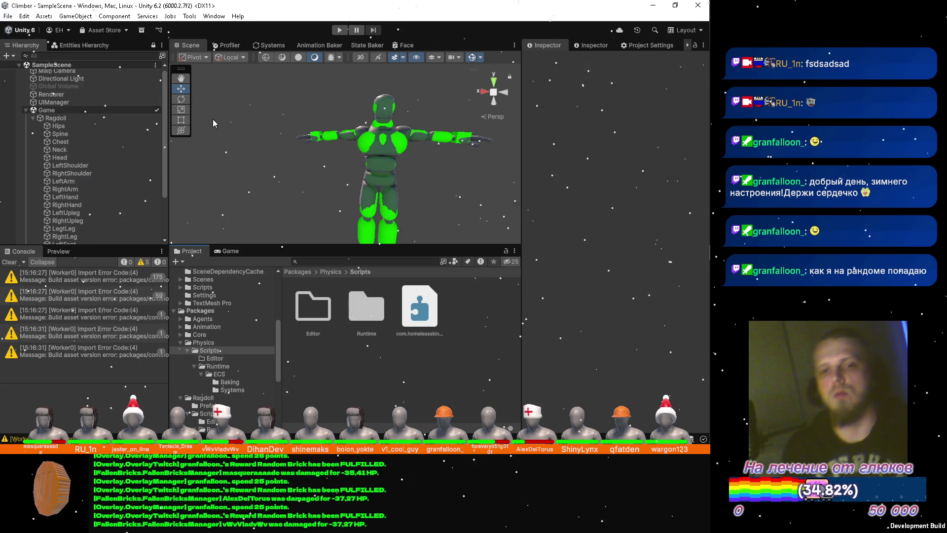
# Step: Clear the Console and add the ClampVelocitySettingsBaker script to the PhysSettings object
pyautogui.click(32, 119)
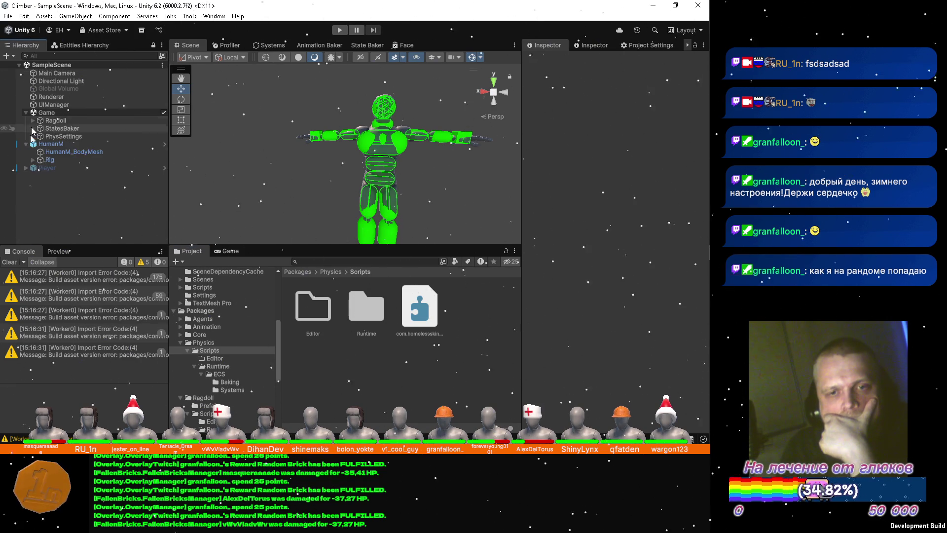
pyautogui.click(8, 262)
pyautogui.rightClick(69, 127)
pyautogui.click(65, 138)
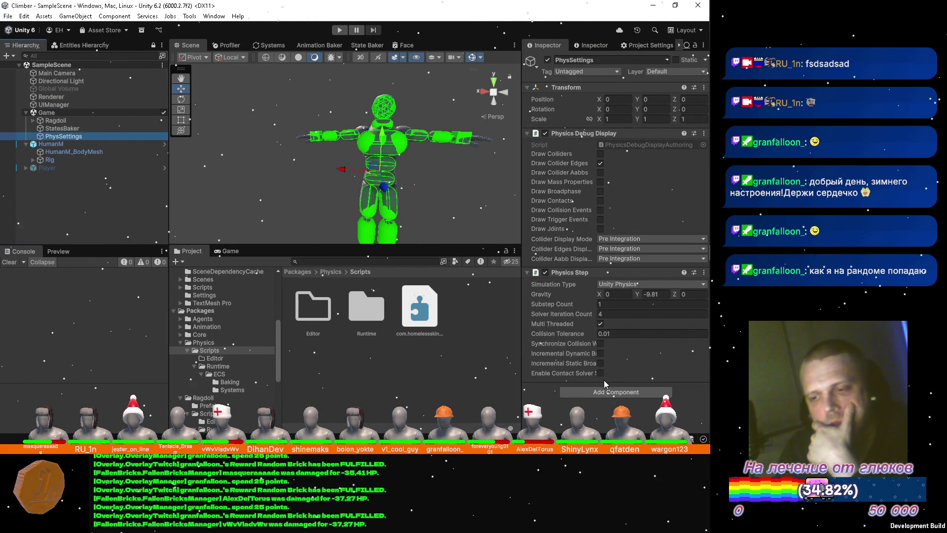
pyautogui.click(528, 134)
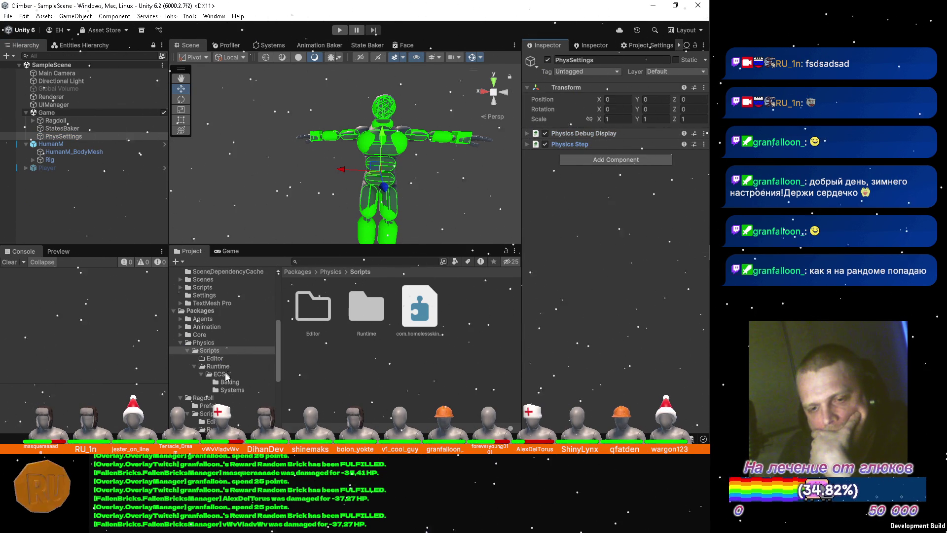
pyautogui.click(230, 382)
pyautogui.moveTo(326, 311); pyautogui.dragTo(636, 315)
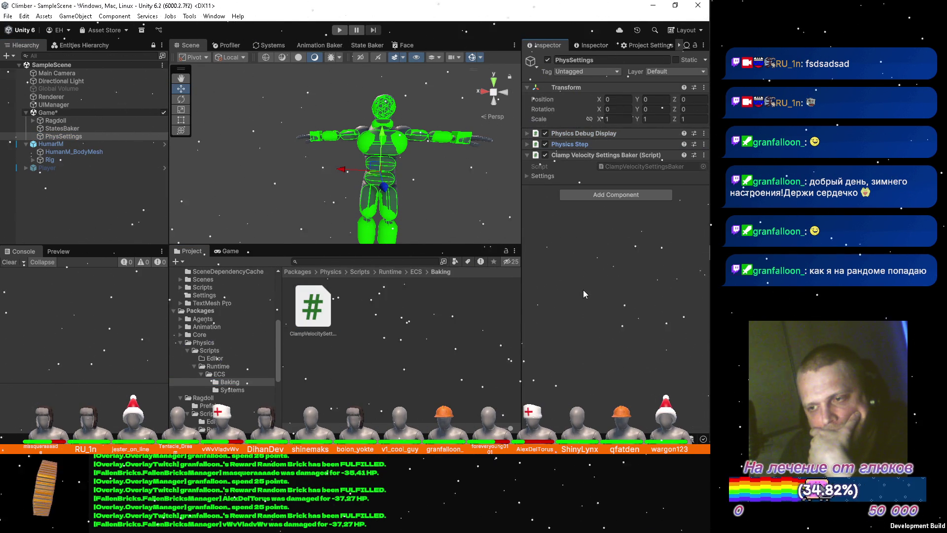
# Step: Set the baker's Border to 10, save the scene, and switch back to Visual Studio
pyautogui.click(528, 175)
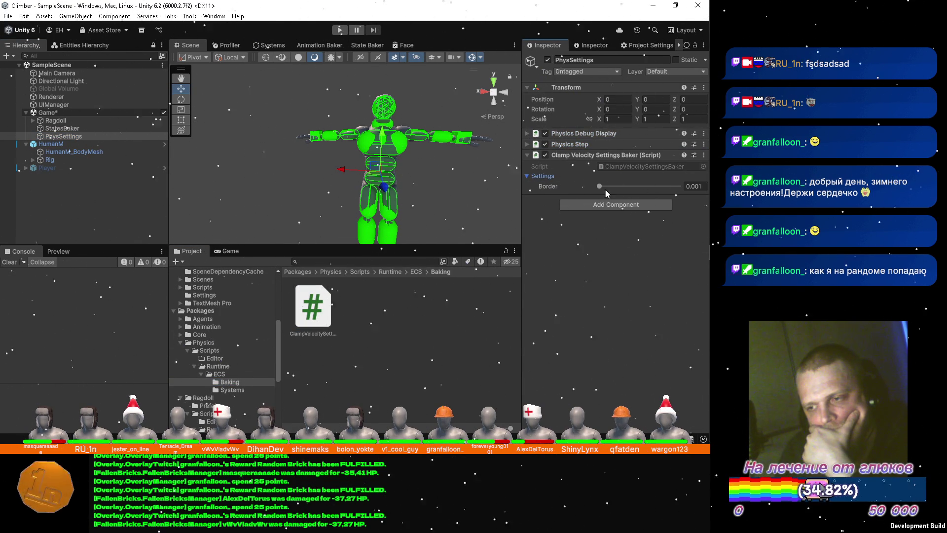
pyautogui.click(693, 187)
pyautogui.write('10')
pyautogui.press('Return')
pyautogui.hotkey('ctrl', 's')
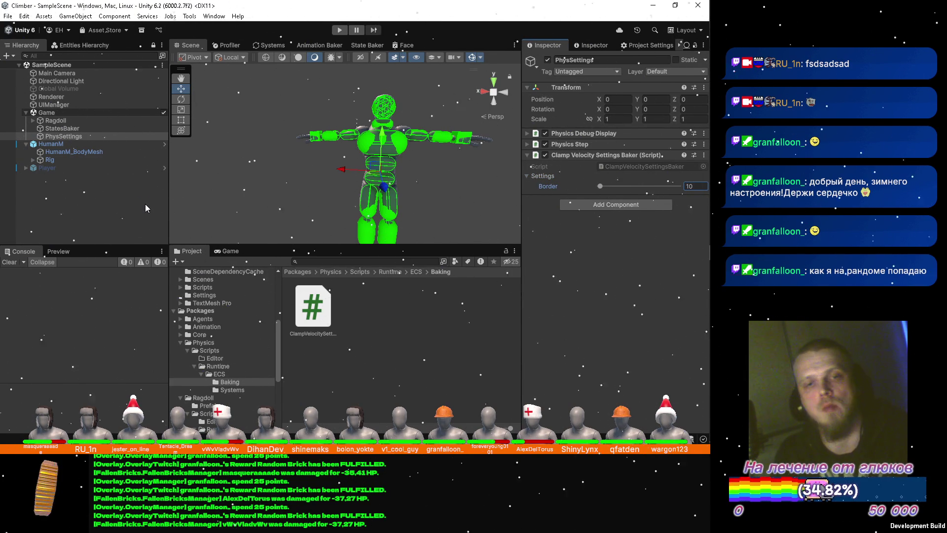
pyautogui.hotkey('alt', 'Tab')
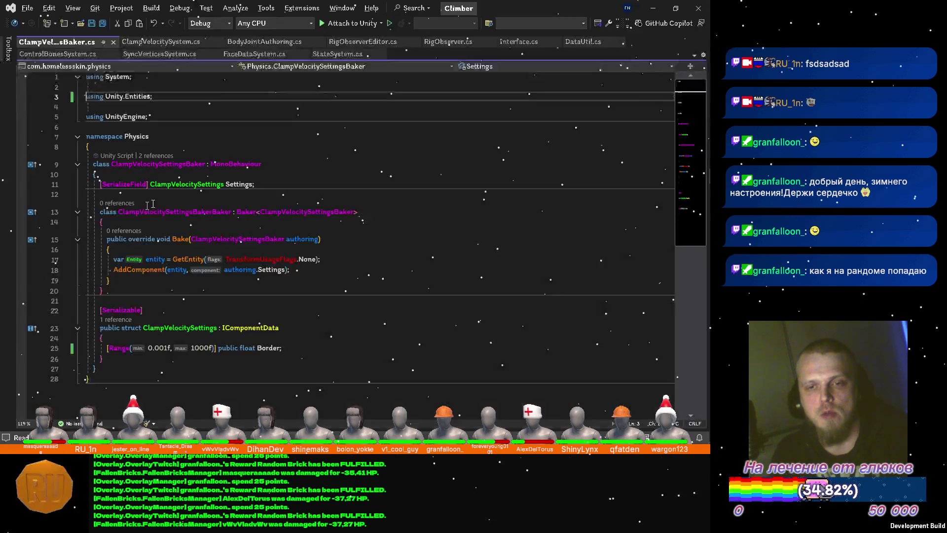
# Step: Make OnCreate call state.RequireForUpdate<ClampVelocitySettings>() in ClampVelocitySystem
pyautogui.click(194, 185)
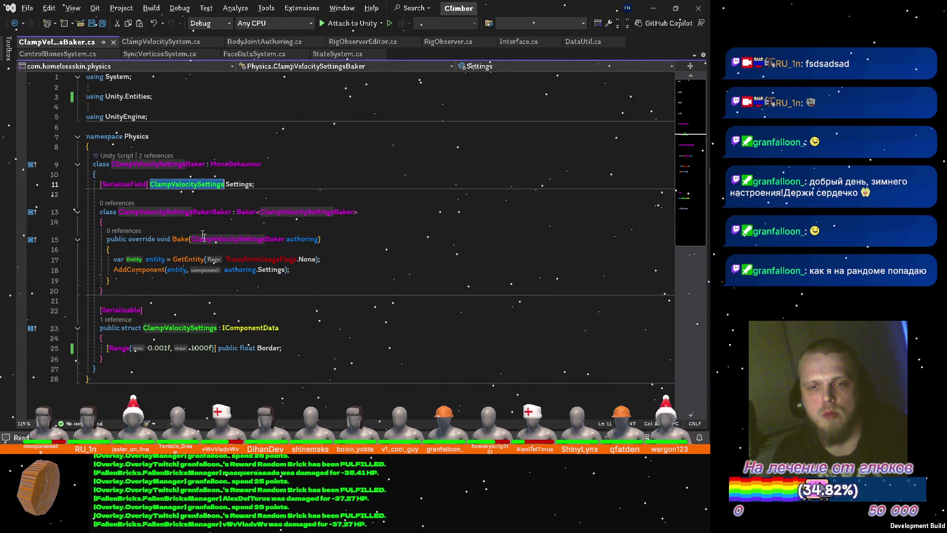
pyautogui.click(158, 43)
pyautogui.click(176, 135)
pyautogui.write('stat')
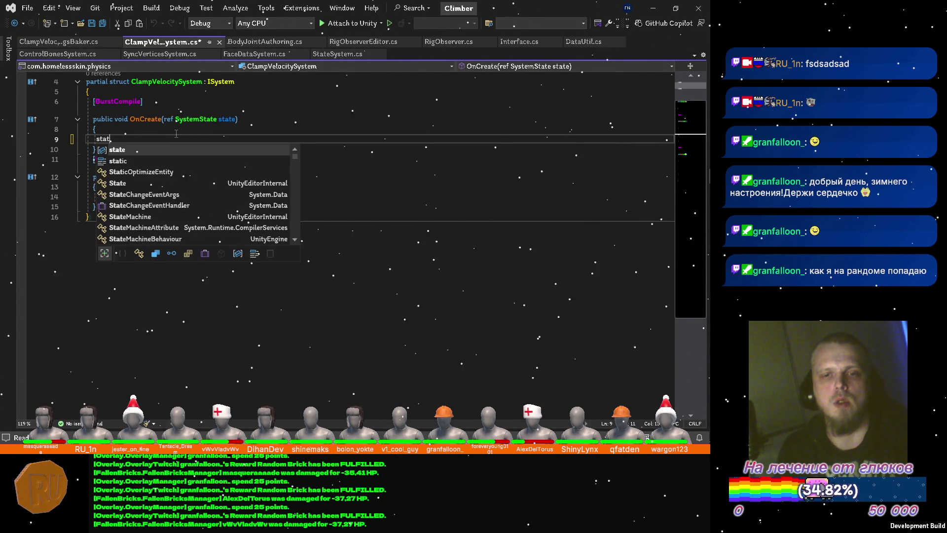
pyautogui.write('e.re')
pyautogui.press('Down')
pyautogui.press('Down')
pyautogui.press('Tab')
pyautogui.write('ClampVel')
pyautogui.press('Tab')
pyautogui.write('();')
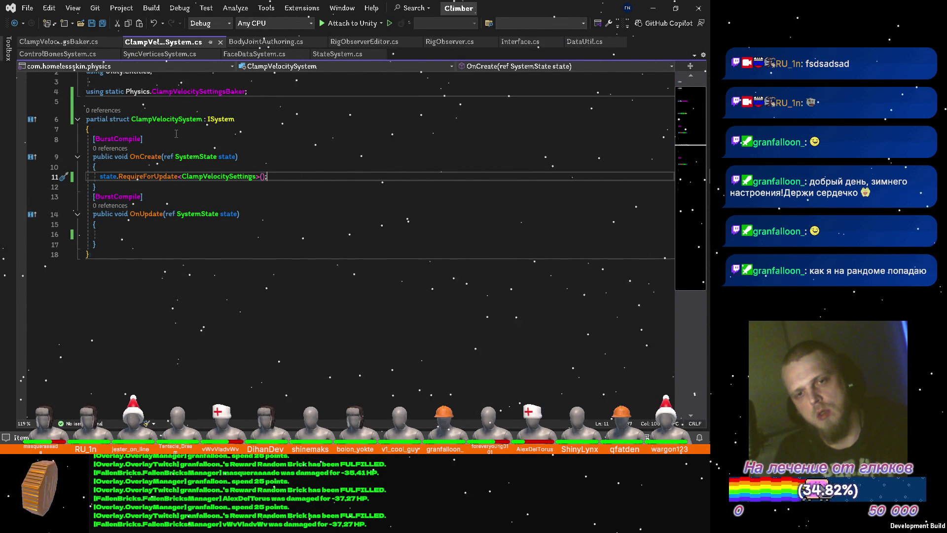
pyautogui.scroll(1, 175, 133)
# Step: Add a [BurstCompile] attribute below OnUpdate for a new struct declaration
pyautogui.press('Down')
pyautogui.press('Down')
pyautogui.press('Down')
pyautogui.press('Down')
pyautogui.press('Down')
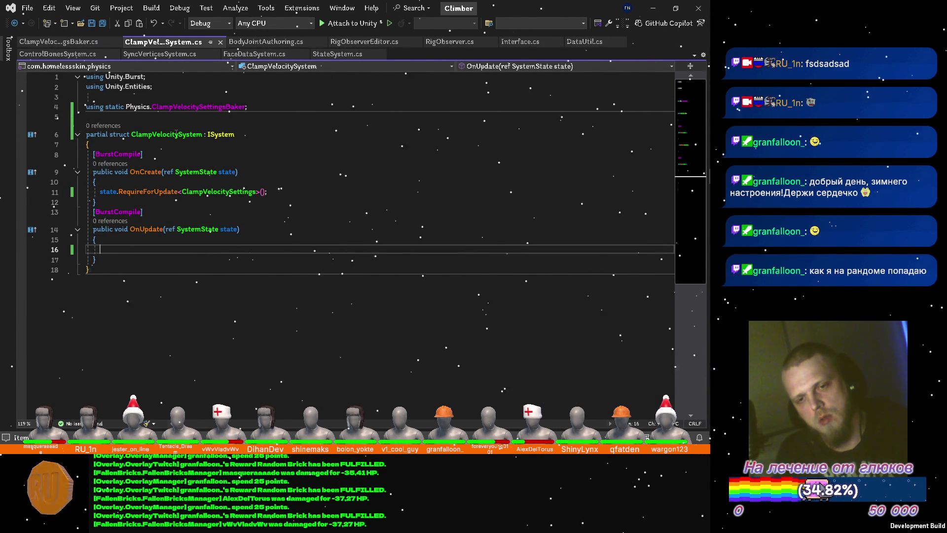
pyautogui.press('Down')
pyautogui.press('Return')
pyautogui.press('Return')
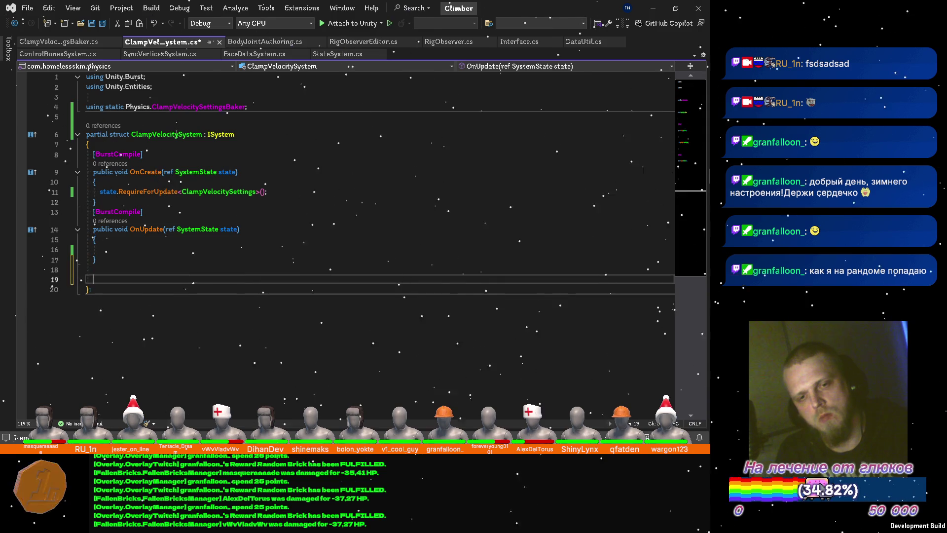
pyautogui.write('rs]')
pyautogui.press('Return')
pyautogui.write('st')
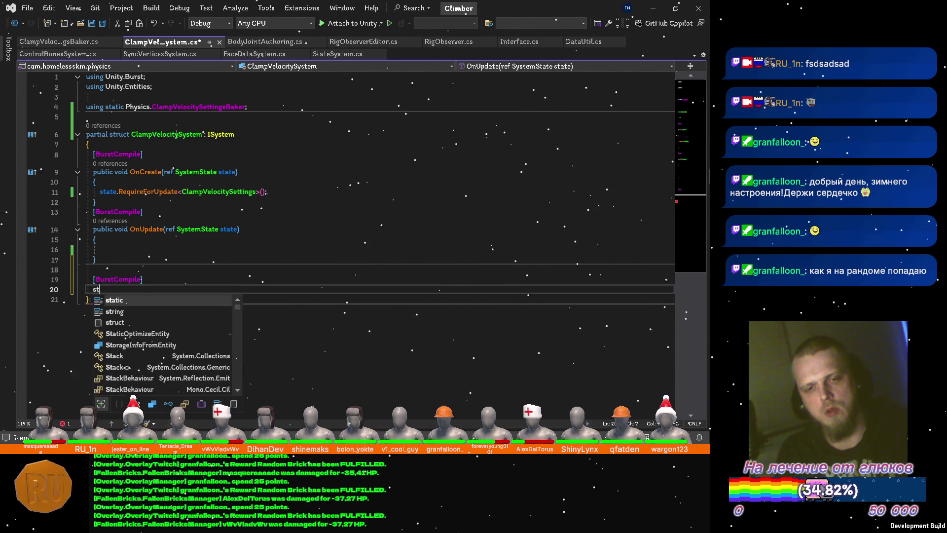
pyautogui.write('ruct')
# Step: Declare the ClampVelocityJob struct implementing IJobParallelFor with a generated Execute method
pyautogui.press('Escape')
pyautogui.press('Home')
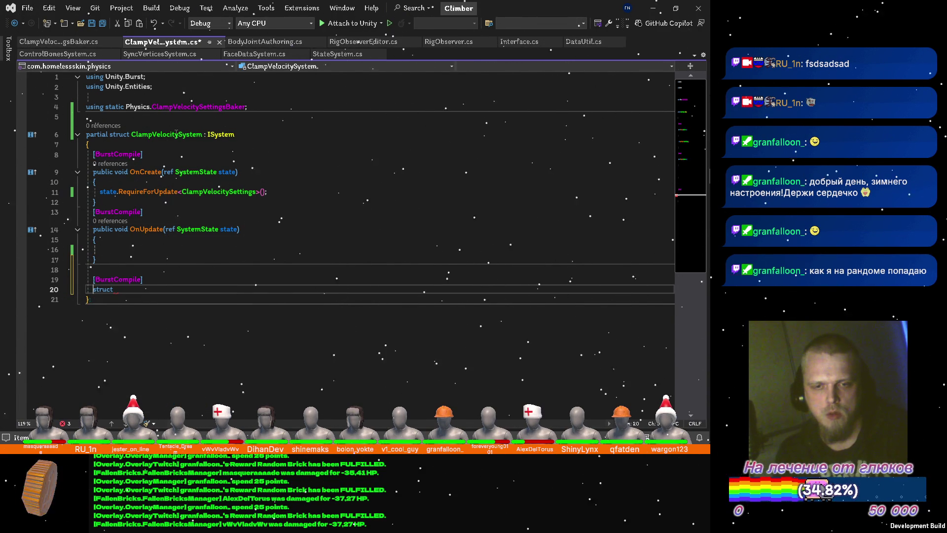
pyautogui.press('End')
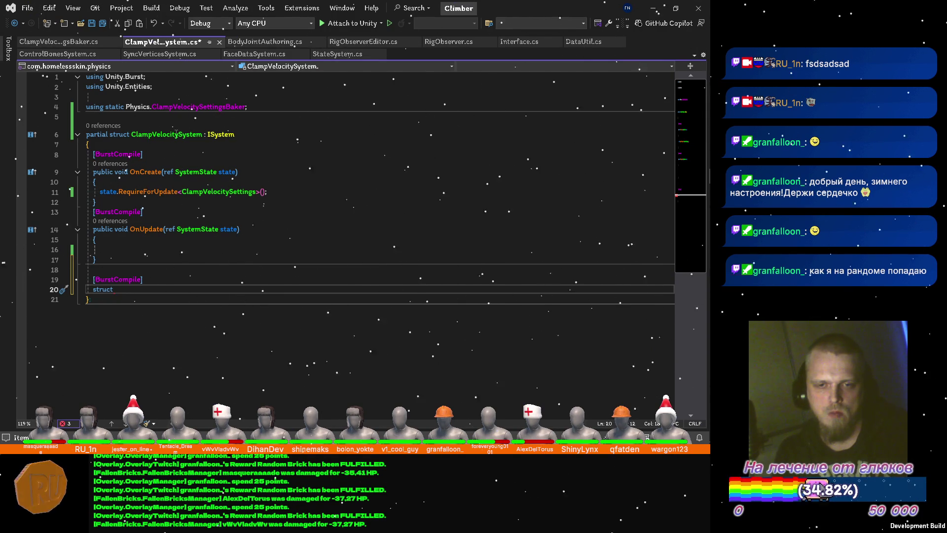
pyautogui.write('ClampVelocitySe')
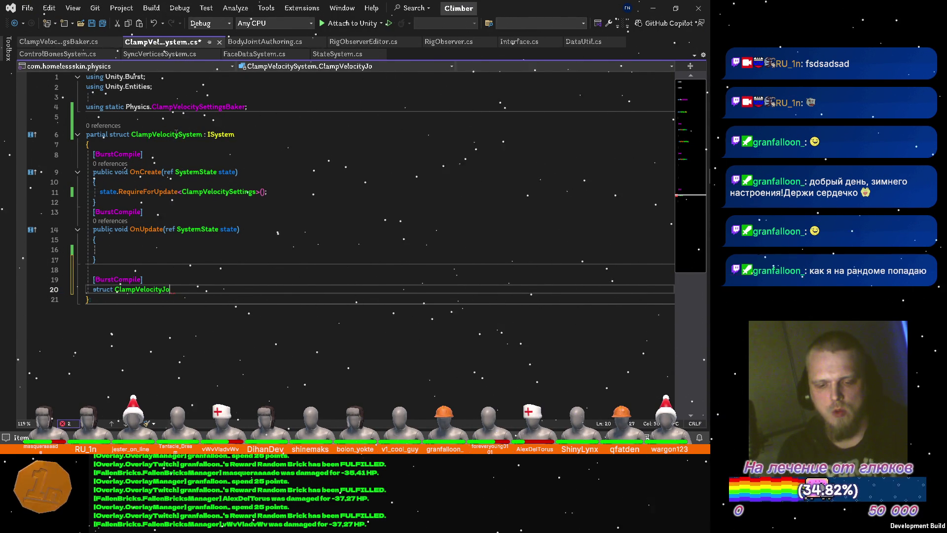
pyautogui.write('Job : IJobPa')
pyautogui.press('Tab')
pyautogui.write('{')
pyautogui.press('Return')
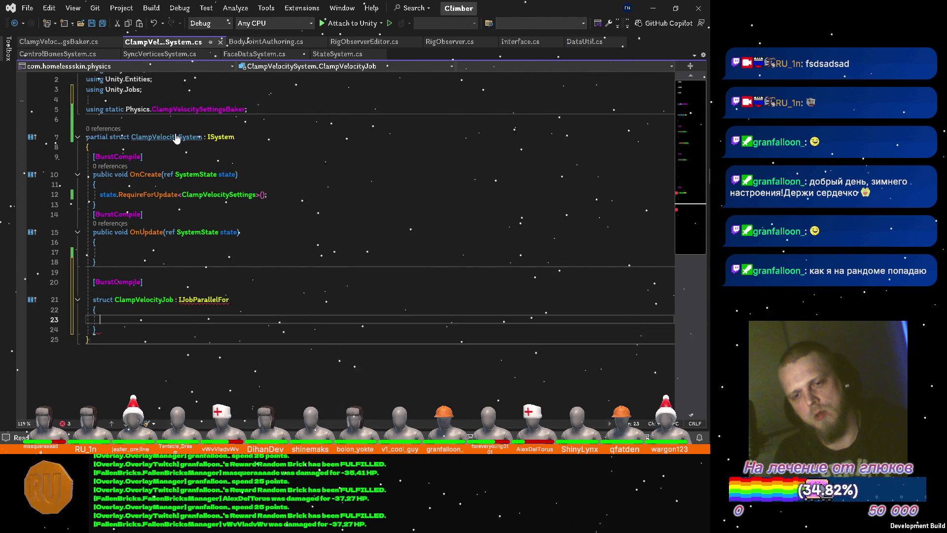
pyautogui.hotkey('ctrl', '.')
pyautogui.press('Return')
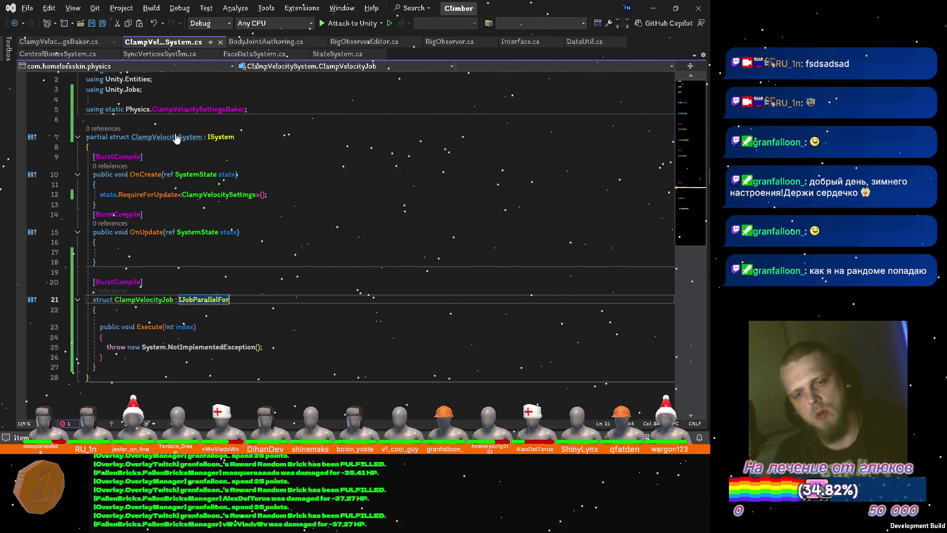
# Step: Add a [ReadOnly] public NativeArray<Entity> Entities field at the top of the job
pyautogui.press('Down')
pyautogui.press('End')
pyautogui.press('Return')
pyautogui.press('Return')
pyautogui.press('Up')
pyautogui.write('[')
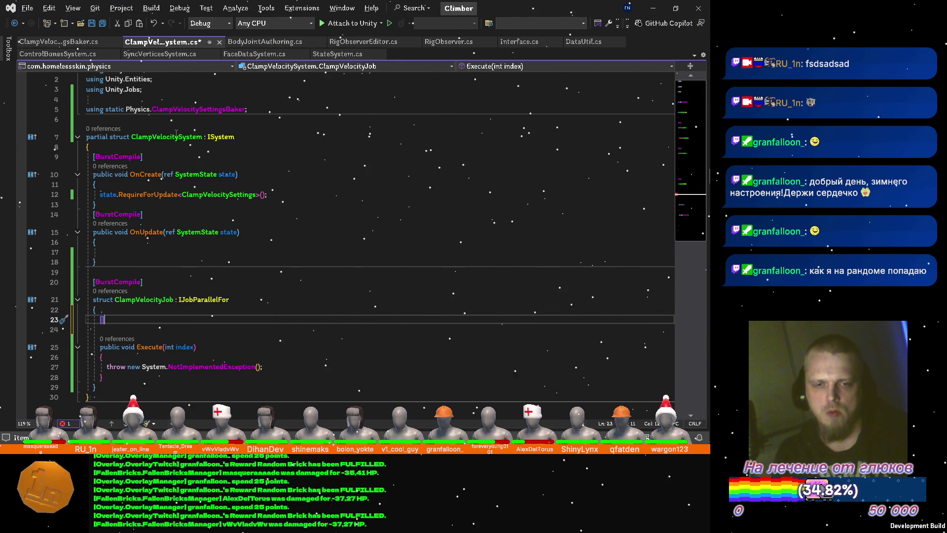
pyautogui.write('rea')
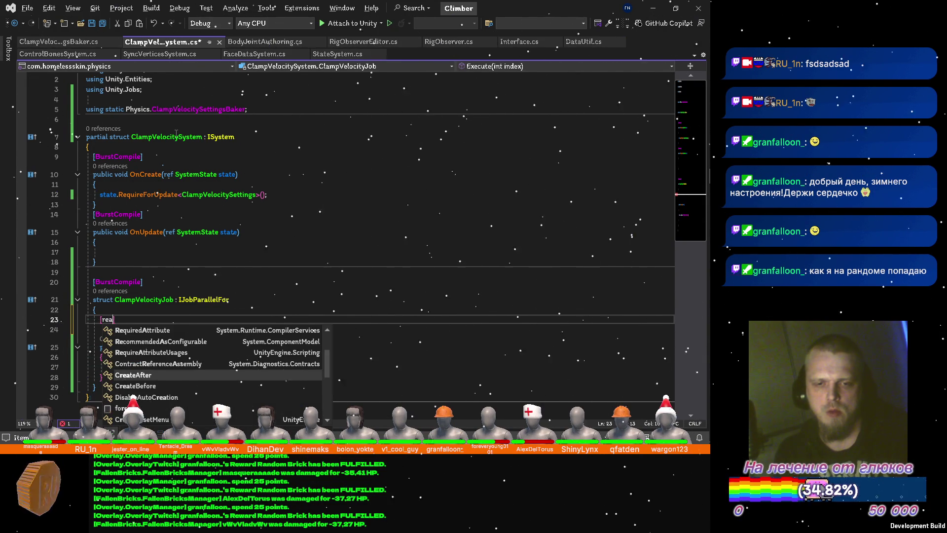
pyautogui.write('d')
pyautogui.press('Down')
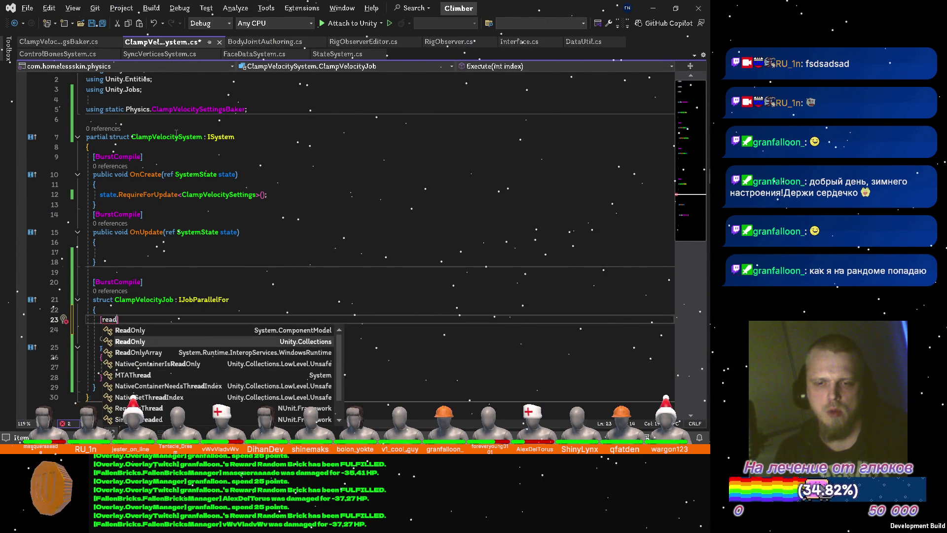
pyautogui.press('Tab')
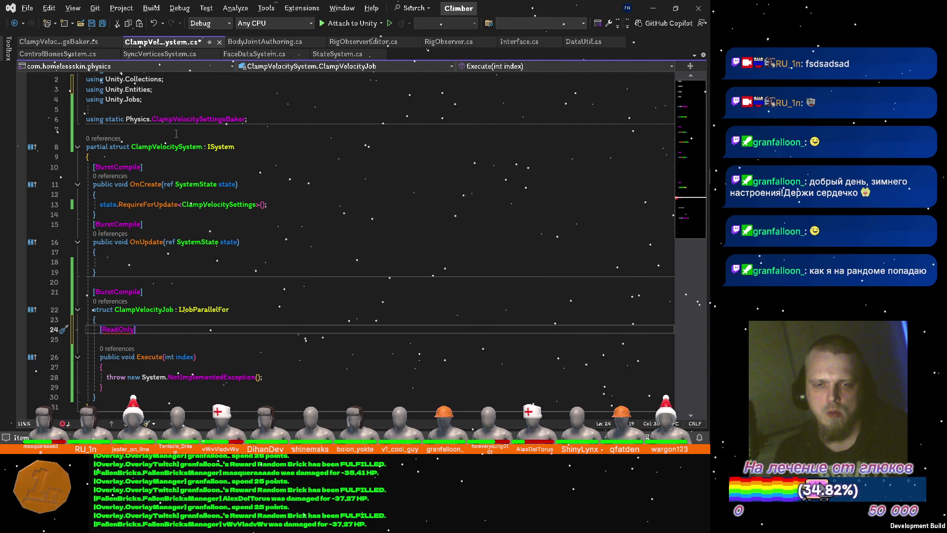
pyautogui.write(' publi')
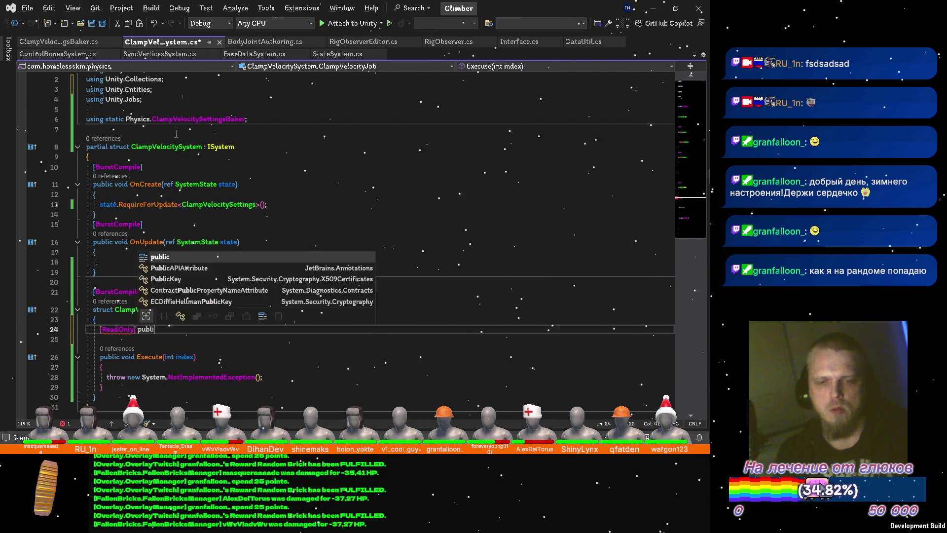
pyautogui.write('c native')
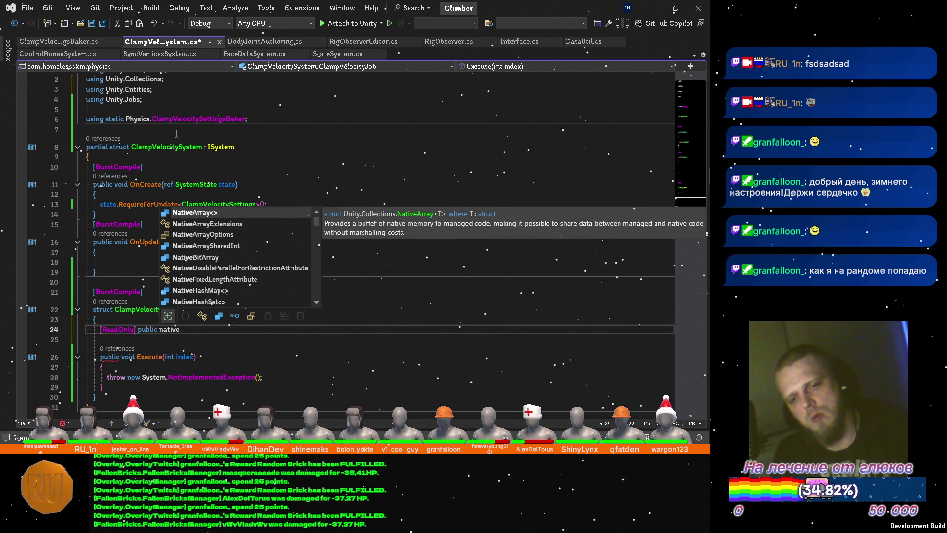
pyautogui.write('arr')
pyautogui.press('Tab')
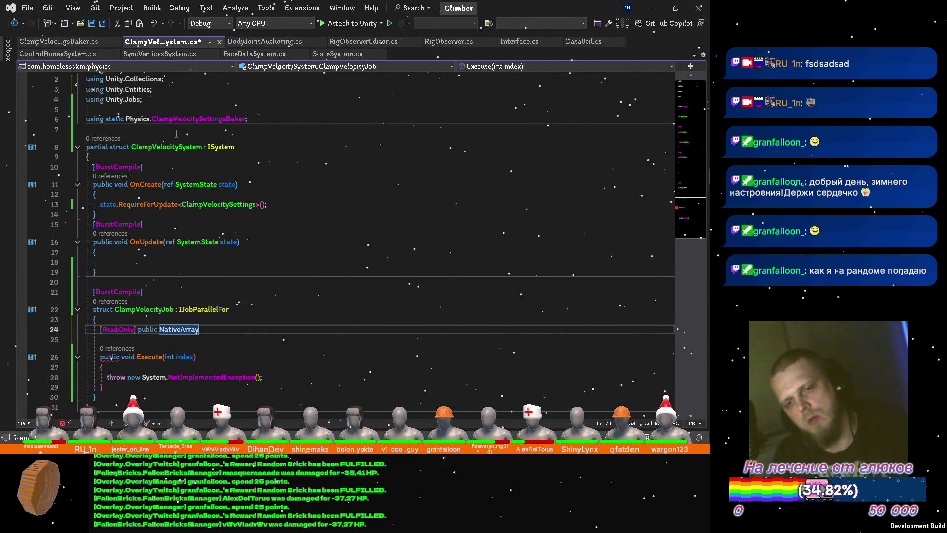
pyautogui.write('<')
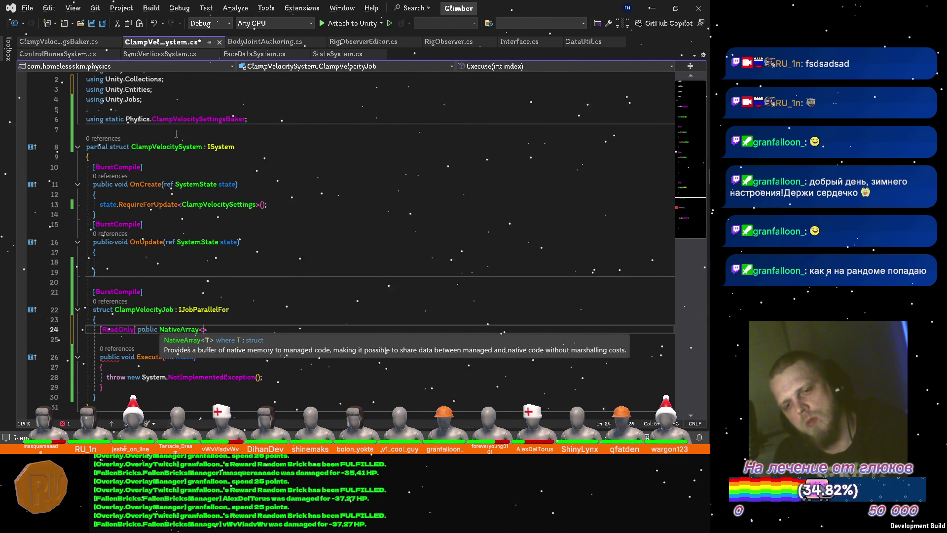
pyautogui.write('Entity')
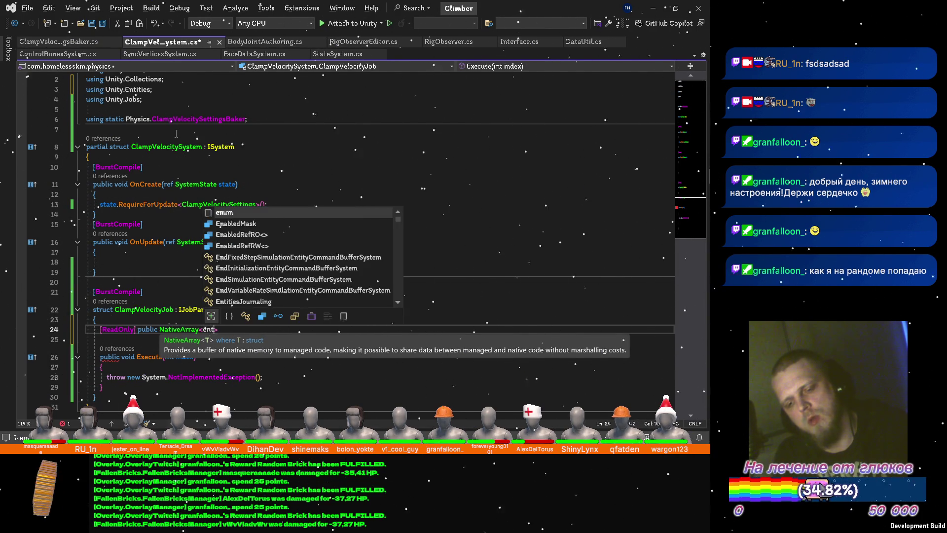
pyautogui.press('Escape')
pyautogui.write('> ')
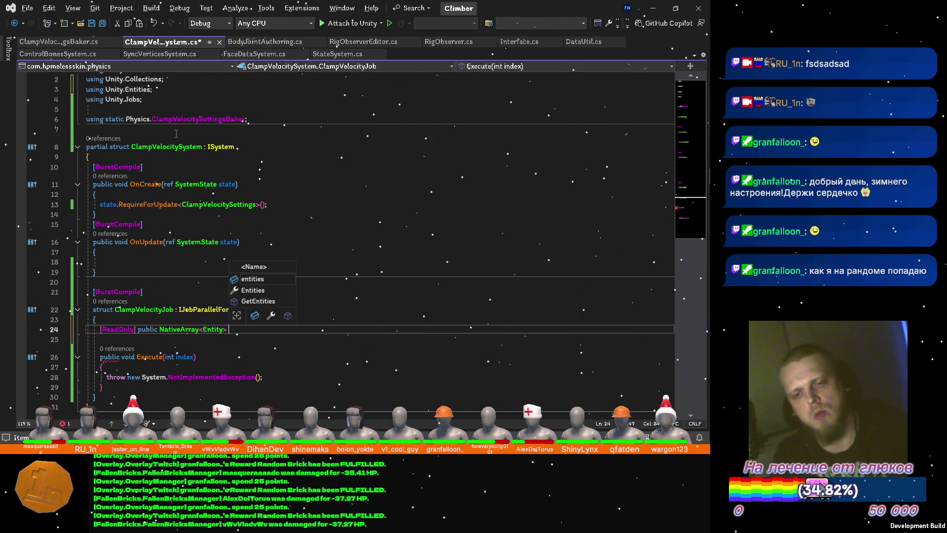
pyautogui.write('Entities;')
# Step: Start a second [ReadOnly] public field below Entities
pyautogui.press('Return')
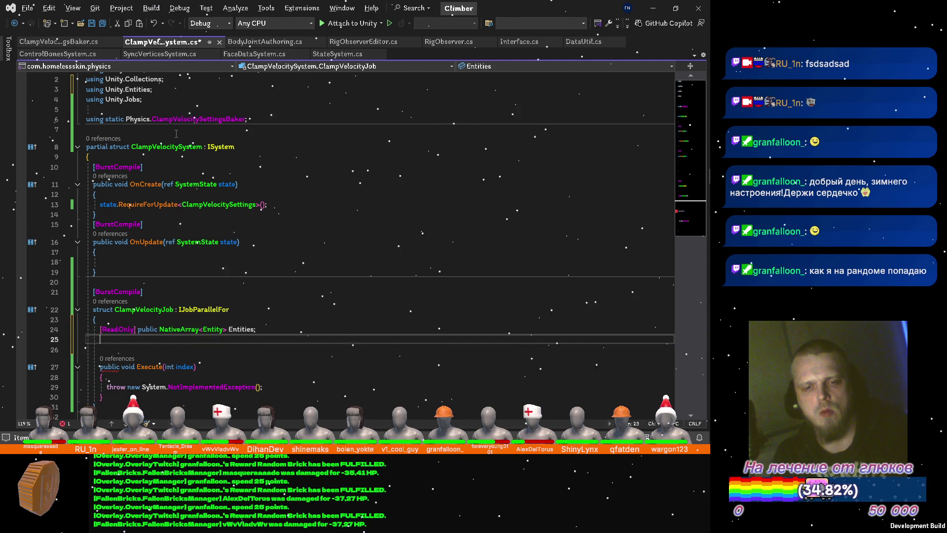
pyautogui.write('[read')
pyautogui.press('Tab')
pyautogui.write('public')
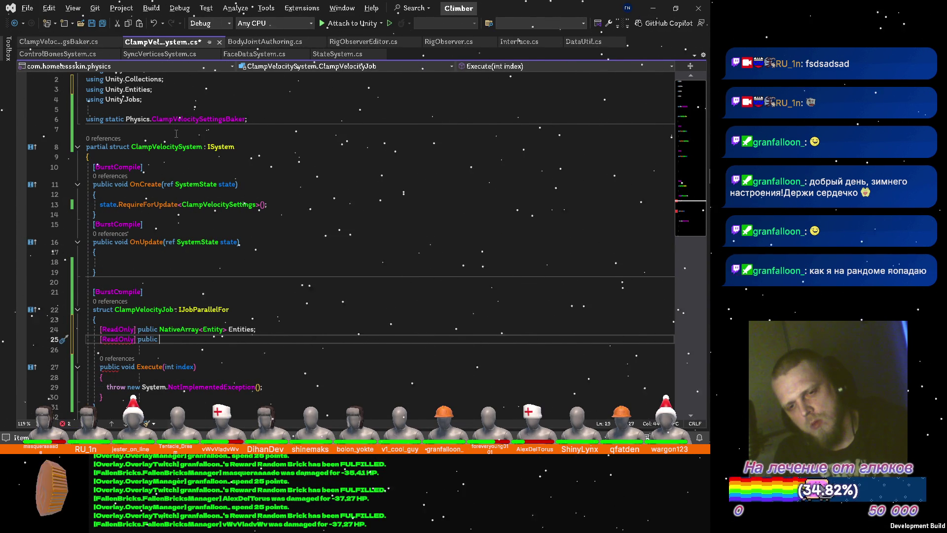
pyautogui.press('Up')
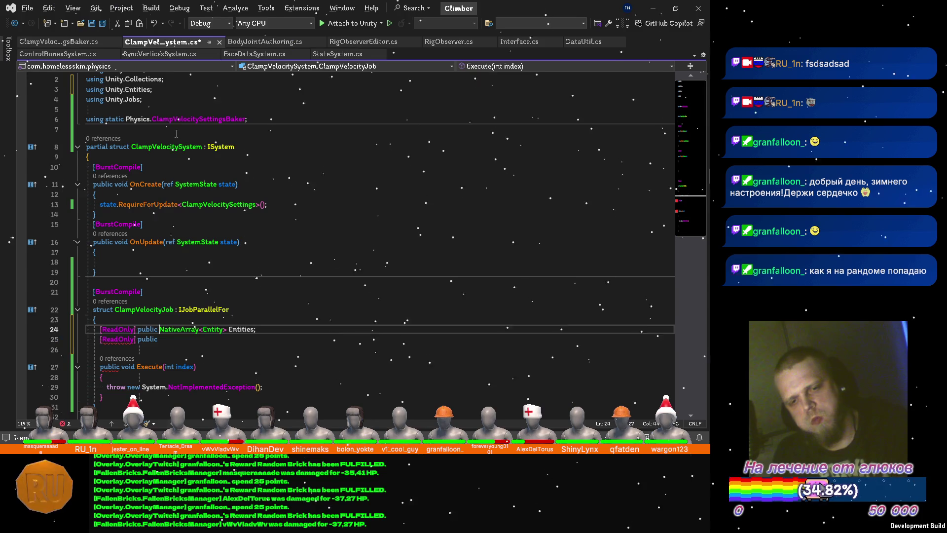
# Step: Rename the ClampVelocitySettingsBaker class to VelocitySettingsBaker
pyautogui.hotkey('ctrl', 'Return')
pyautogui.hotkey('ctrl', 'Tab')
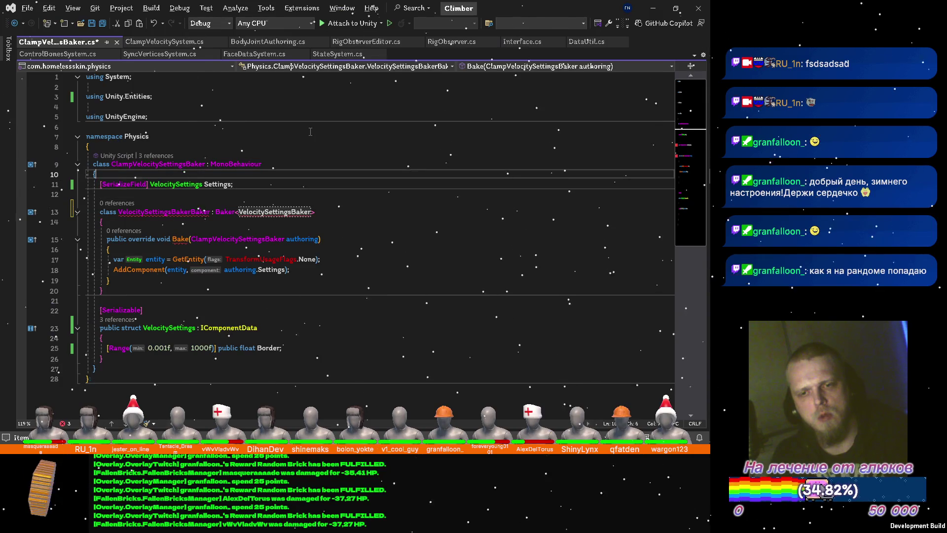
pyautogui.hotkey('ctrl', 'r')
pyautogui.hotkey('ctrl', 'r')
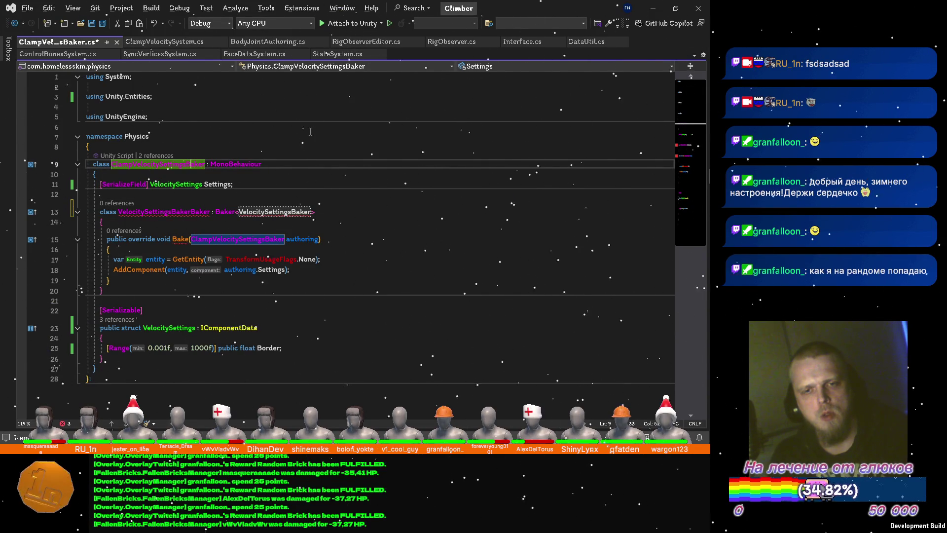
pyautogui.write('VelocitySettingsBaker')
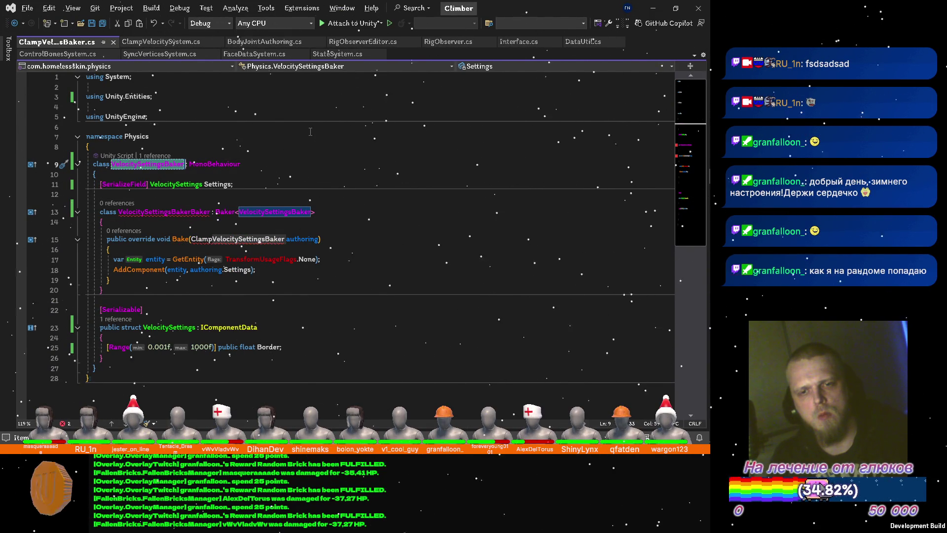
pyautogui.press('Return')
pyautogui.press('Down')
pyautogui.press('Down')
pyautogui.press('Down')
pyautogui.press('Down')
# Step: Fix the Bake parameter for the renamed settings type, close the baker file and minimize to Unity
pyautogui.press('Up')
pyautogui.press('End')
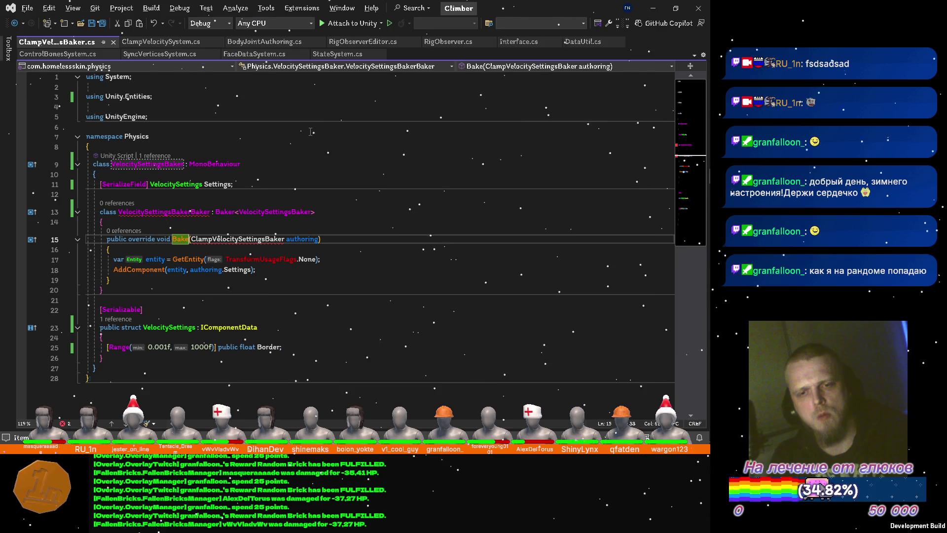
pyautogui.hotkey('ctrl', 'Left')
pyautogui.hotkey('ctrl', 'Left')
pyautogui.hotkey('ctrl', 'Left')
pyautogui.press('Delete')
pyautogui.press('Delete')
pyautogui.press('Delete')
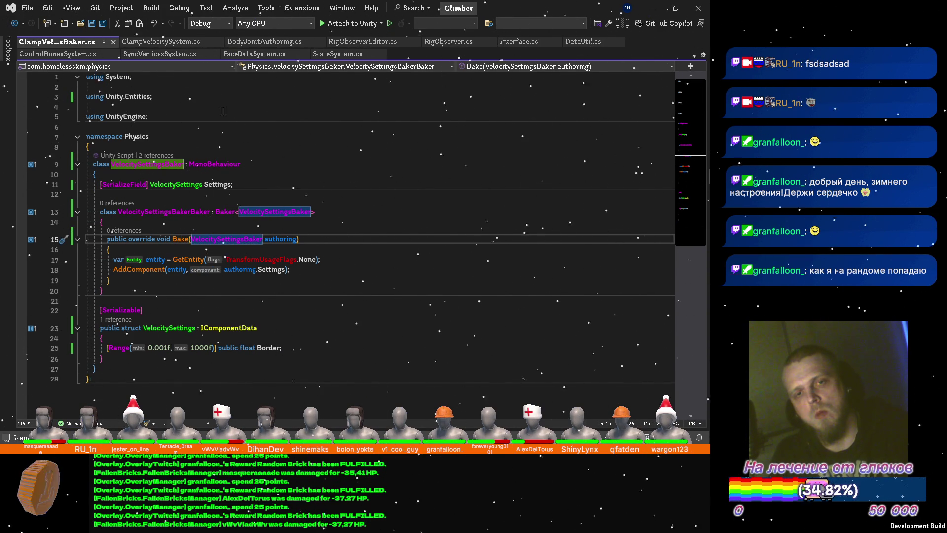
pyautogui.press('Up')
pyautogui.press('Up')
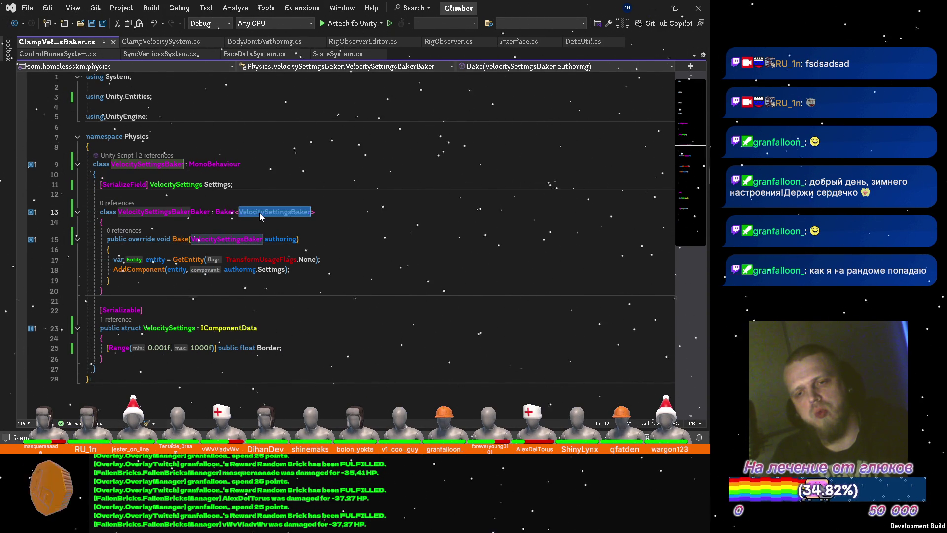
pyautogui.click(103, 42)
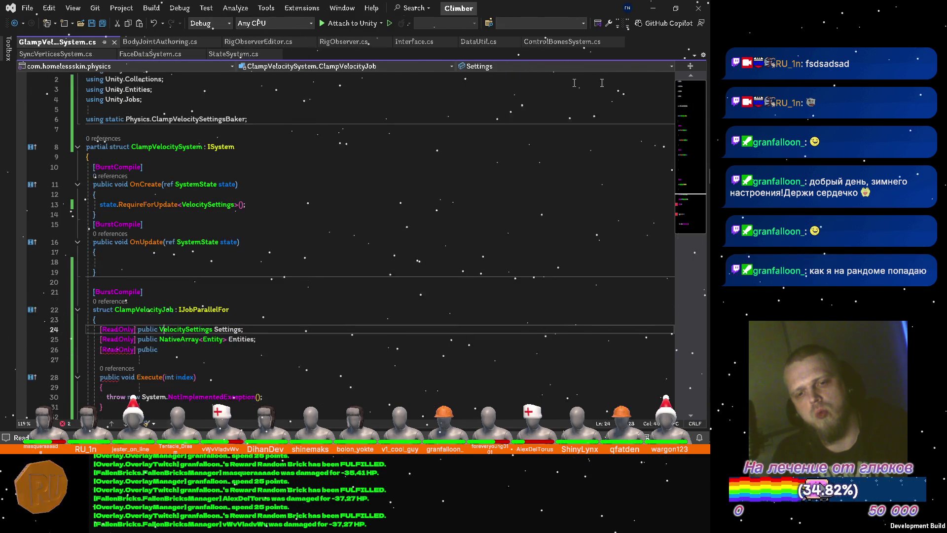
pyautogui.click(648, 8)
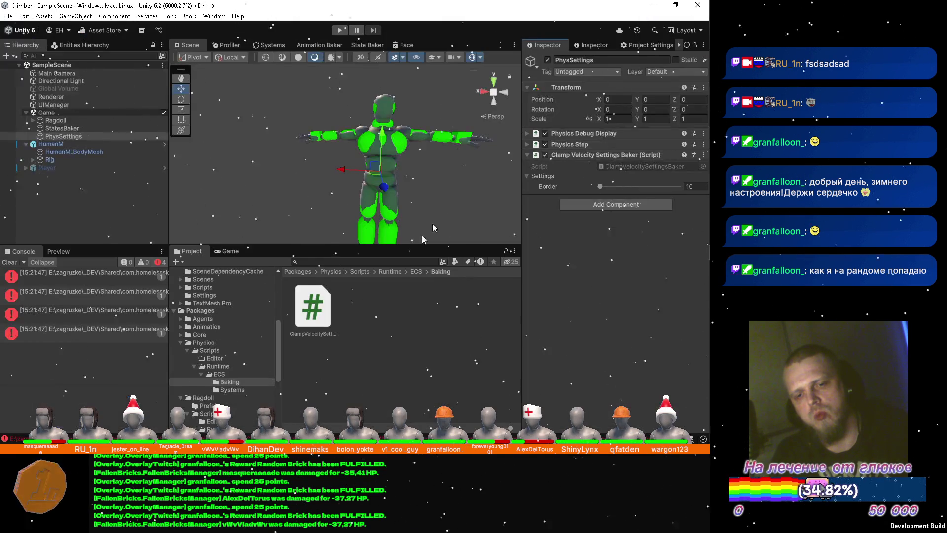
# Step: Wrap ClampVelocitySystem in a namespace Physics { } block, save, and return to Unity
pyautogui.click(322, 324)
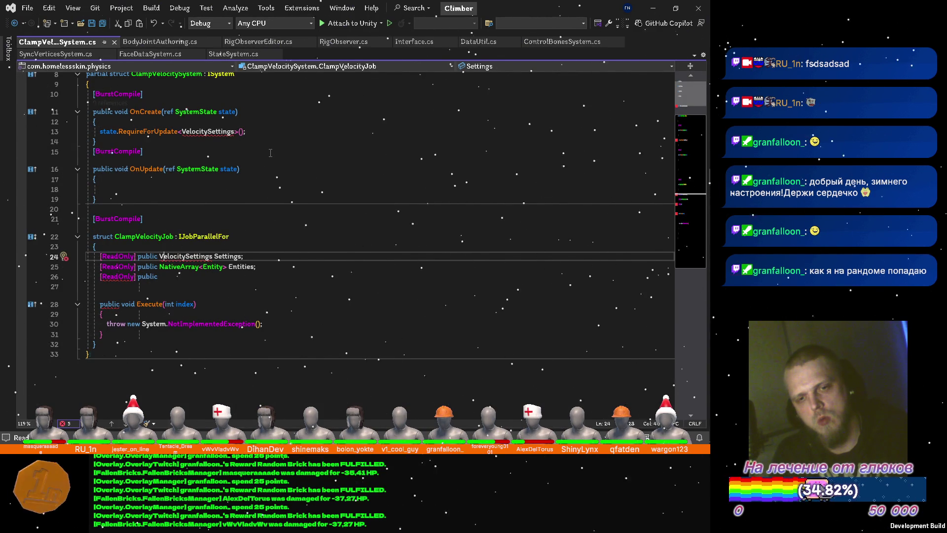
pyautogui.scroll(1, 267, 155)
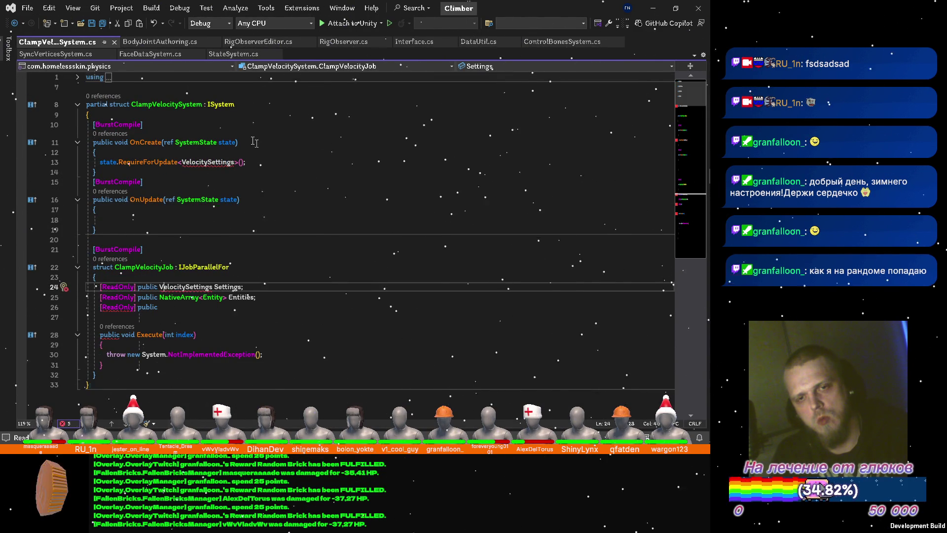
pyautogui.click(247, 94)
pyautogui.press('Return')
pyautogui.write('namespace ph')
pyautogui.press('Tab')
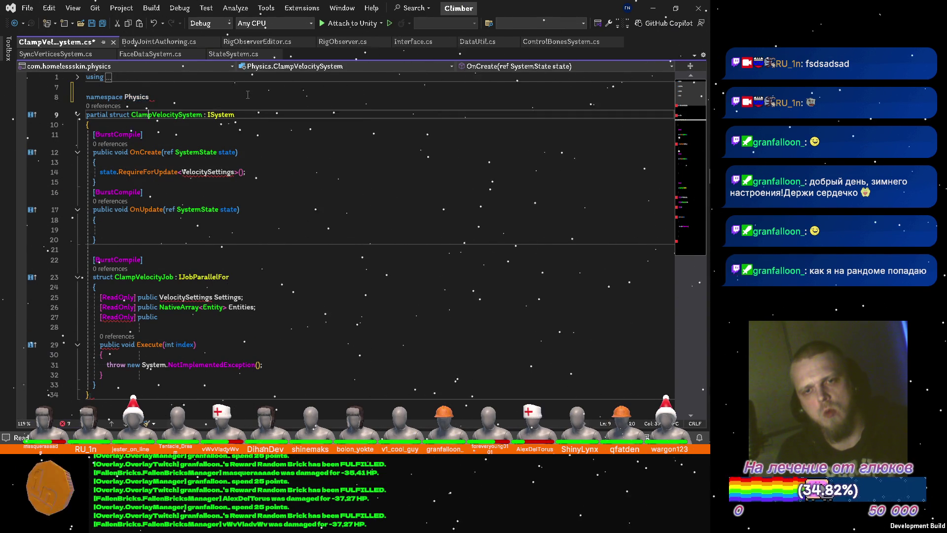
pyautogui.write('{')
pyautogui.press('Down')
pyautogui.press('Down')
pyautogui.press('Down')
pyautogui.press('Down')
pyautogui.press('Down')
pyautogui.press('Down')
pyautogui.press('Down')
pyautogui.press('Return')
pyautogui.write('}')
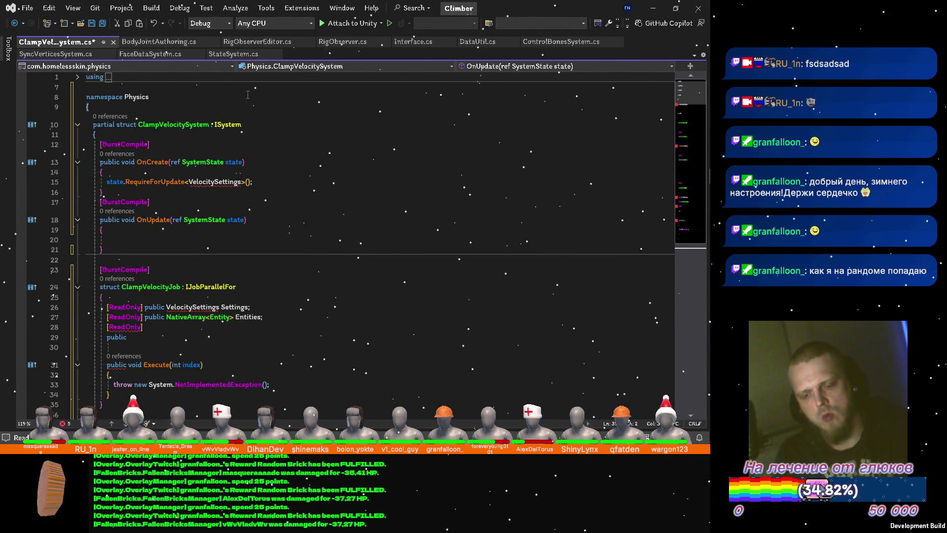
pyautogui.hotkey('ctrl', 's')
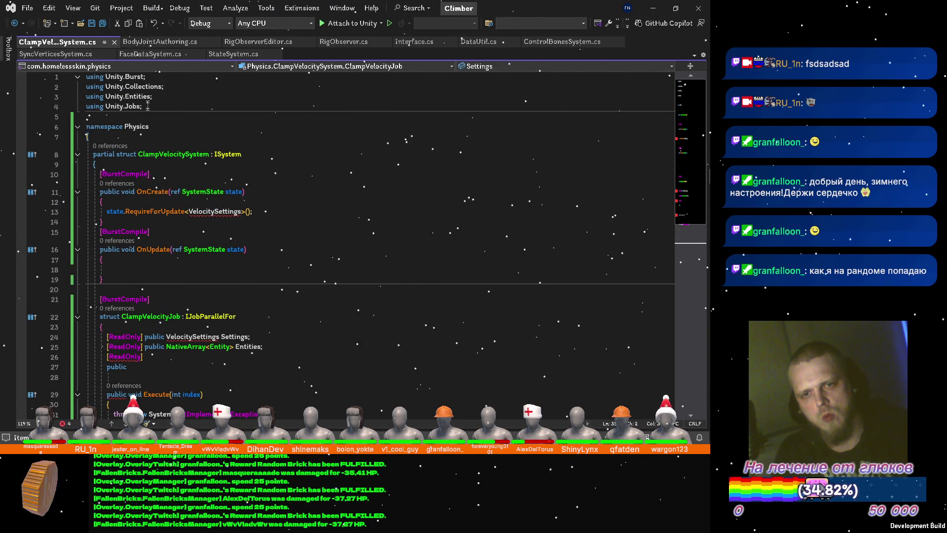
pyautogui.hotkey('alt', 'Tab')
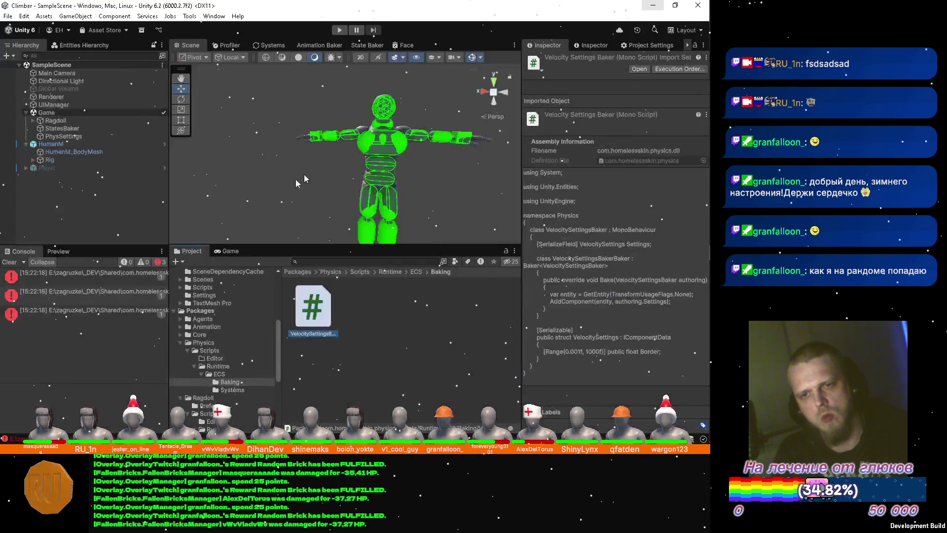
# Step: Reopen VelocitySettingsBaker in Visual Studio, compare both files, and resume the unfinished field on line 27
pyautogui.doubleClick(323, 320)
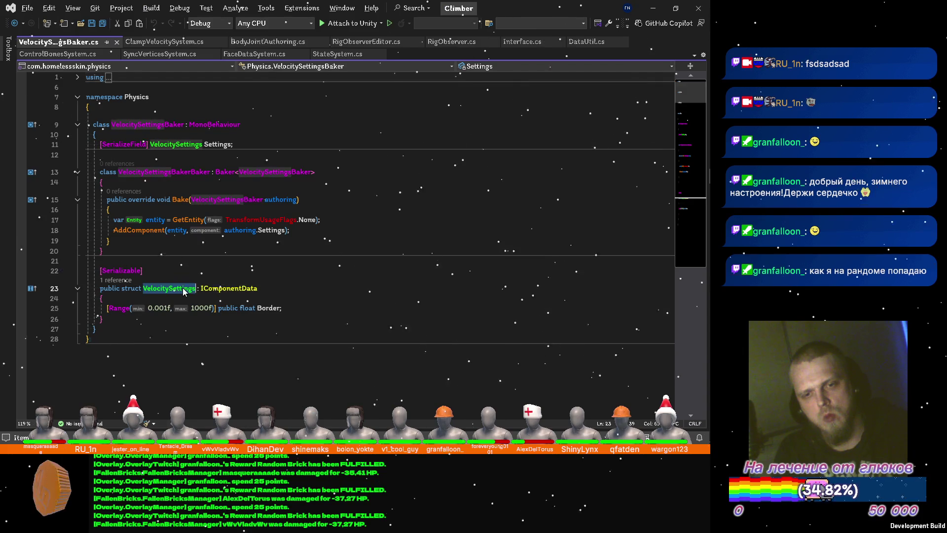
pyautogui.click(165, 42)
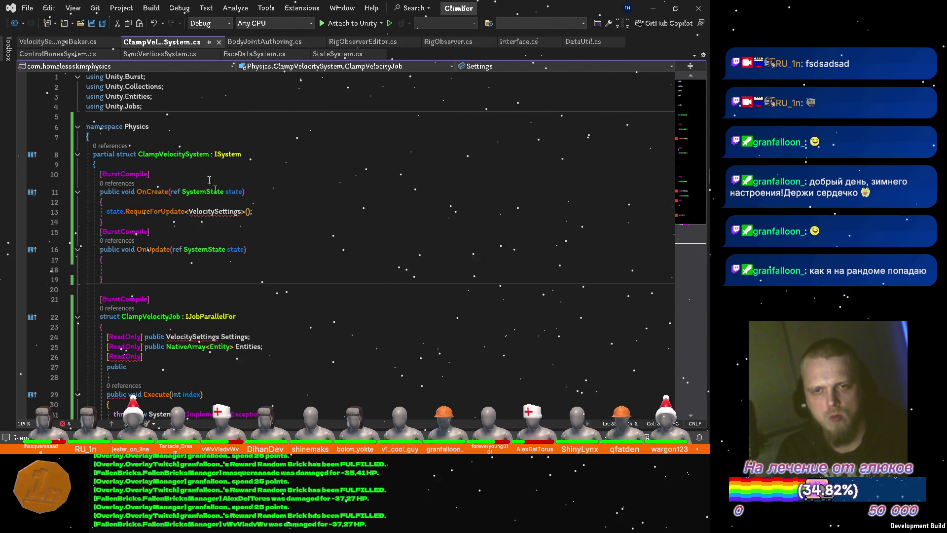
pyautogui.click(49, 42)
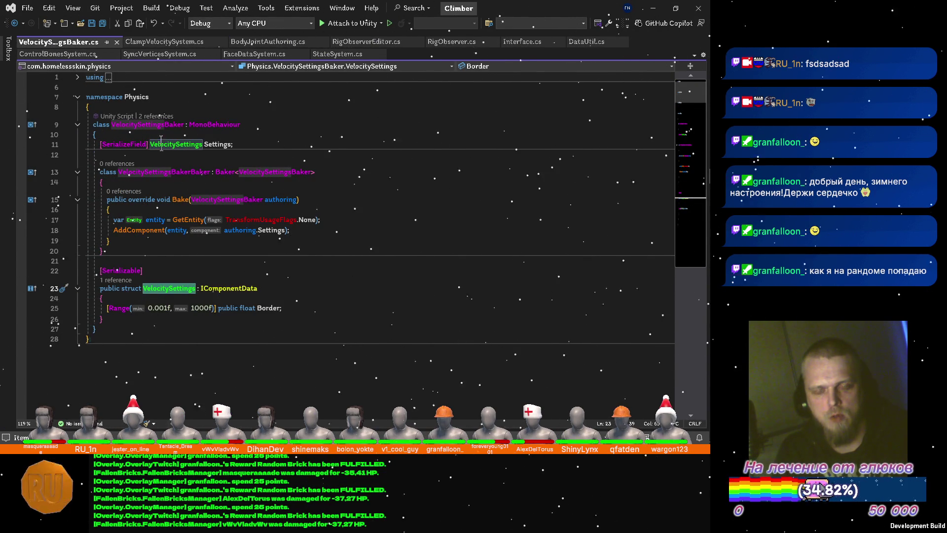
pyautogui.click(162, 41)
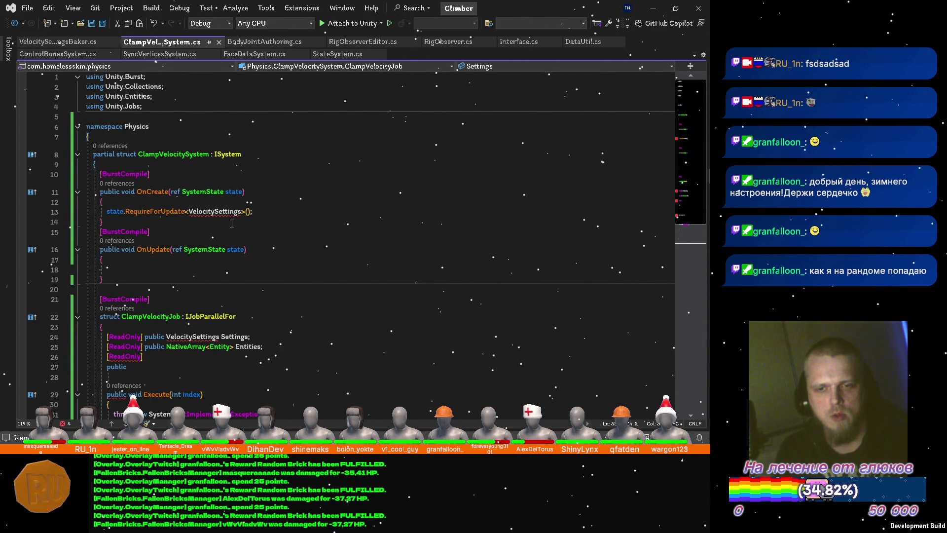
pyautogui.scroll(-3, 232, 223)
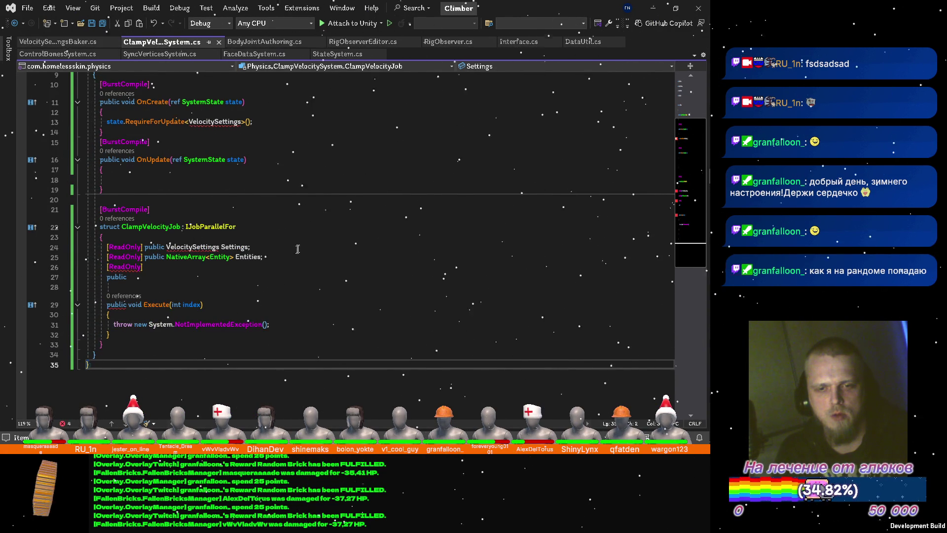
pyautogui.click(170, 278)
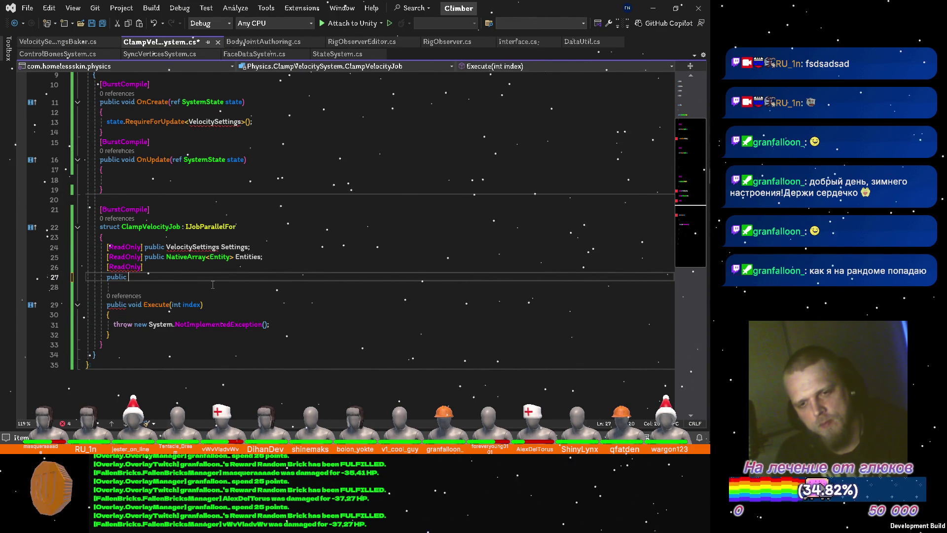
pyautogui.write('compo')
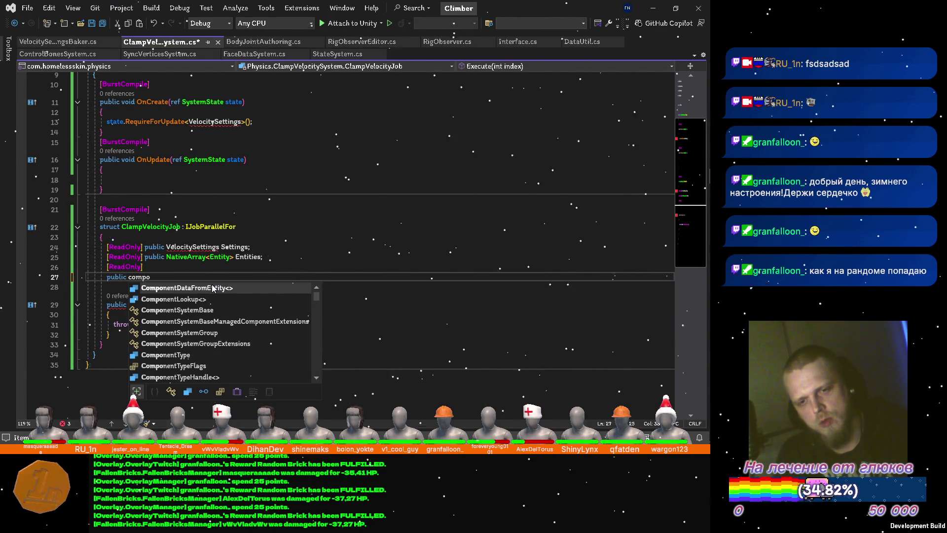
# Step: Complete the third field as a [ReadOnly] ComponentLookup<PhysicsVelocity> VelocityLookup
pyautogui.press('Tab')
pyautogui.write('<p')
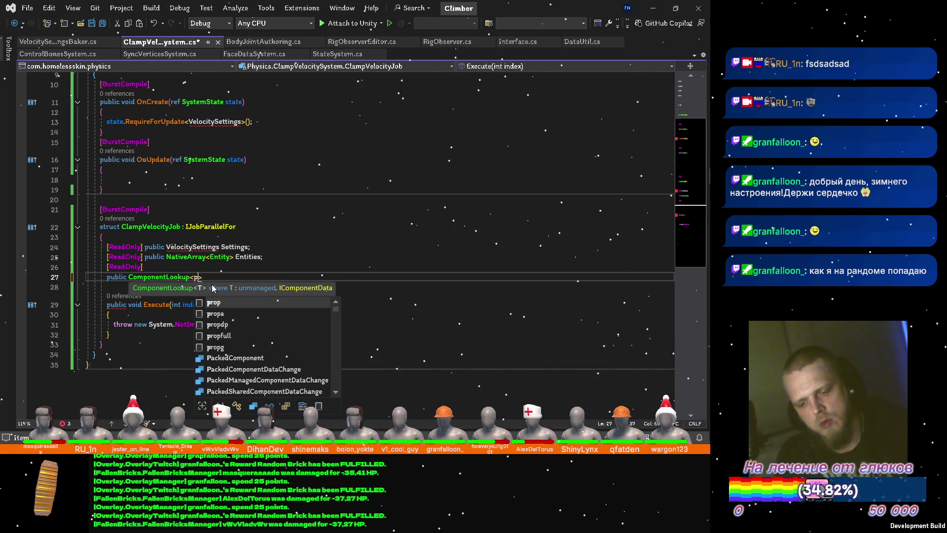
pyautogui.write('hysics')
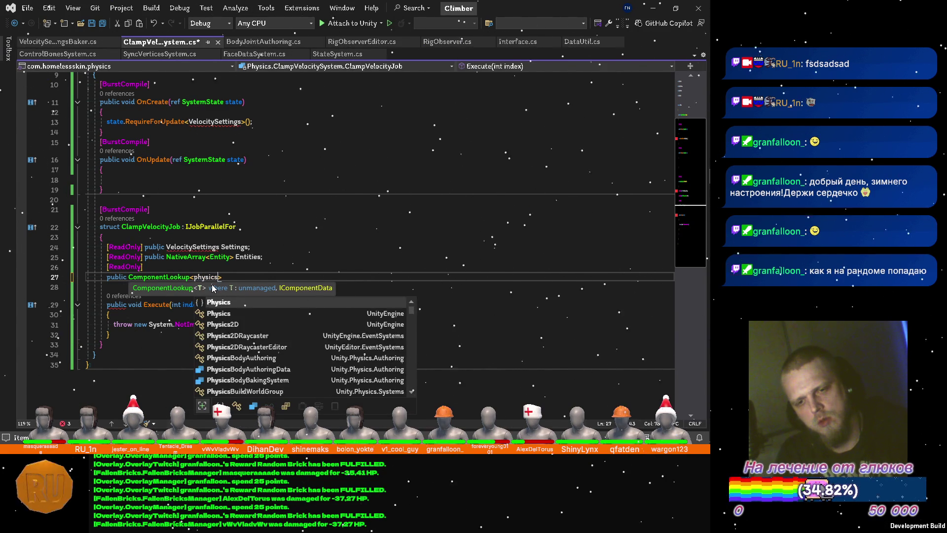
pyautogui.write('ve')
pyautogui.press('Tab')
pyautogui.write('> Velocity')
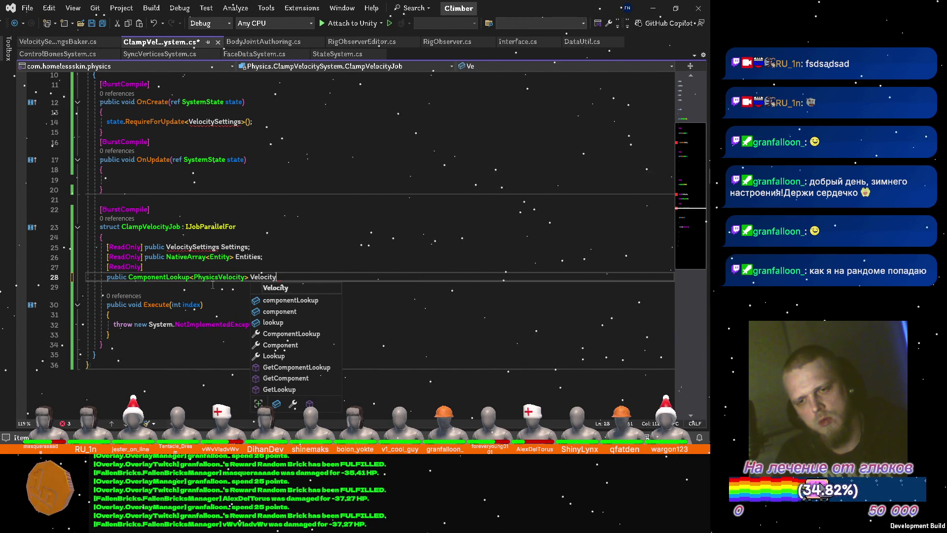
pyautogui.write('Lookup')
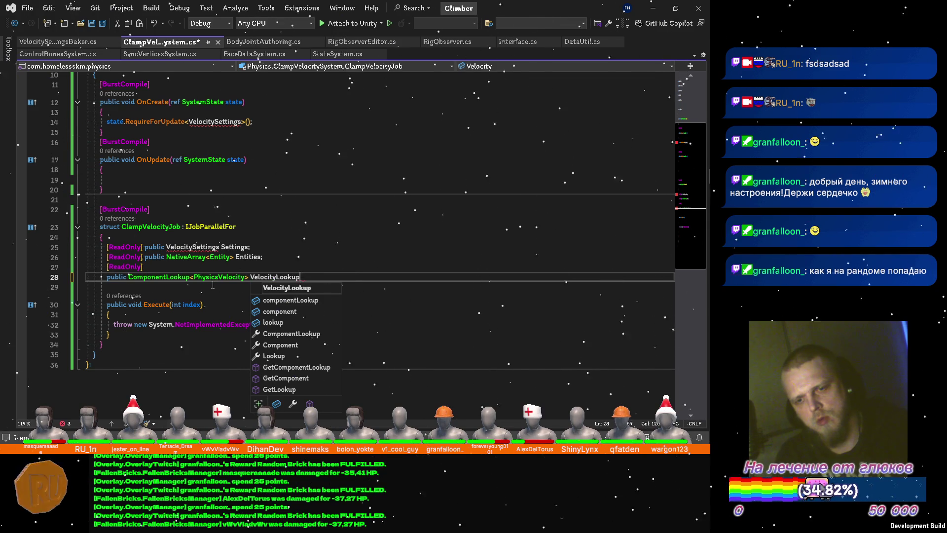
pyautogui.write(';')
pyautogui.press('Home')
pyautogui.press('BackSpace')
pyautogui.press('BackSpace')
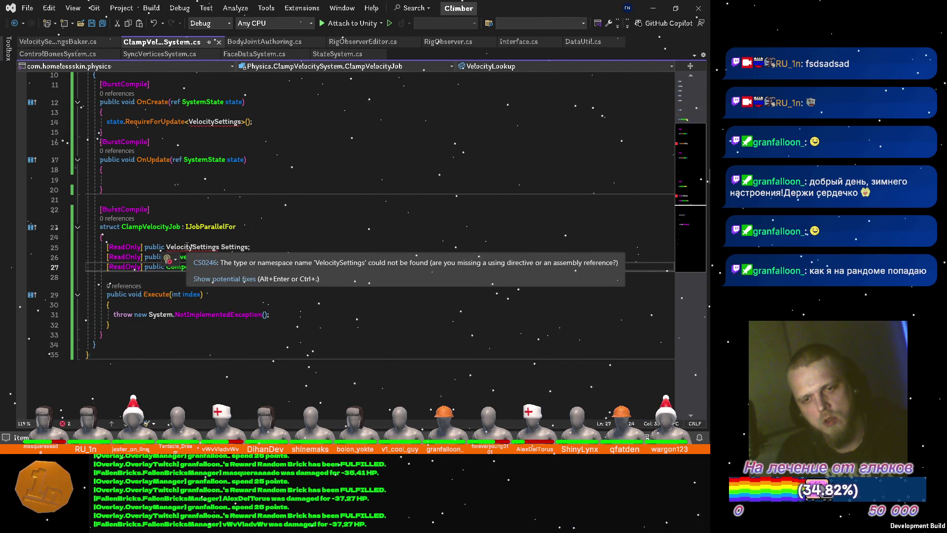
# Step: Move the VelocitySettings struct out of the baker class so it resolves, and save the baker file
pyautogui.click(187, 247)
pyautogui.hotkey('ctrl', '.')
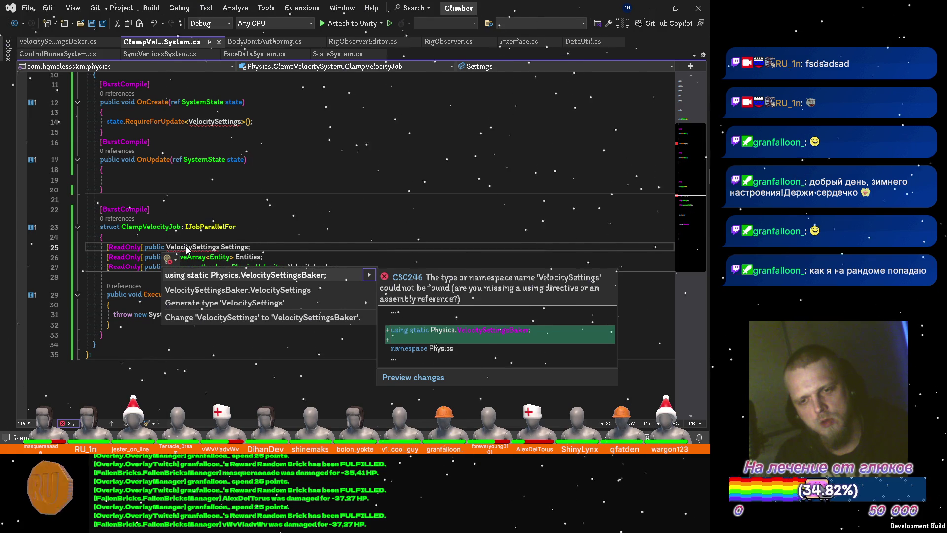
pyautogui.press('Escape')
pyautogui.press('F12')
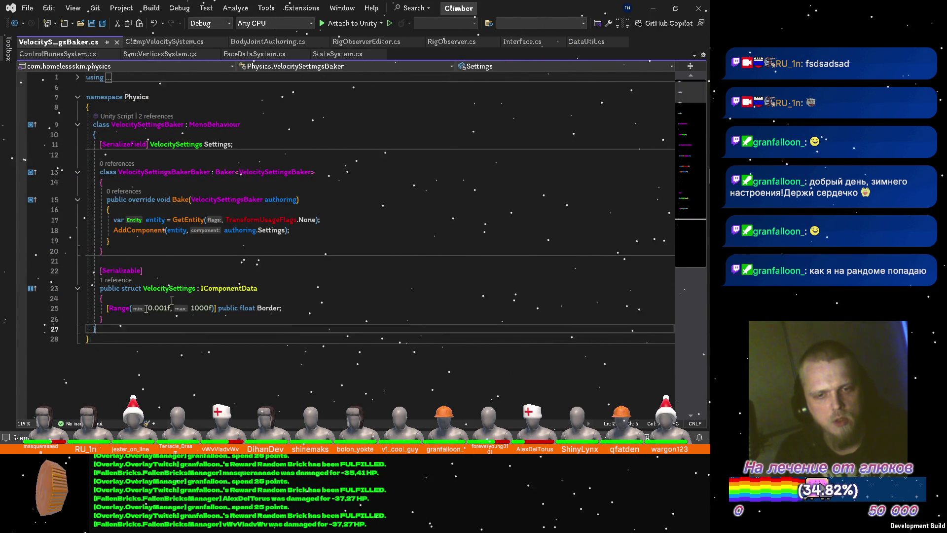
pyautogui.press('Return')
pyautogui.hotkey('alt', 'Up')
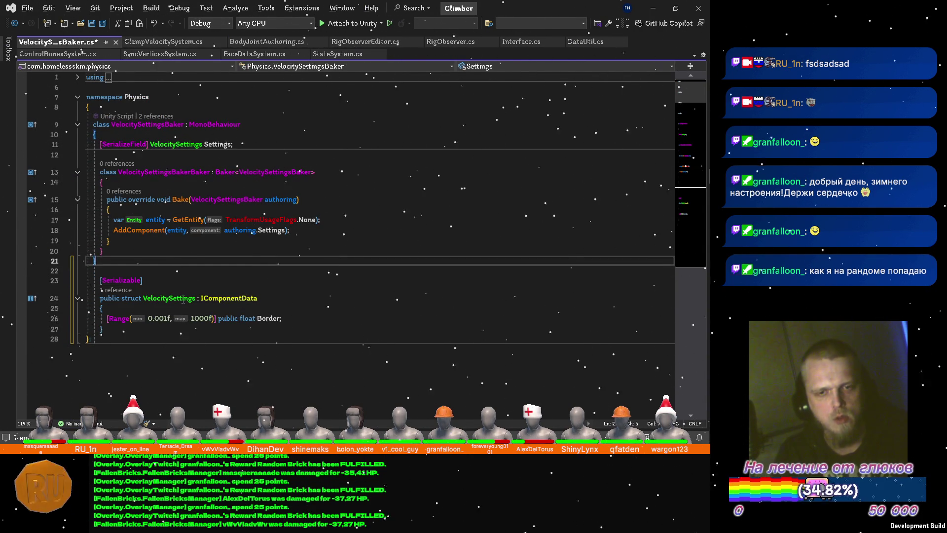
pyautogui.hotkey('ctrl', 's')
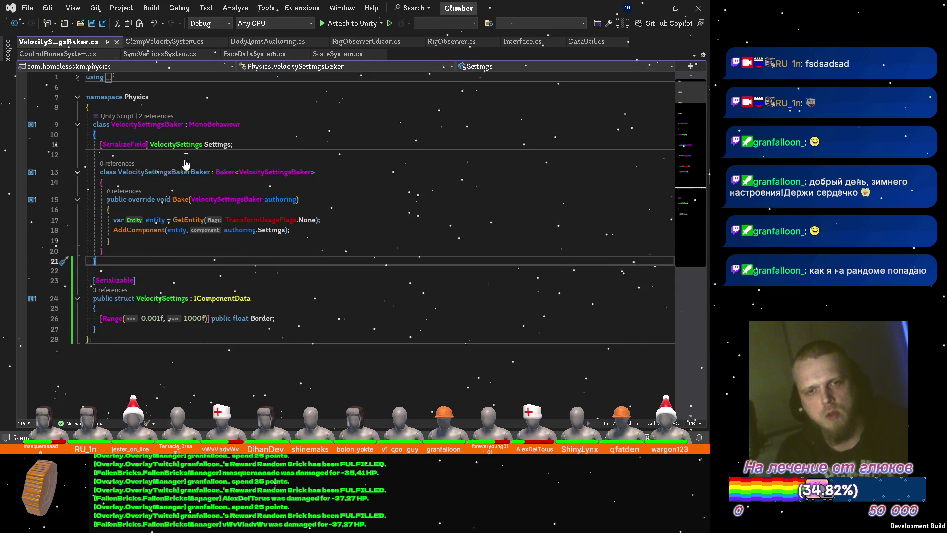
# Step: Return to ClampVelocitySystem.cs with the caret after the Entities field
pyautogui.click(177, 46)
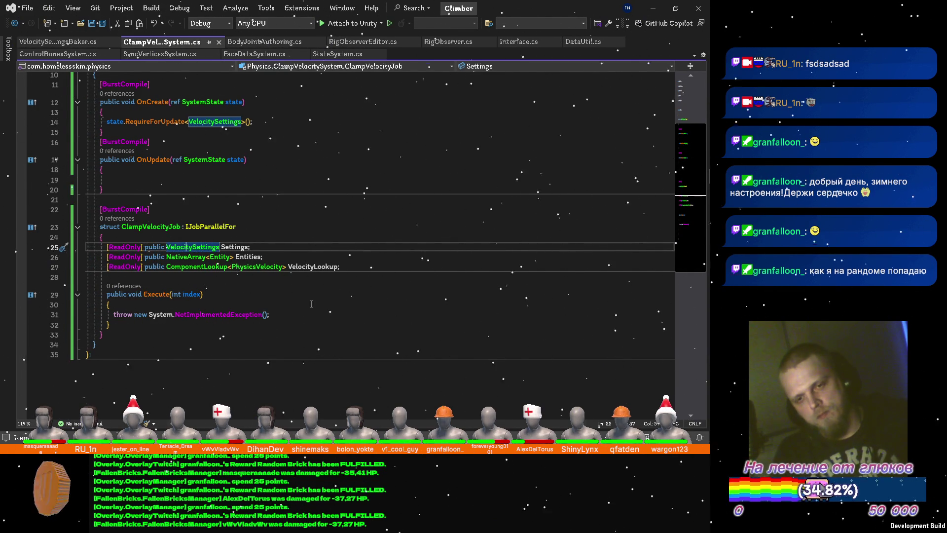
pyautogui.click(350, 257)
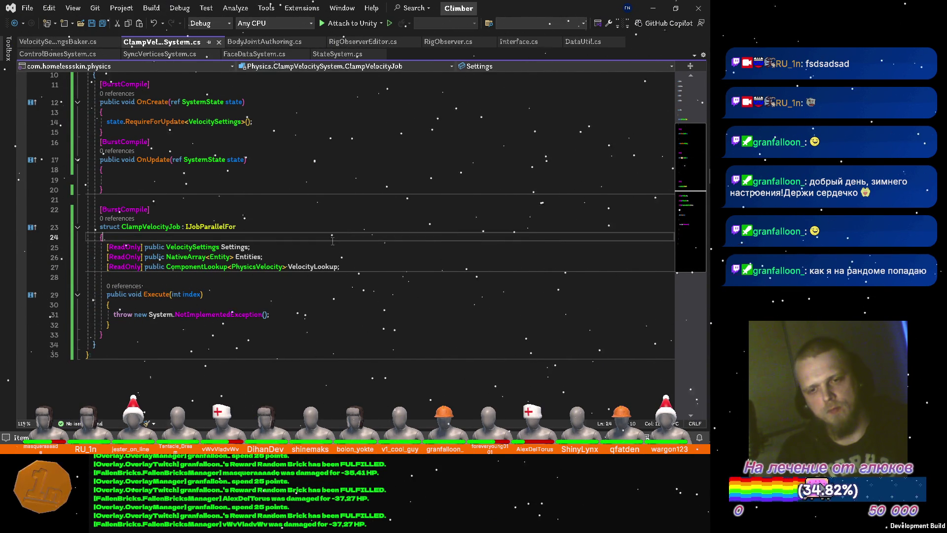
# Step: Add a public EntityCommandBuffer.ParallelWriter ECB field to the job and save
pyautogui.press('Return')
pyautogui.press('Down')
pyautogui.press('End')
pyautogui.press('Return')
pyautogui.press('Return')
pyautogui.write('public ')
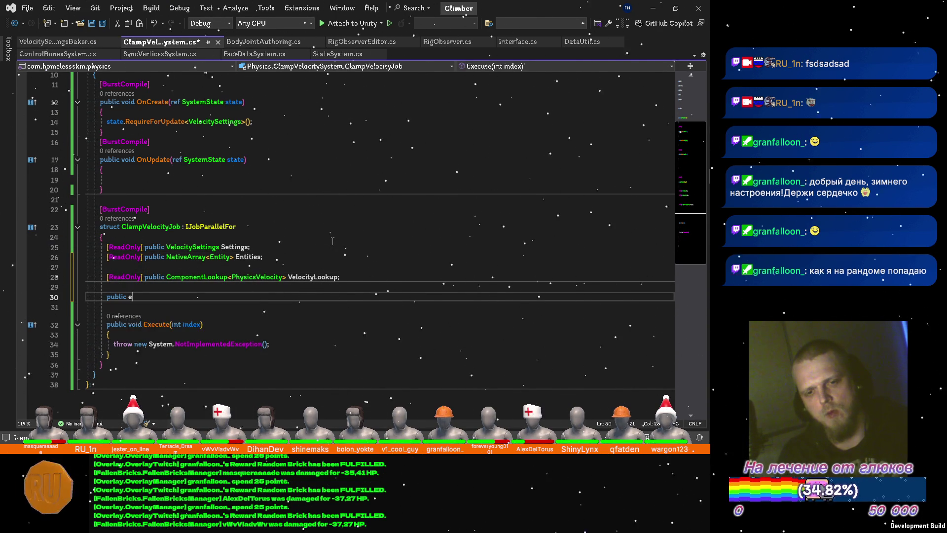
pyautogui.write('entityc')
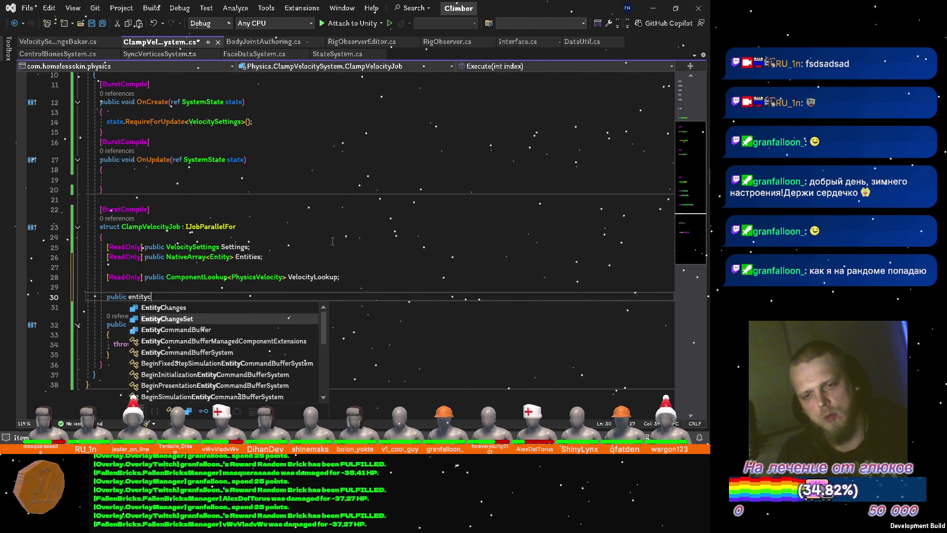
pyautogui.press('Down')
pyautogui.press('Down')
pyautogui.press('Tab')
pyautogui.press('Tab')
pyautogui.write('ECB;')
pyautogui.hotkey('ctrl', 's')
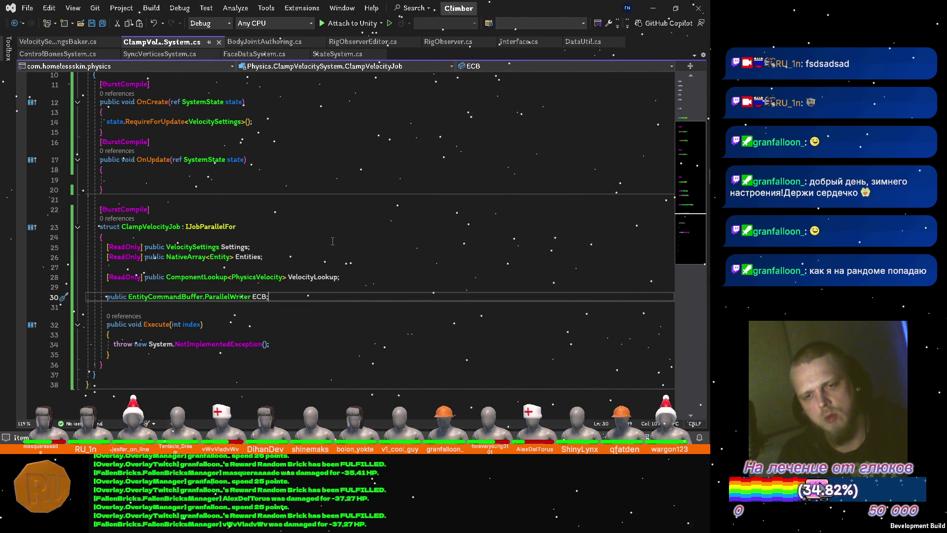
# Step: Rewrite Execute to fetch Entities[index], read its VelocityLookup value, and begin clamping velocity.Linear
pyautogui.press('Down')
pyautogui.press('Down')
pyautogui.press('Down')
pyautogui.press('Down')
pyautogui.hotkey('ctrl', 'x')
pyautogui.hotkey('ctrl', 'Return')
pyautogui.write('var entity')
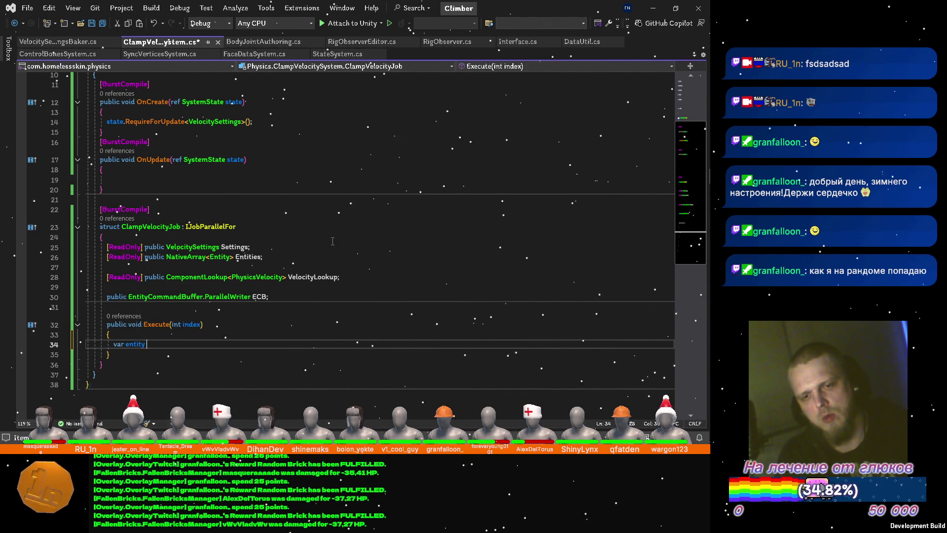
pyautogui.write('E')
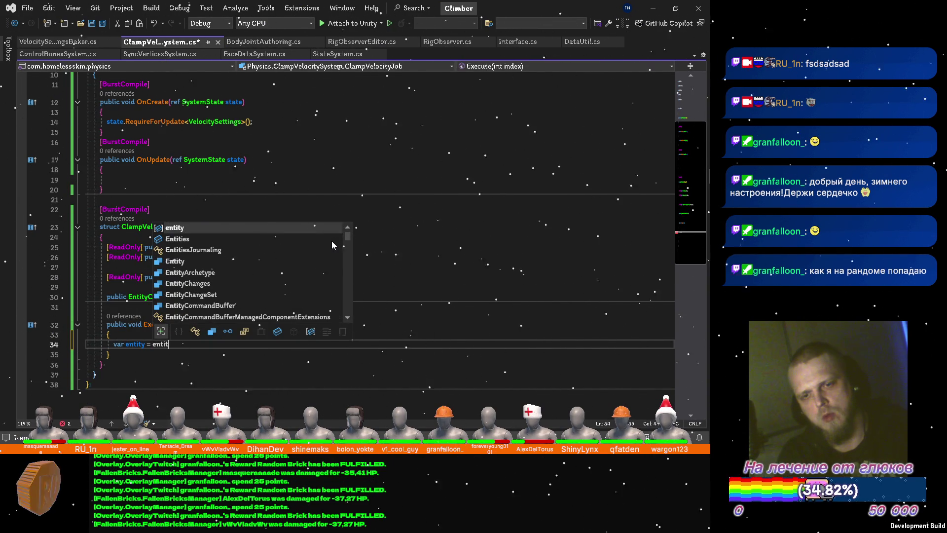
pyautogui.write('nt[')
pyautogui.write('index];')
pyautogui.press('Return')
pyautogui.write('var velocity')
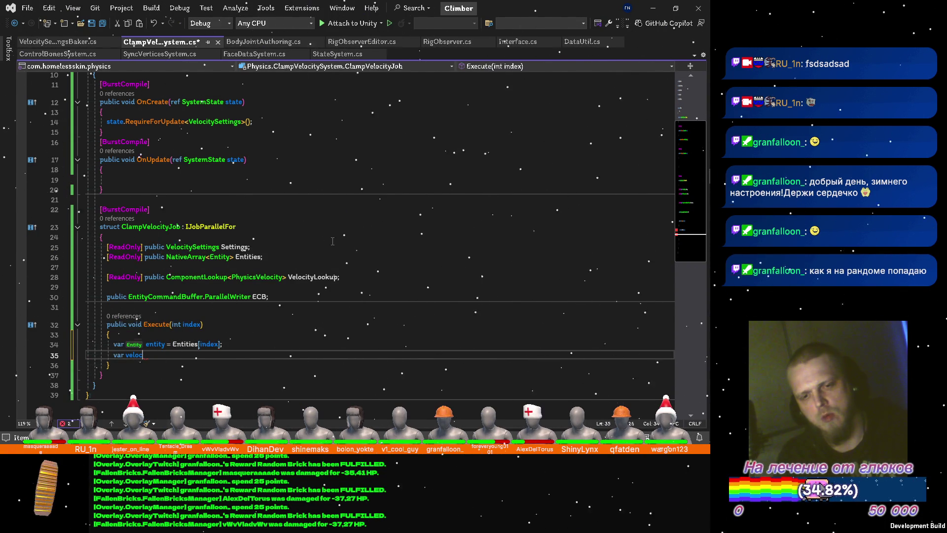
pyautogui.write(' =')
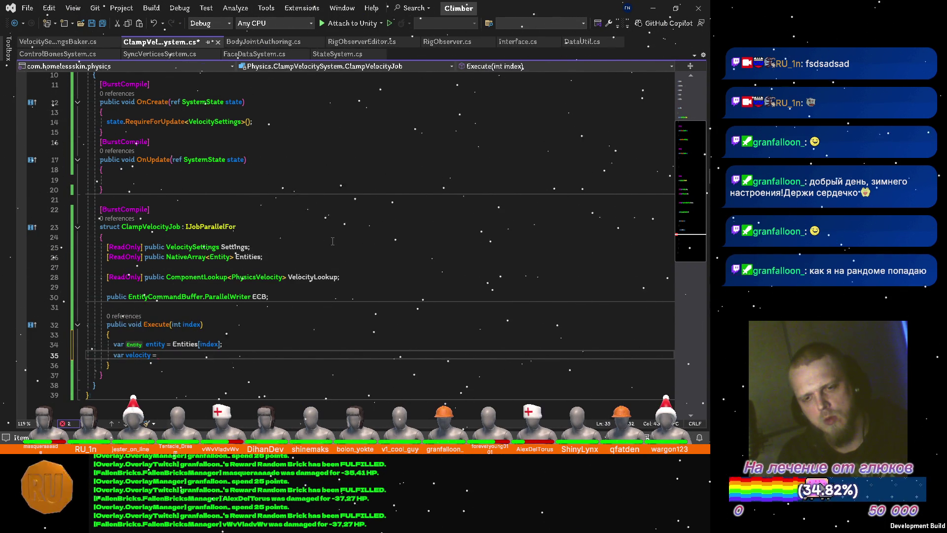
pyautogui.write(' ve')
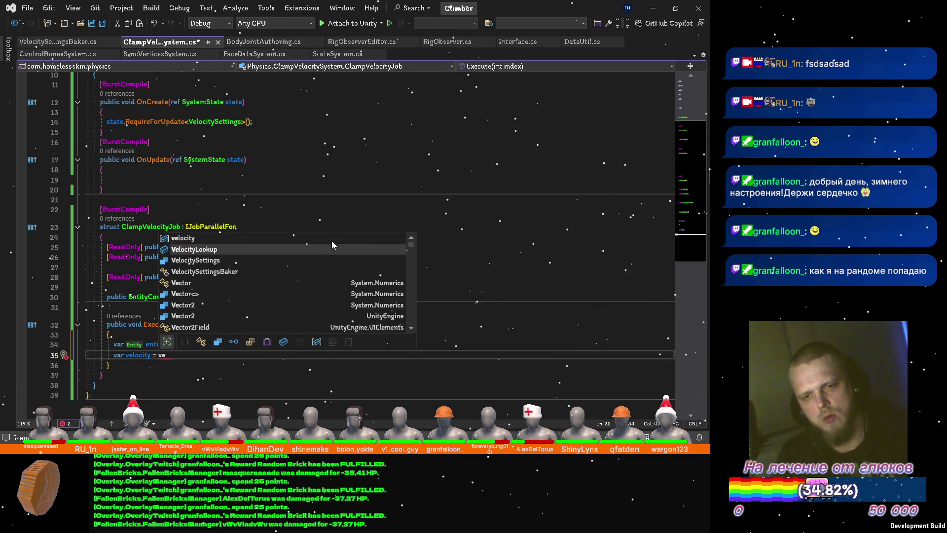
pyautogui.press('Tab')
pyautogui.write('[e')
pyautogui.press('Tab')
pyautogui.write('];')
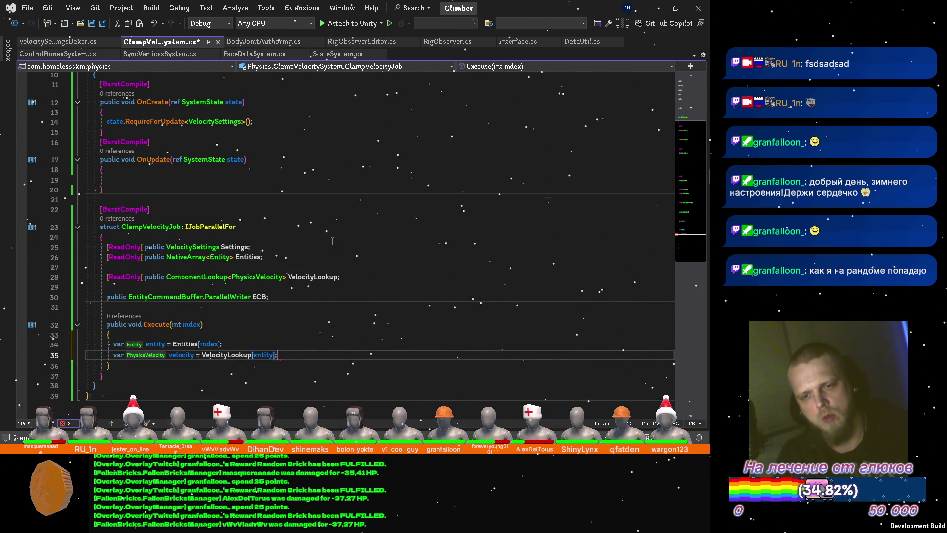
pyautogui.press('Return')
pyautogui.write('ve')
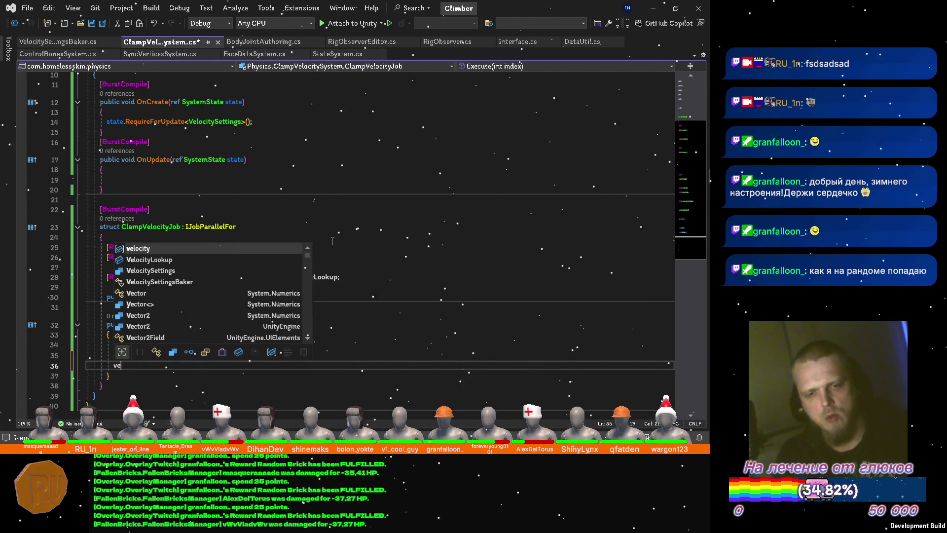
pyautogui.write('.L')
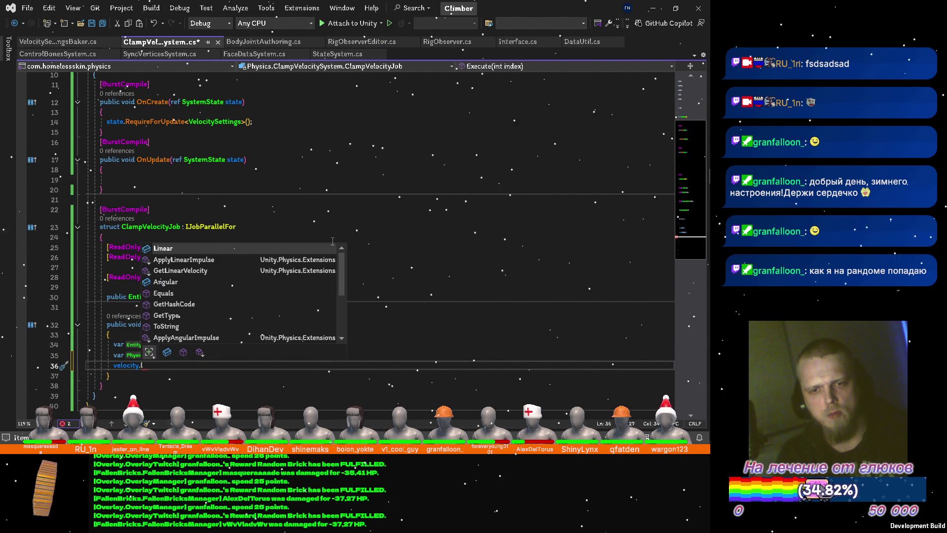
pyautogui.press('Tab')
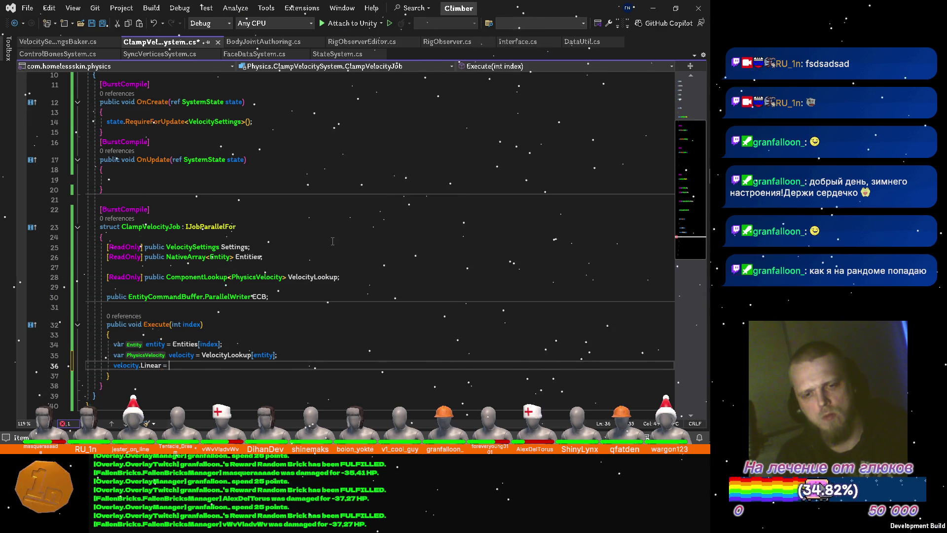
pyautogui.write('Clamp')
pyautogui.press('Tab')
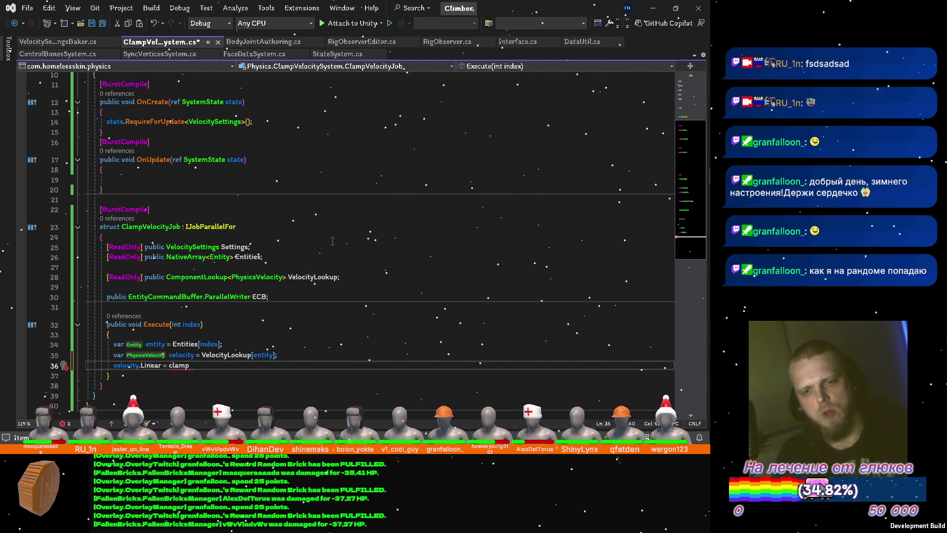
pyautogui.scroll(3, 228, 213)
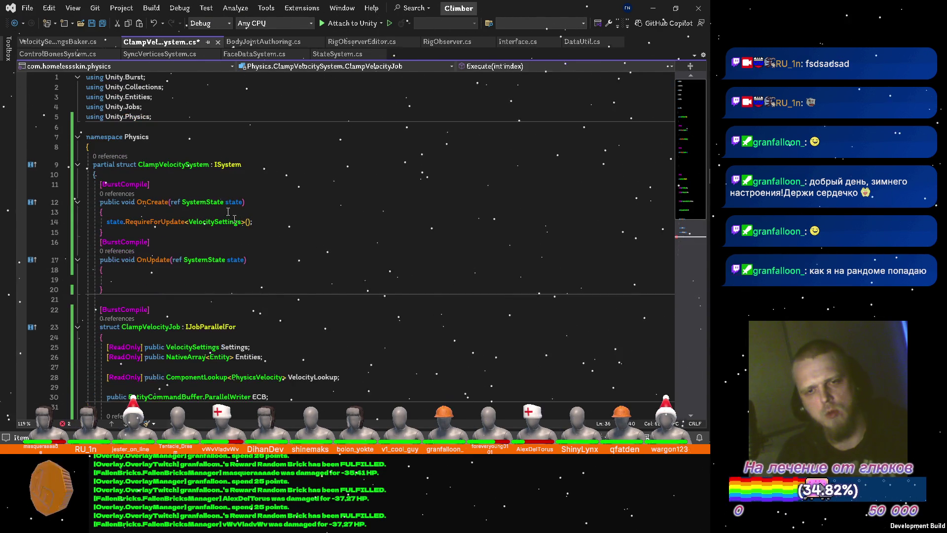
# Step: Add a 'using static Unity.Mathematics.math' directive to the imports
pyautogui.click(177, 113)
pyautogui.press('Return')
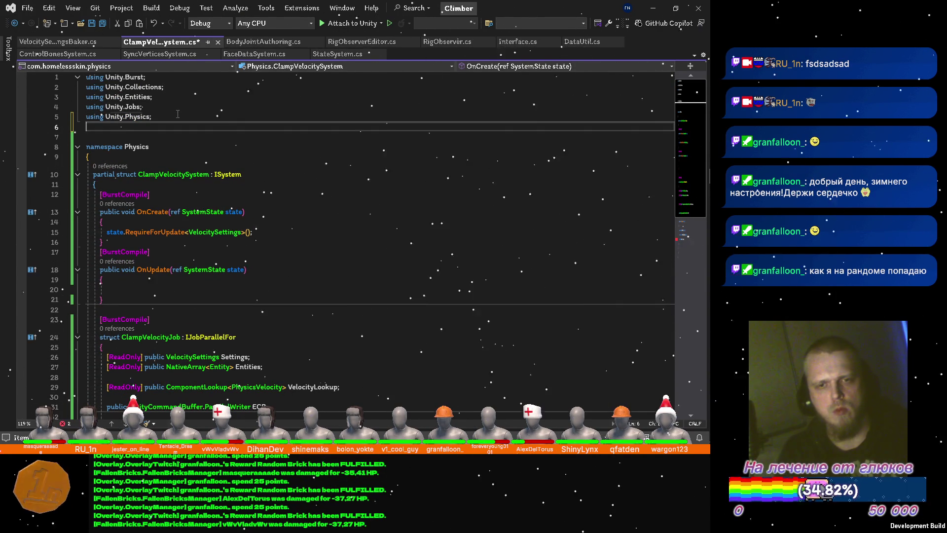
pyautogui.write('using static Un')
pyautogui.press('Tab')
pyautogui.write('.Ma')
pyautogui.press('Tab')
pyautogui.write('.ma')
pyautogui.press('Tab')
pyautogui.write(';')
pyautogui.scroll(-5, 207, 141)
pyautogui.scroll(-4, 207, 148)
# Step: Finish the clamp call bounding velocity.Linear between -Settings.Border and Settings.Border
pyautogui.click(211, 176)
pyautogui.write('(')
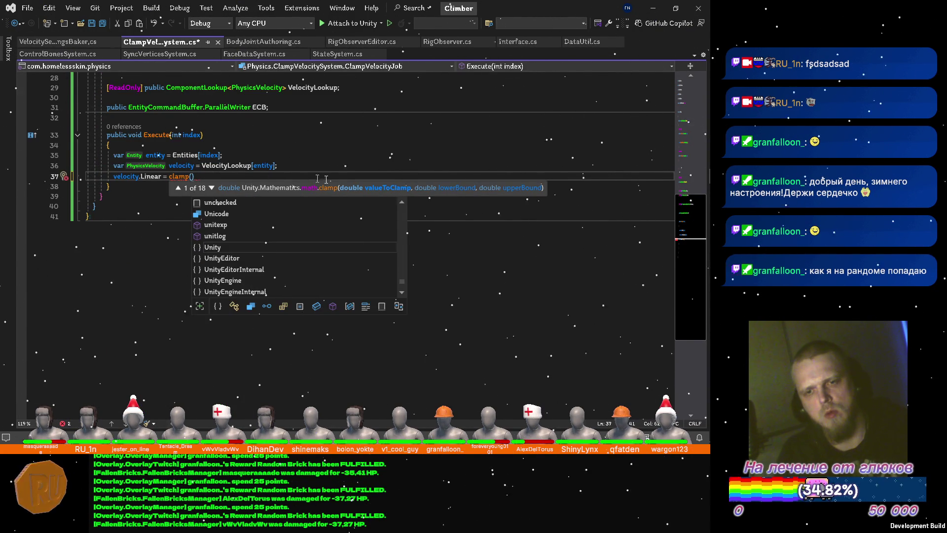
pyautogui.scroll(3, 400, 156)
pyautogui.write('Sett')
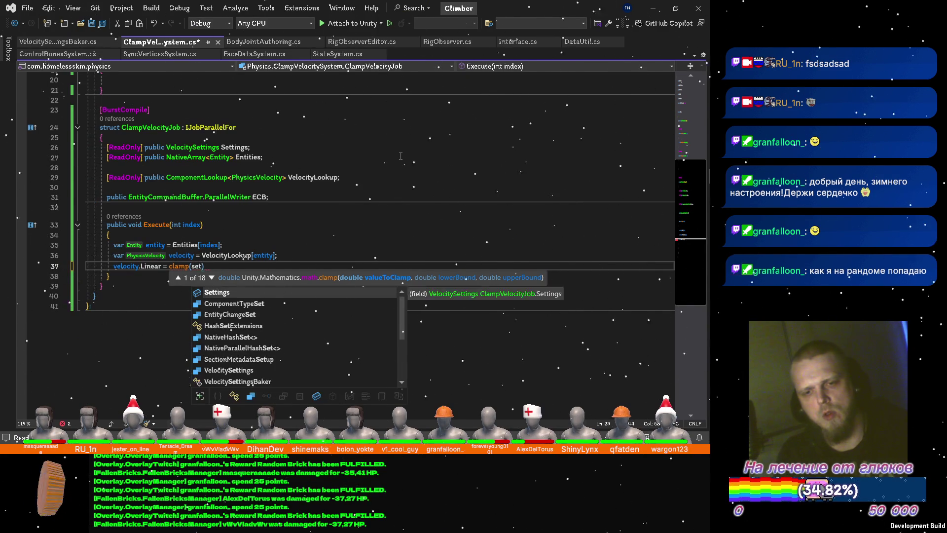
pyautogui.write('ings.Border')
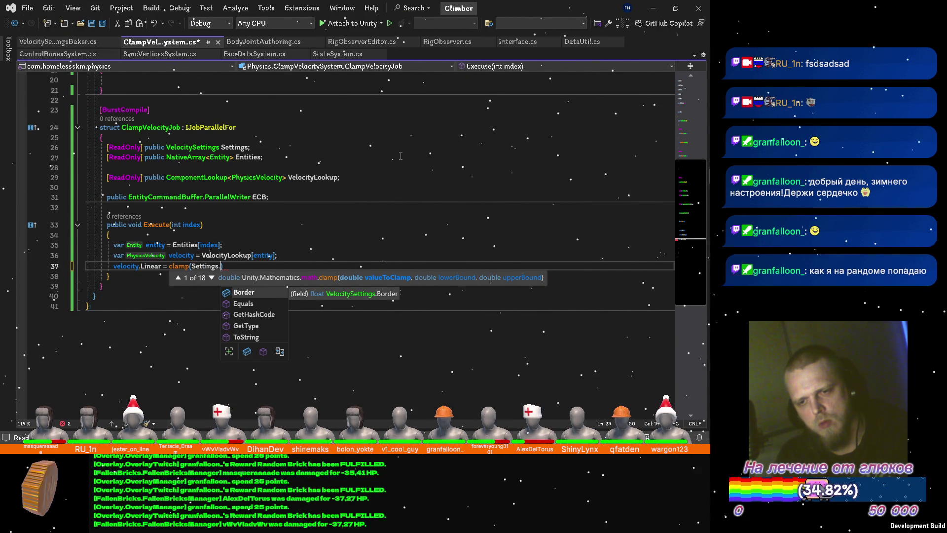
pyautogui.press('Tab')
pyautogui.write('ve')
pyautogui.press('Tab')
pyautogui.write(',')
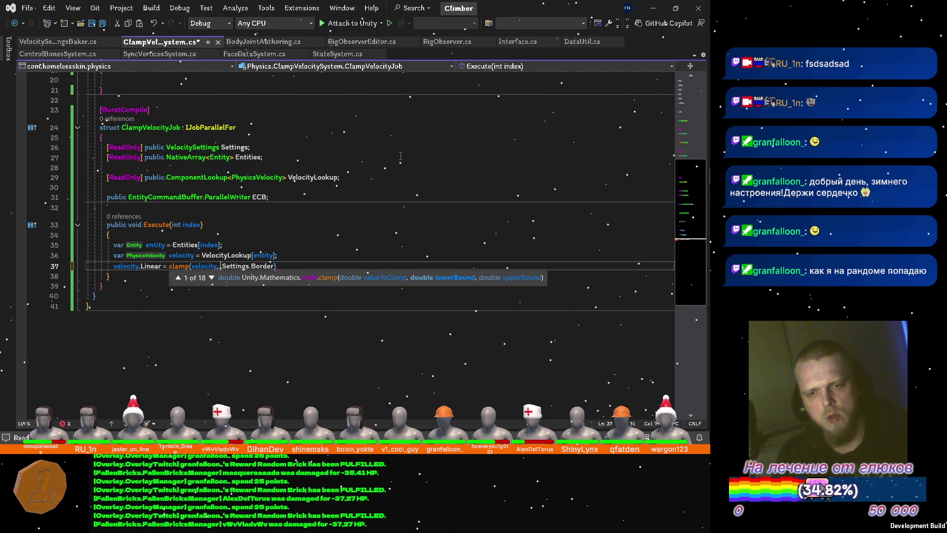
pyautogui.press('Left')
pyautogui.press('Left')
pyautogui.write('.')
pyautogui.press('Tab')
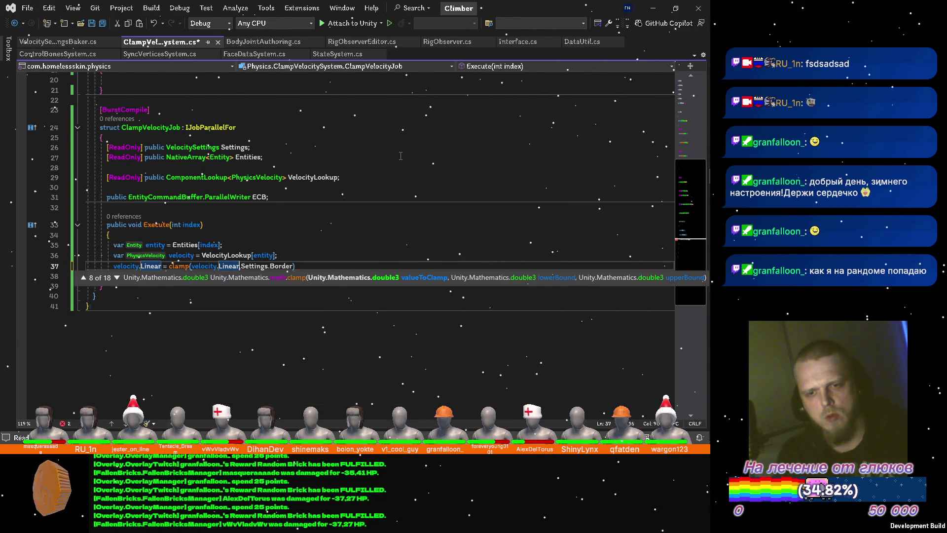
pyautogui.press('End')
pyautogui.hotkey('ctrl', 'Left')
pyautogui.hotkey('ctrl', 'Left')
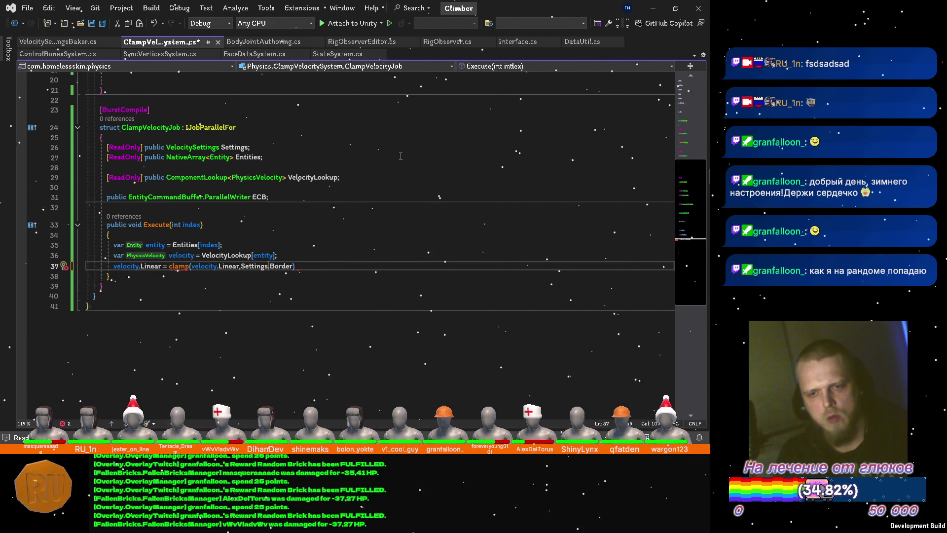
pyautogui.hotkey('ctrl', 'Left')
pyautogui.write('-')
pyautogui.press('End')
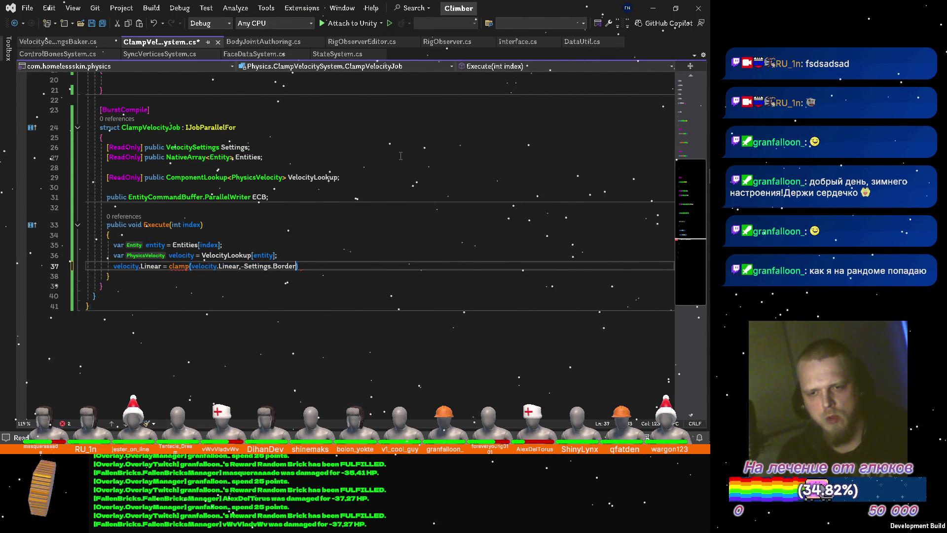
pyautogui.press('Left')
pyautogui.write(', set')
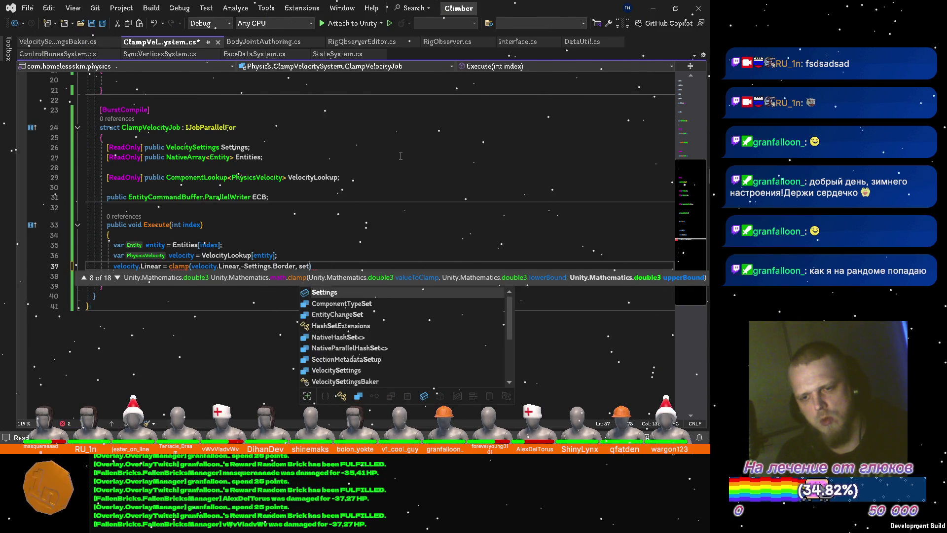
pyautogui.press('Tab')
pyautogui.write('.')
pyautogui.write(';')
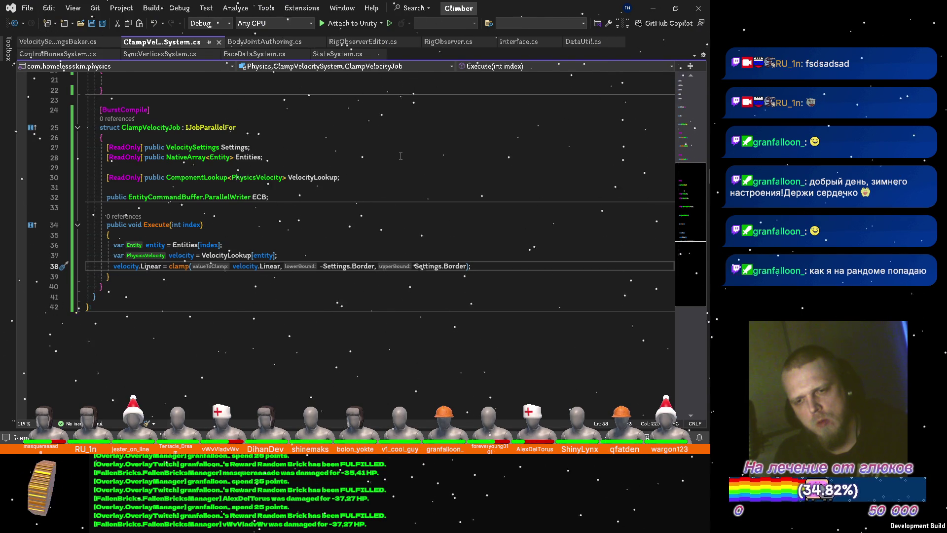
pyautogui.press('Return')
pyautogui.press('Return')
pyautogui.write('ECB')
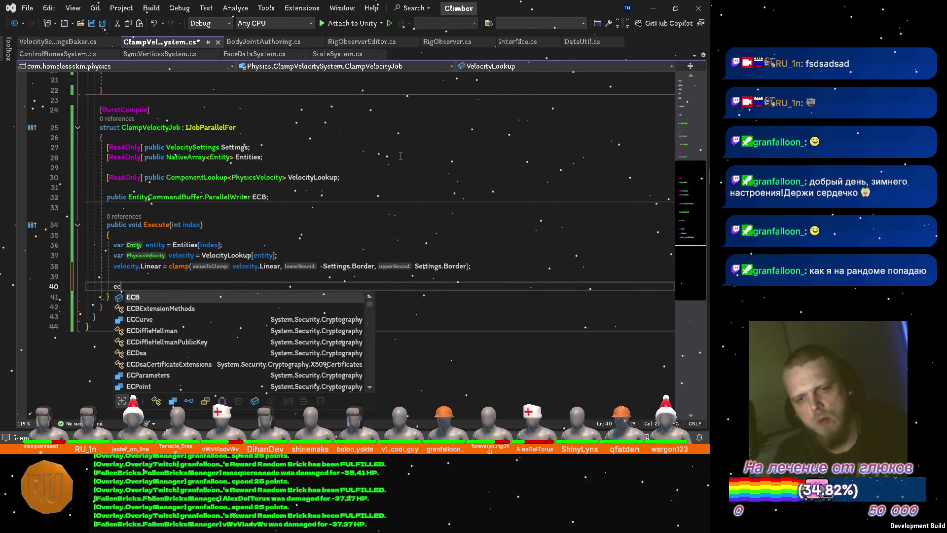
pyautogui.write('.Set')
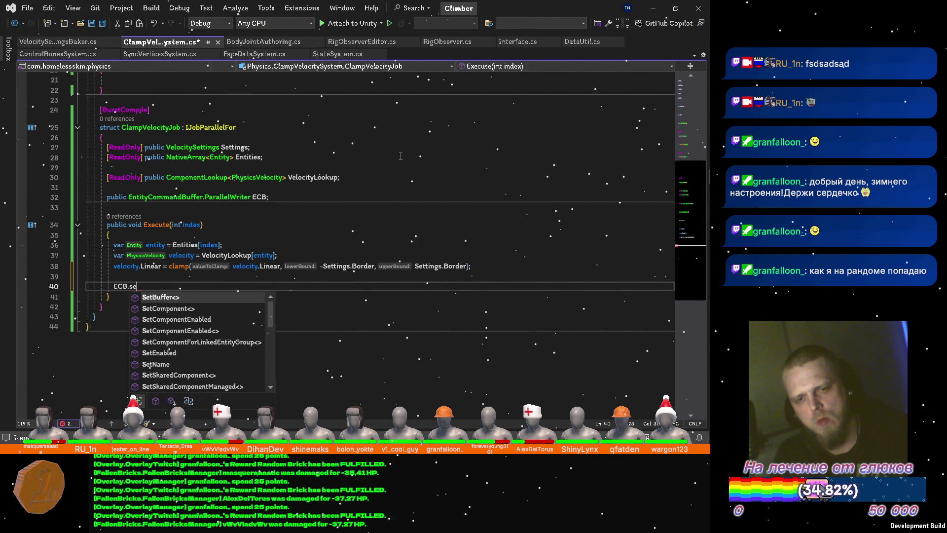
pyautogui.write('C')
pyautogui.press('Tab')
pyautogui.write('(')
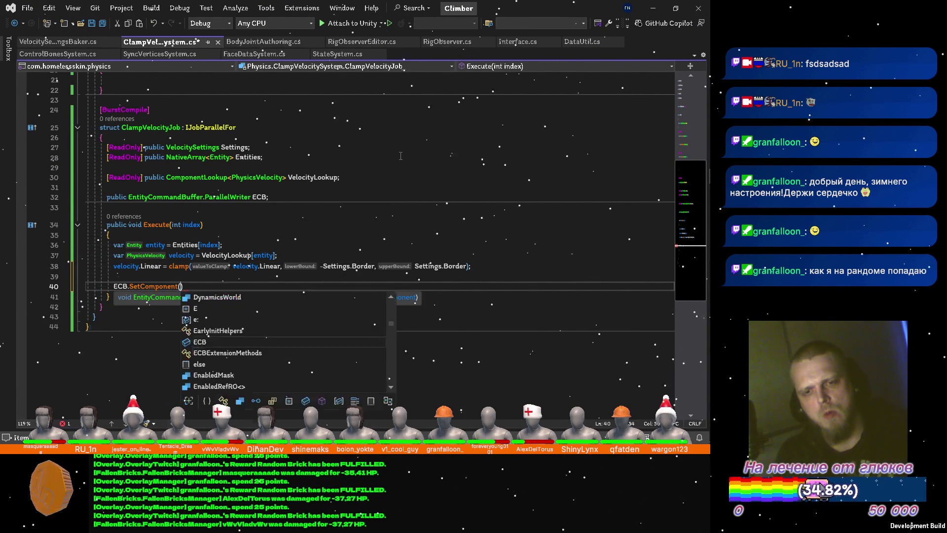
pyautogui.write('in')
pyautogui.press('Tab')
pyautogui.write(', ')
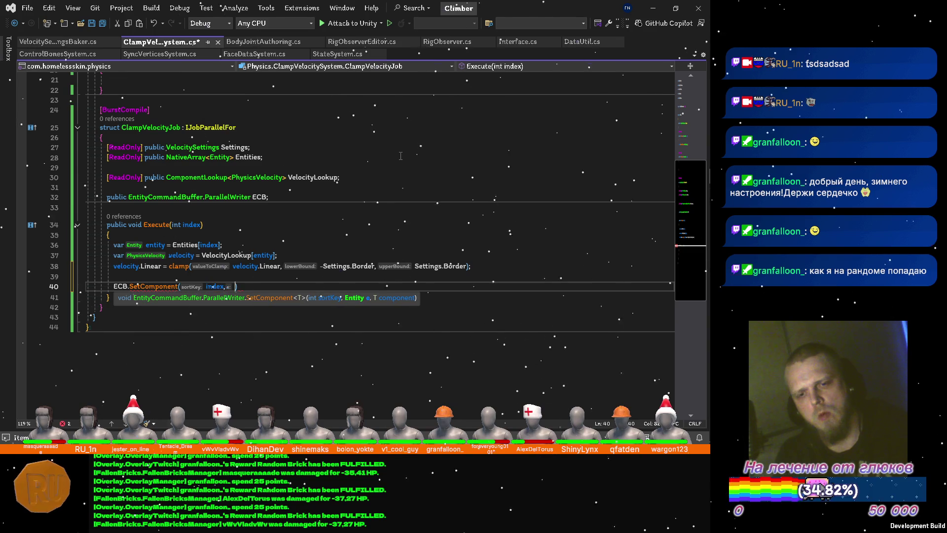
pyautogui.write('ent')
pyautogui.press('Tab')
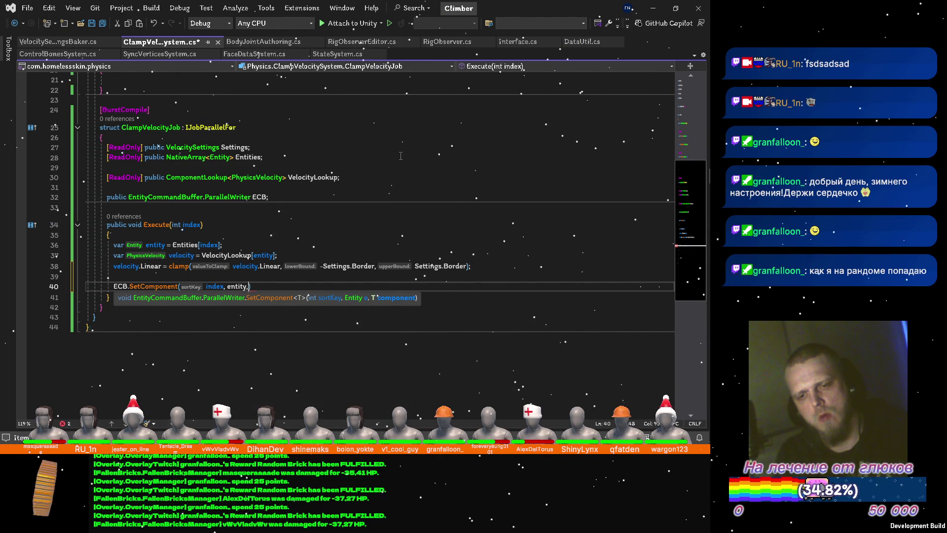
pyautogui.write(', ve')
pyautogui.press('Tab')
pyautogui.write(';')
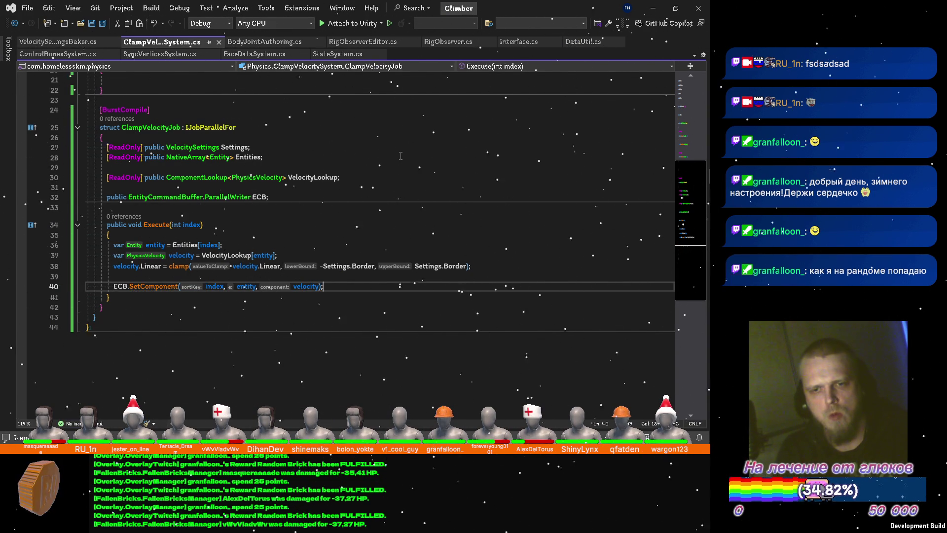
pyautogui.scroll(4, 393, 163)
pyautogui.scroll(3, 288, 236)
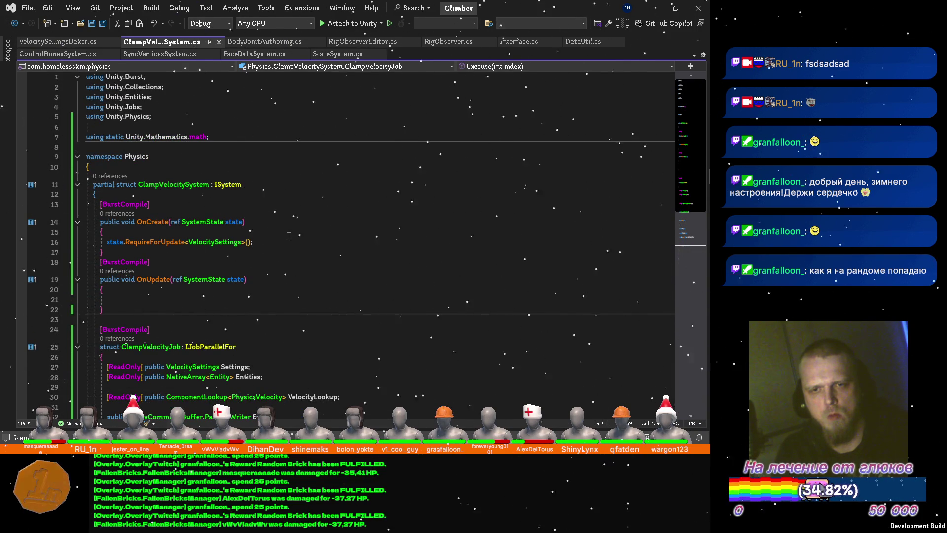
pyautogui.scroll(-3, 289, 236)
pyautogui.scroll(3, 285, 222)
pyautogui.click(267, 169)
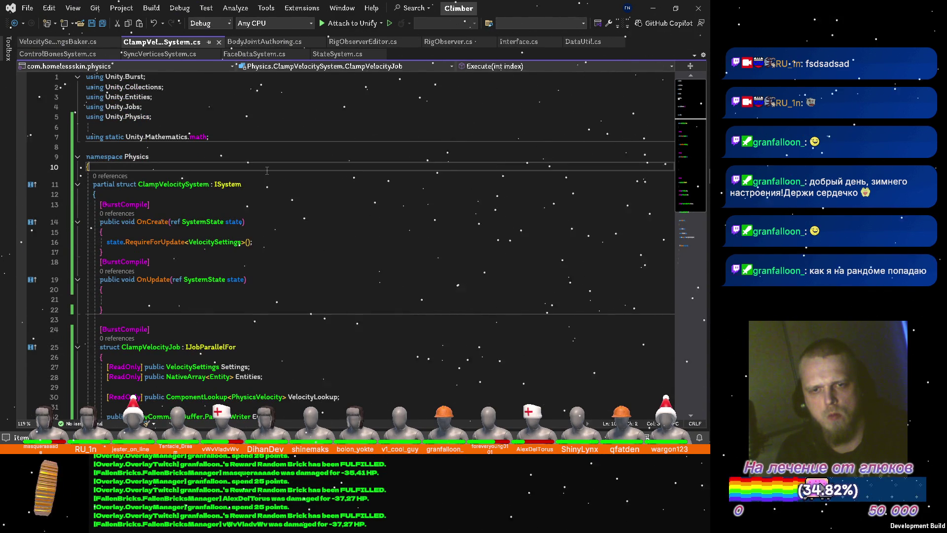
# Step: Add [UpdateInGroup(typeof(FixedStepSimulationSystemGroup))] above the system struct
pyautogui.press('Return')
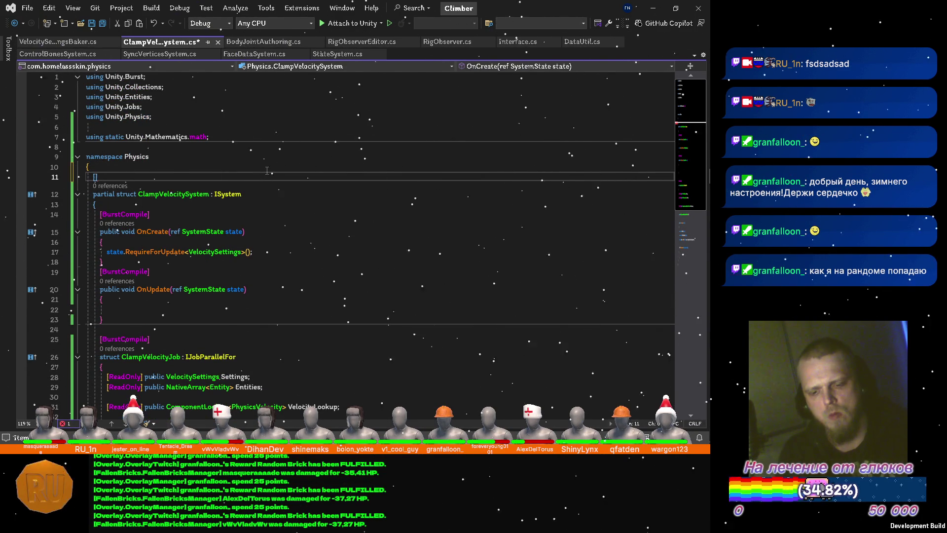
pyautogui.write('upd')
pyautogui.press('Down')
pyautogui.press('Down')
pyautogui.press('Tab')
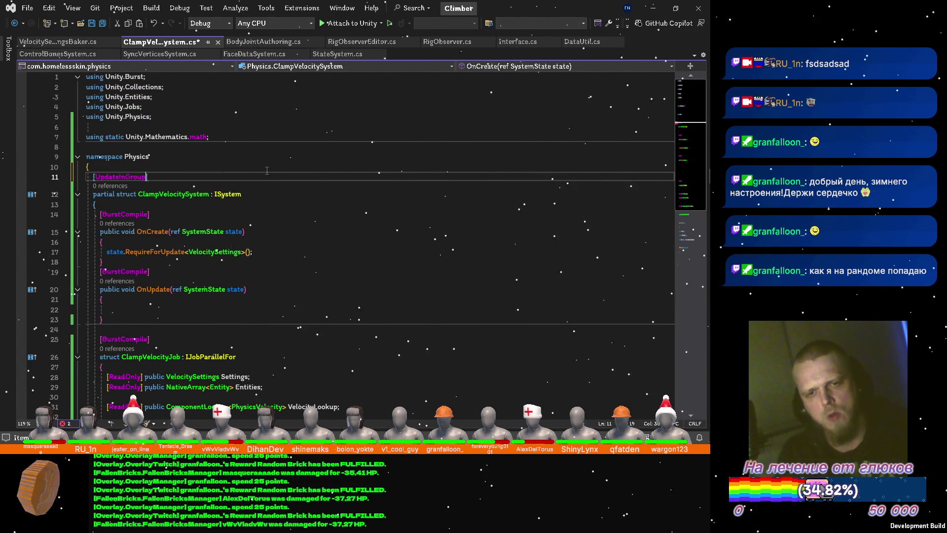
pyautogui.write('(')
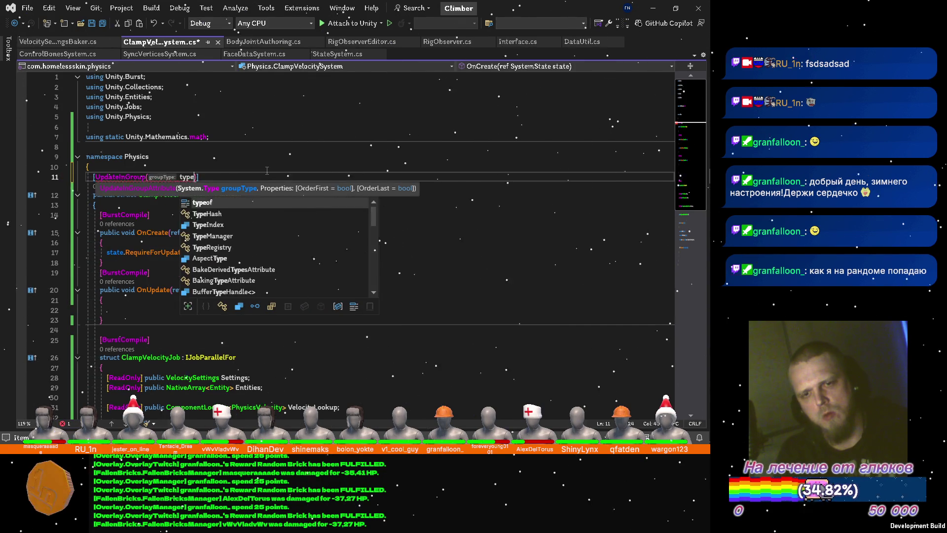
pyautogui.write('typeof(fixeds')
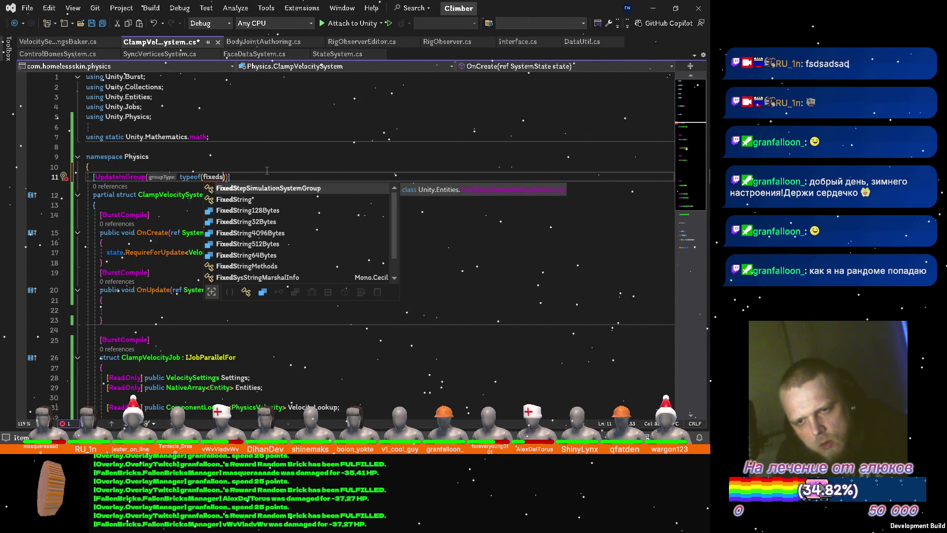
pyautogui.press('Tab')
pyautogui.press('End')
# Step: Add [UpdateBefore(typeof(PhysicsSystemGroup))], correcting the type name spelling
pyautogui.press('Return')
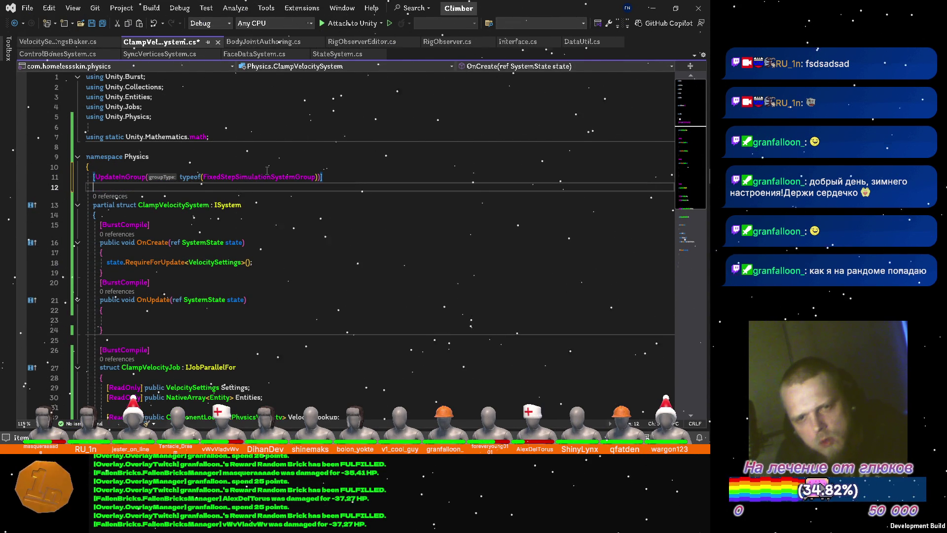
pyautogui.press('Up')
pyautogui.press('Tab')
pyautogui.write('(')
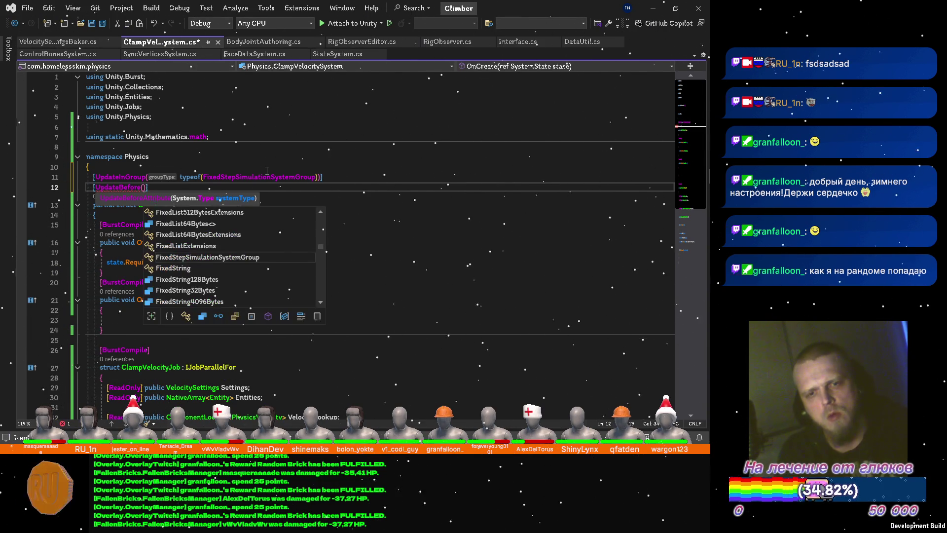
pyautogui.write('physi')
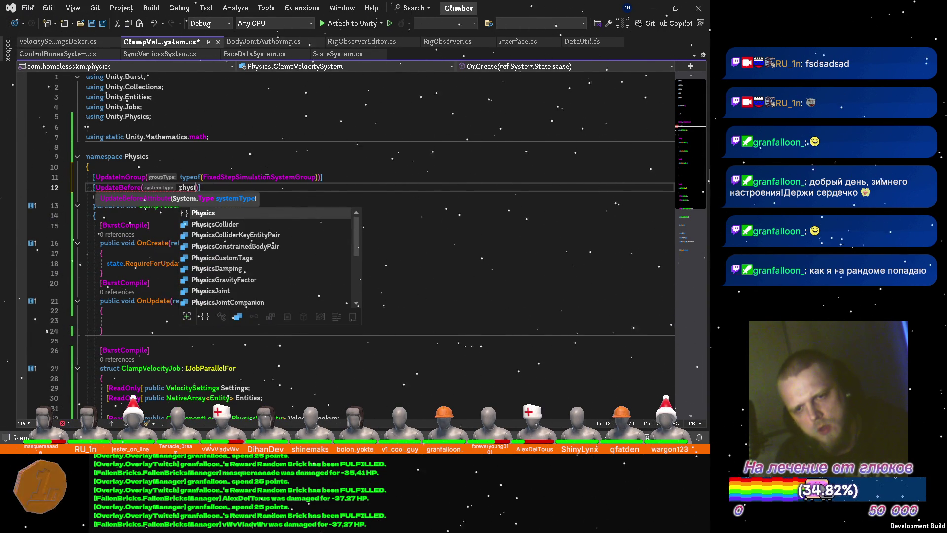
pyautogui.write('css')
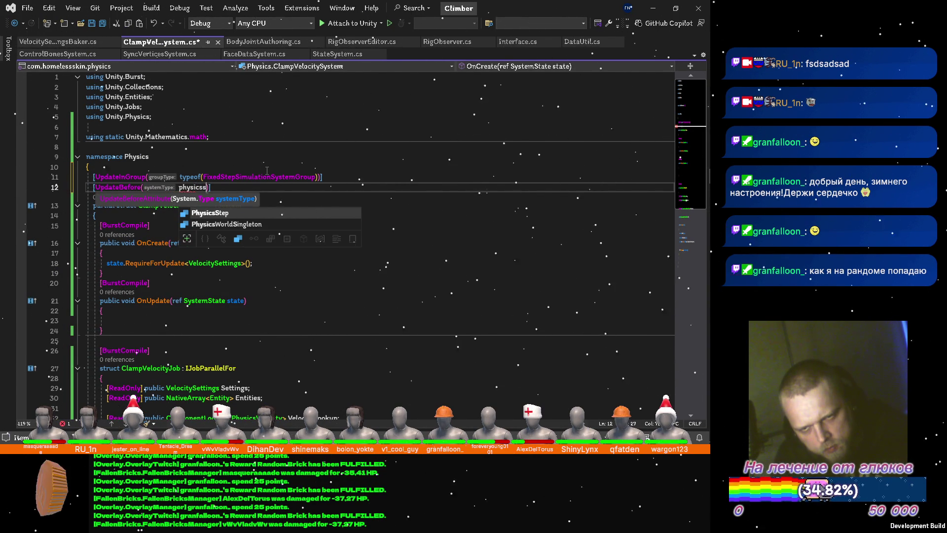
pyautogui.press('BackSpace')
pyautogui.press('Down')
pyautogui.press('Down')
pyautogui.press('Down')
pyautogui.press('Down')
pyautogui.press('Down')
pyautogui.press('Down')
pyautogui.press('Down')
pyautogui.press('Down')
pyautogui.press('Down')
pyautogui.press('Down')
pyautogui.press('Down')
pyautogui.press('Down')
pyautogui.press('Down')
pyautogui.press('Down')
pyautogui.press('Down')
pyautogui.press('Down')
pyautogui.press('Down')
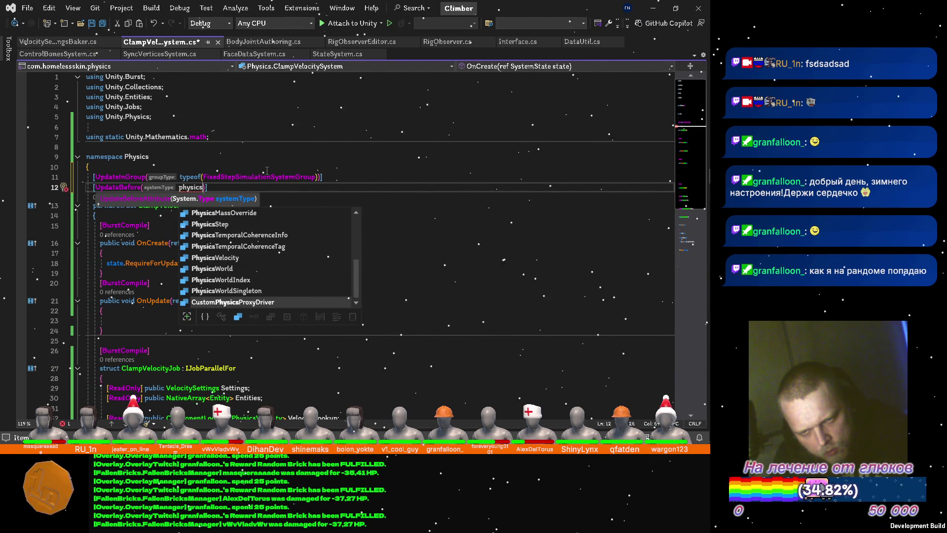
pyautogui.press('Up')
pyautogui.press('Up')
pyautogui.press('Up')
pyautogui.press('Up')
pyautogui.press('Up')
pyautogui.press('Up')
pyautogui.press('Up')
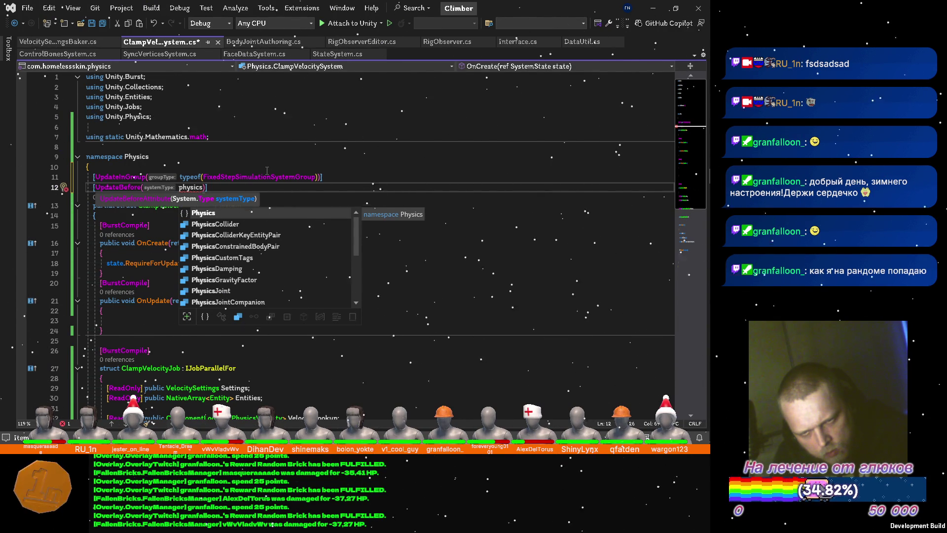
pyautogui.write('s')
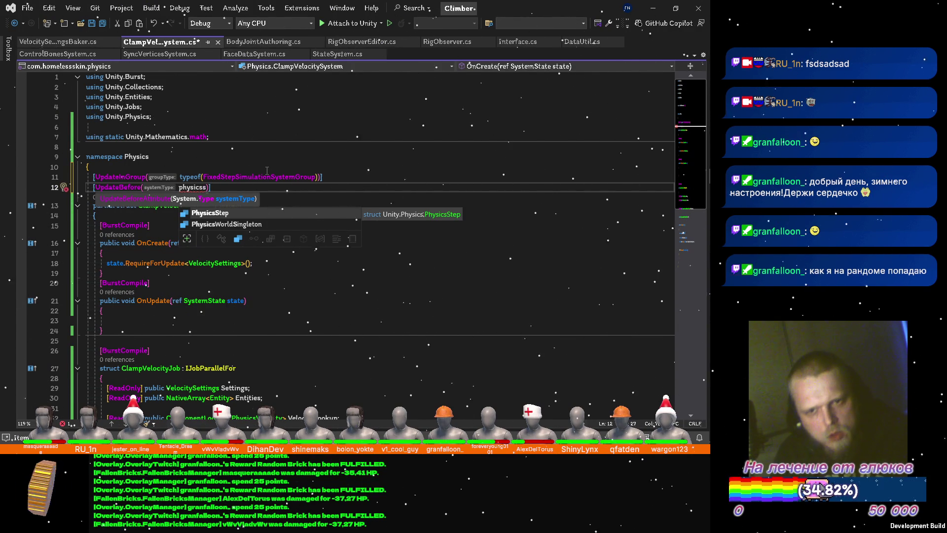
pyautogui.hotkey('ctrl', 'Left')
pyautogui.press('Delete')
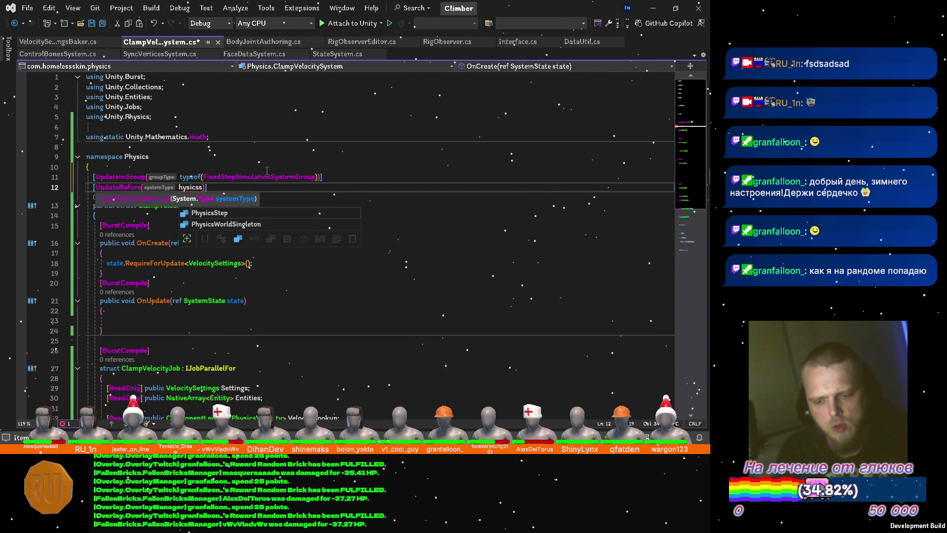
pyautogui.write('P')
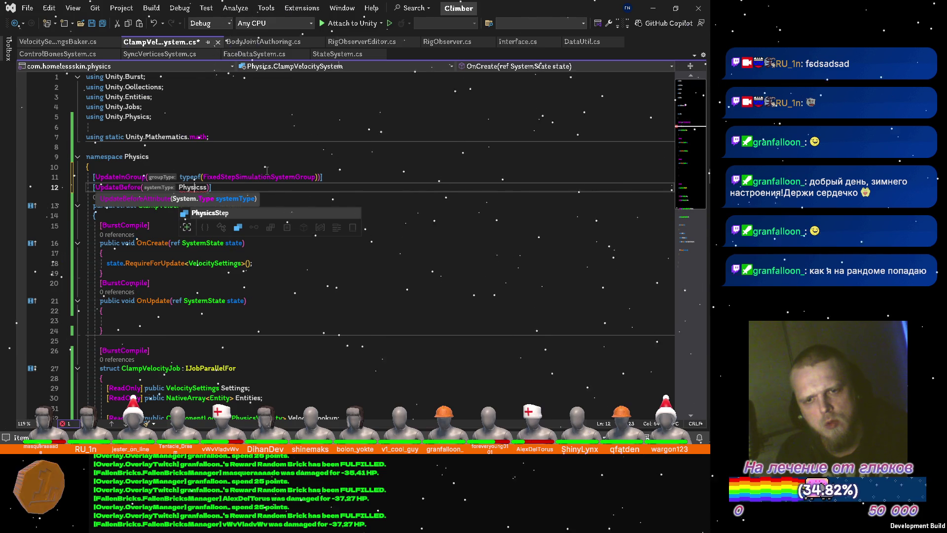
pyautogui.press('BackSpace')
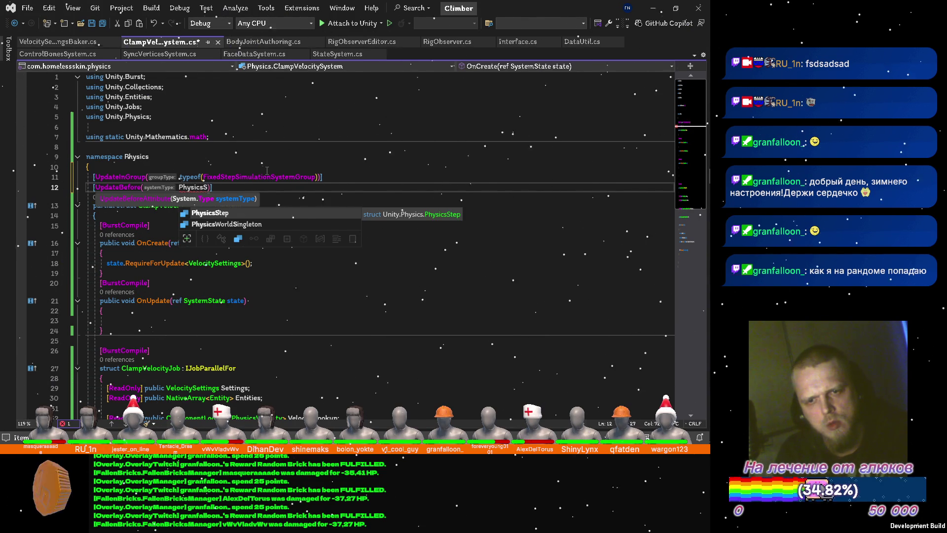
pyautogui.write('SystemGroup')
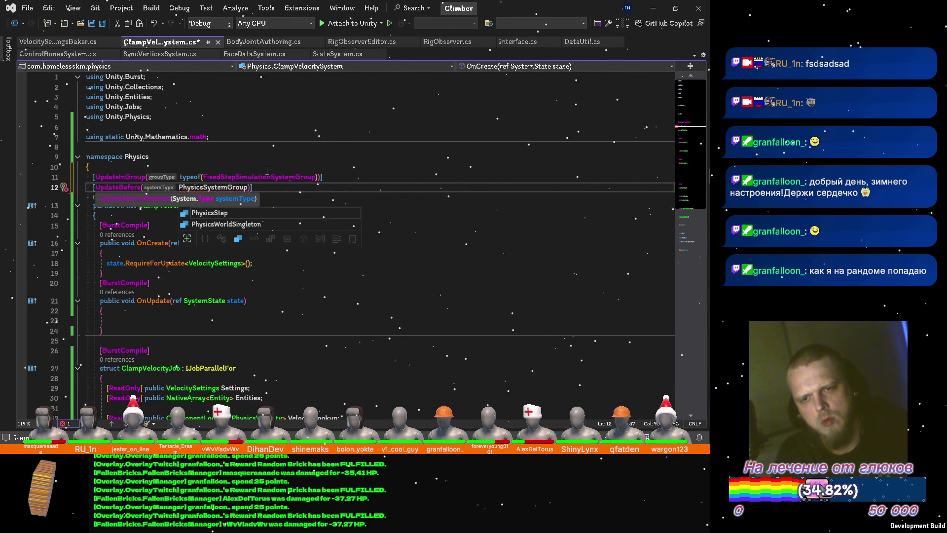
# Step: Import Unity.Physics.Systems for PhysicsSystemGroup, tidy the parentheses, and save the file
pyautogui.hotkey('ctrl', '.')
pyautogui.press('Return')
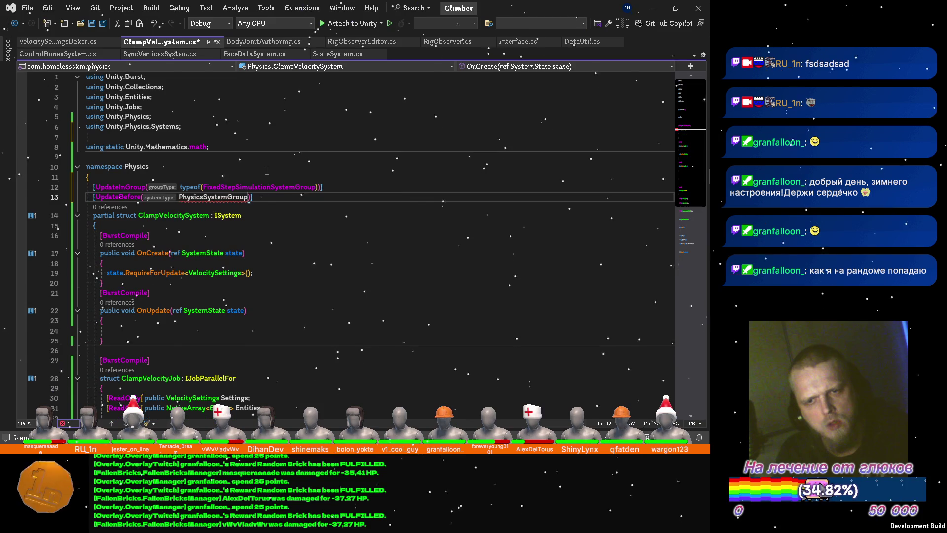
pyautogui.write(')')
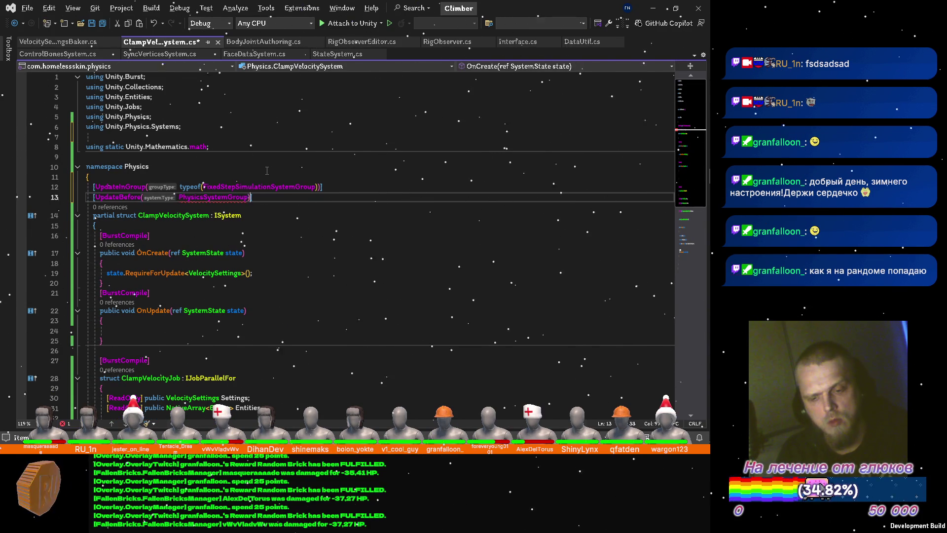
pyautogui.hotkey('ctrl', 'Left')
pyautogui.write('(')
pyautogui.press('BackSpace')
pyautogui.write('typeof')
pyautogui.write(')]')
pyautogui.hotkey('ctrl', 's')
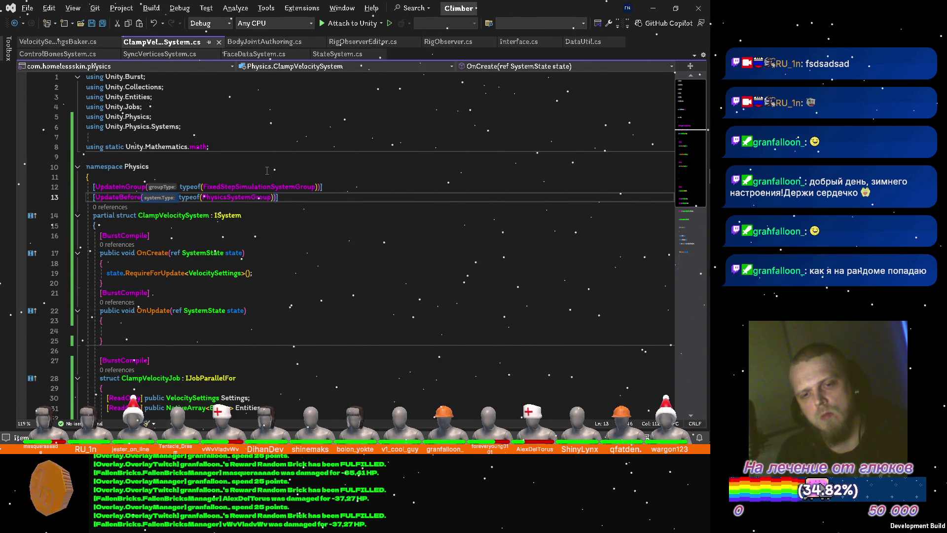
pyautogui.scroll(-3, 267, 172)
pyautogui.click(213, 236)
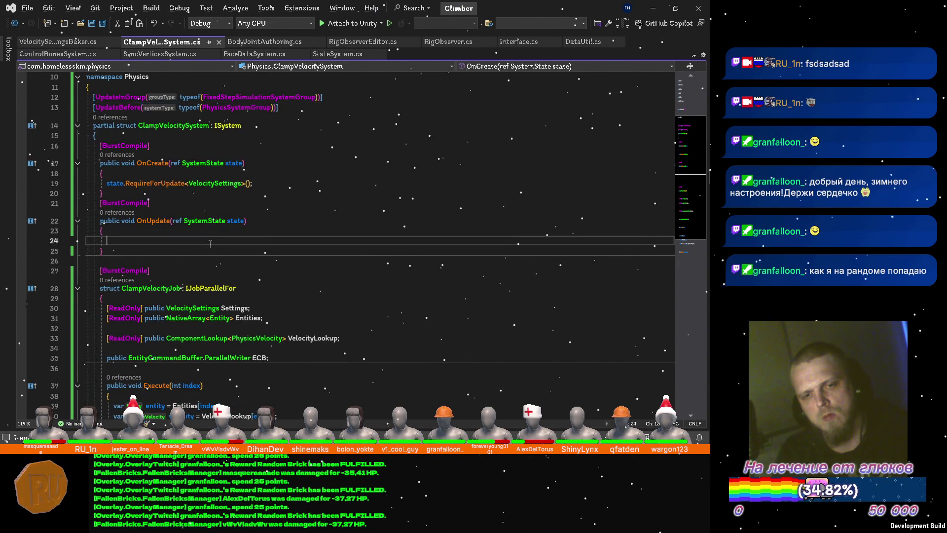
pyautogui.write('var ecb =')
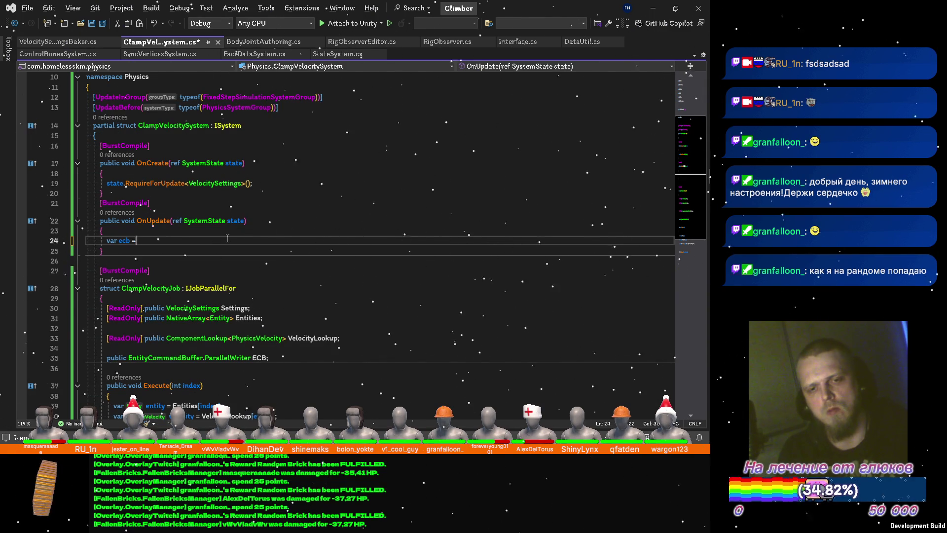
pyautogui.write(' sys')
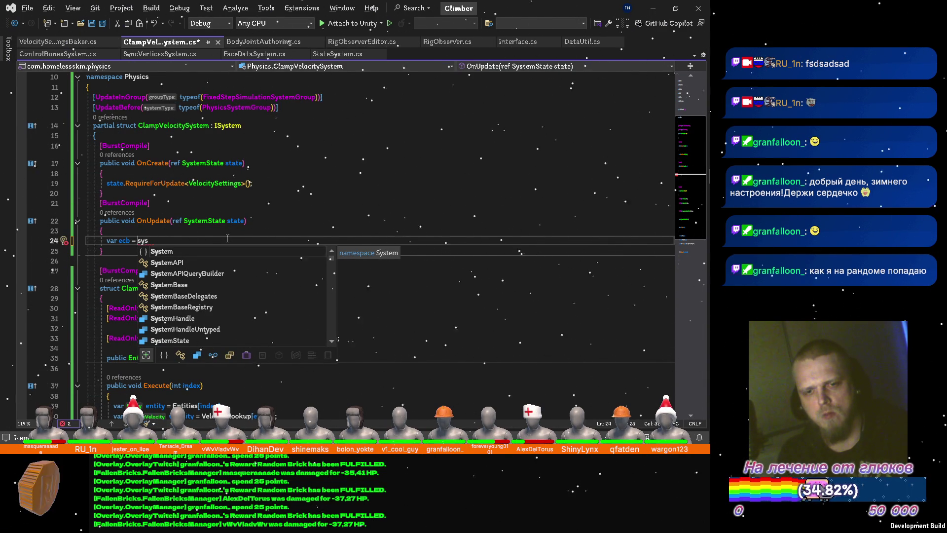
# Step: Leave 'var ecb = Sys' half-typed in OnUpdate, save, and switch to Unity to recompile
pyautogui.press('BackSpace')
pyautogui.press('BackSpace')
pyautogui.press('BackSpace')
pyautogui.write('Sys')
pyautogui.press('Escape')
pyautogui.hotkey('ctrl', 's')
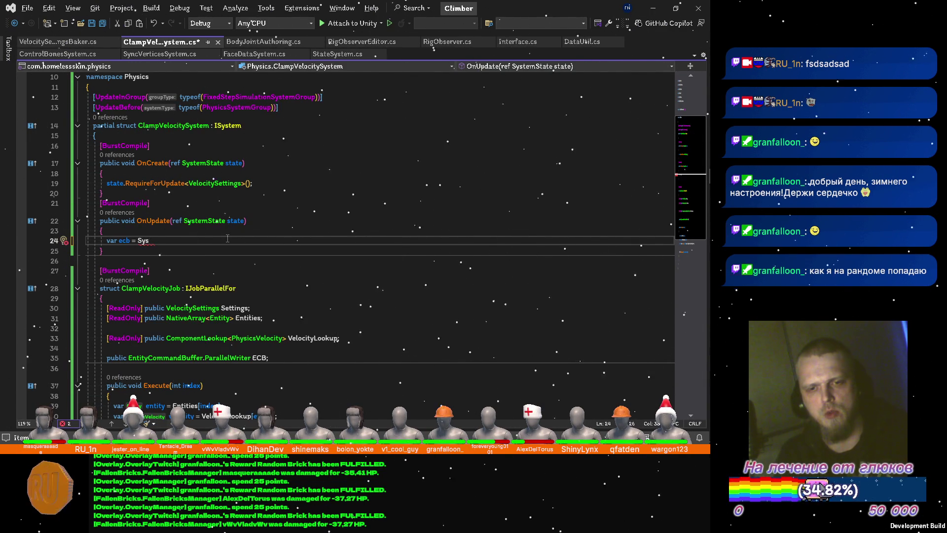
pyautogui.hotkey('alt', 'Tab')
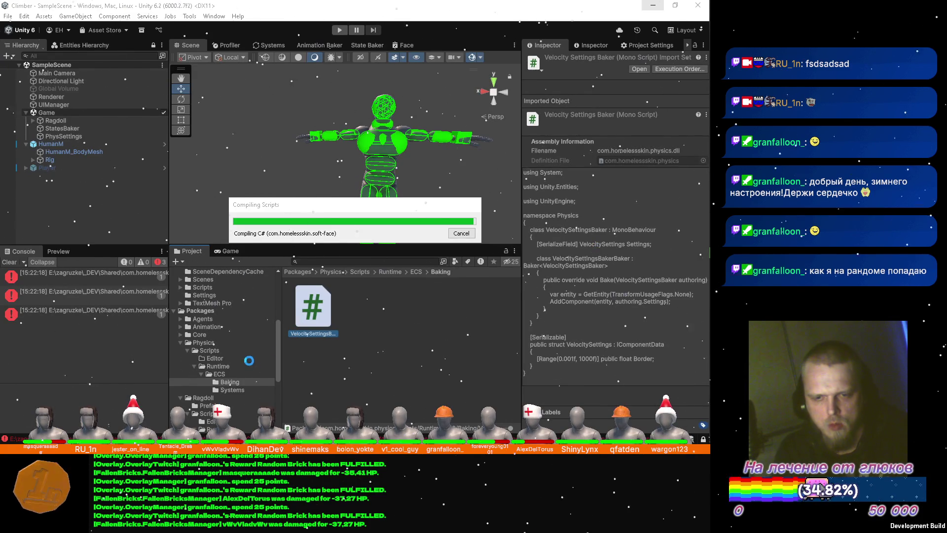
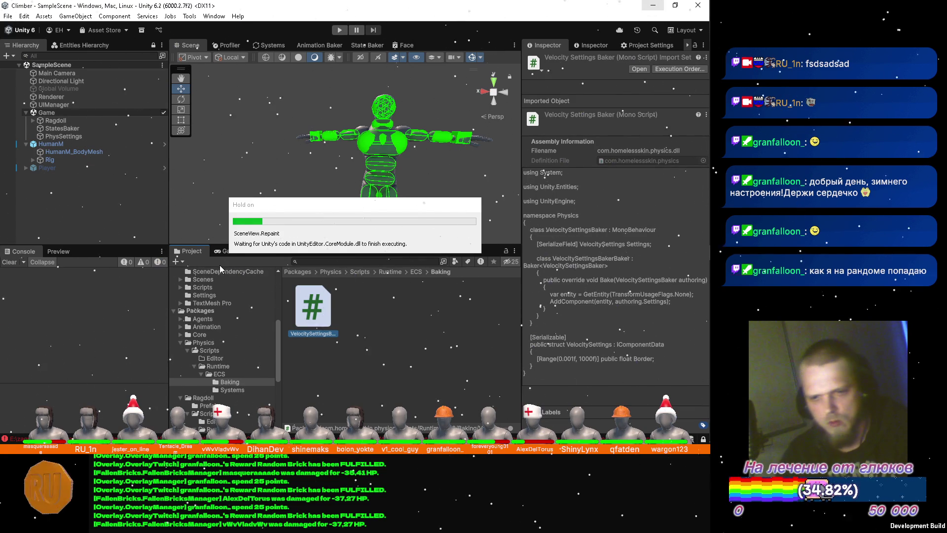
# Step: Add com.homelessskin.core as an assembly reference of the physics asmdef and apply
pyautogui.click(233, 351)
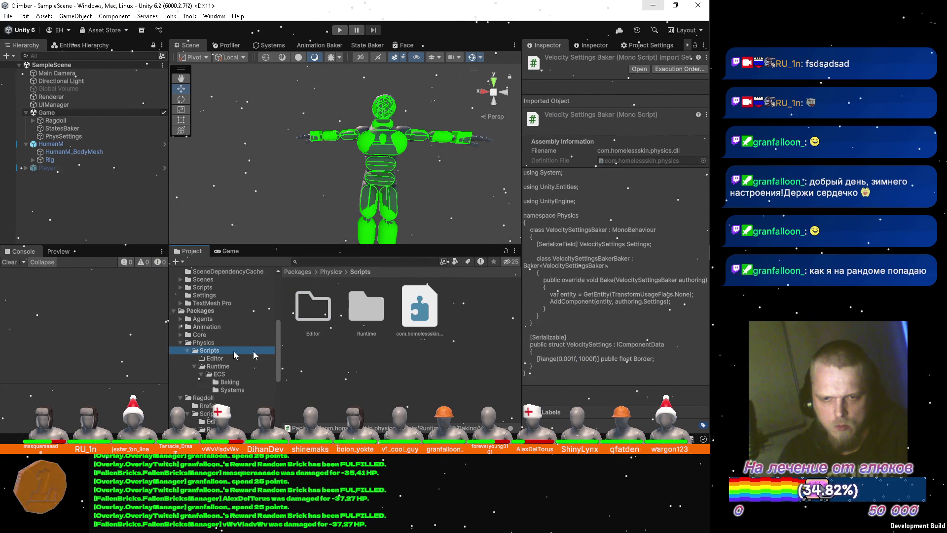
pyautogui.click(419, 316)
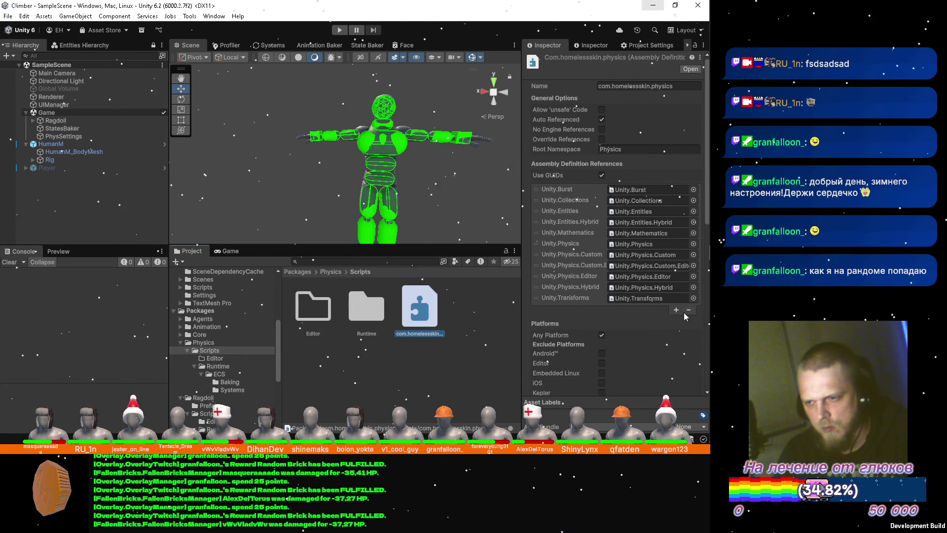
pyautogui.click(675, 311)
pyautogui.click(697, 308)
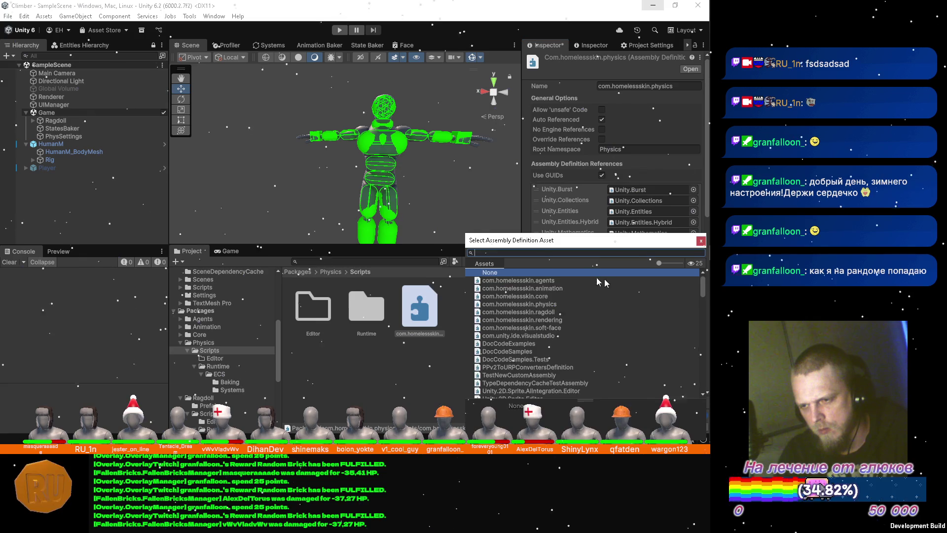
pyautogui.click(559, 297)
pyautogui.click(700, 242)
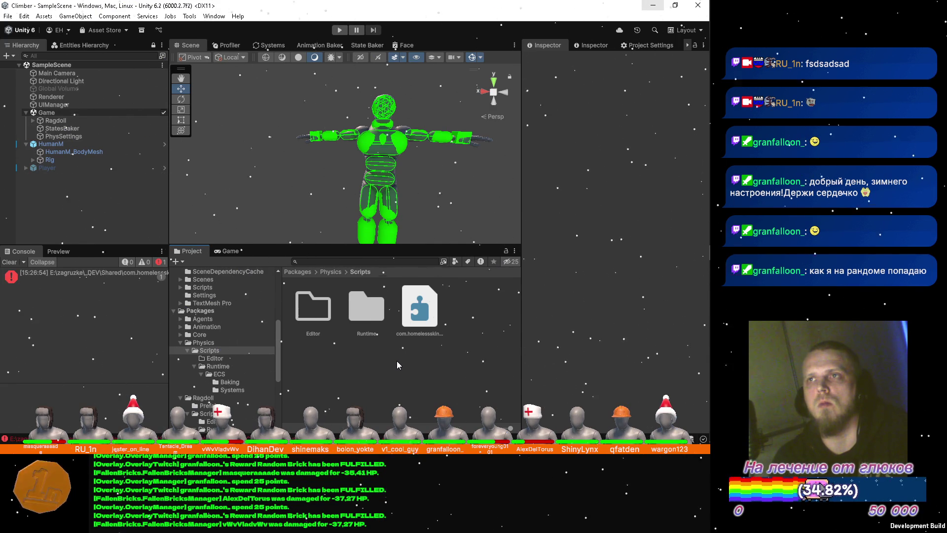
# Step: In OnUpdate create ecb via Sys.ECB(state.WorldUpdateAllocator), adding a using Core directive
pyautogui.hotkey('alt', 'Tab')
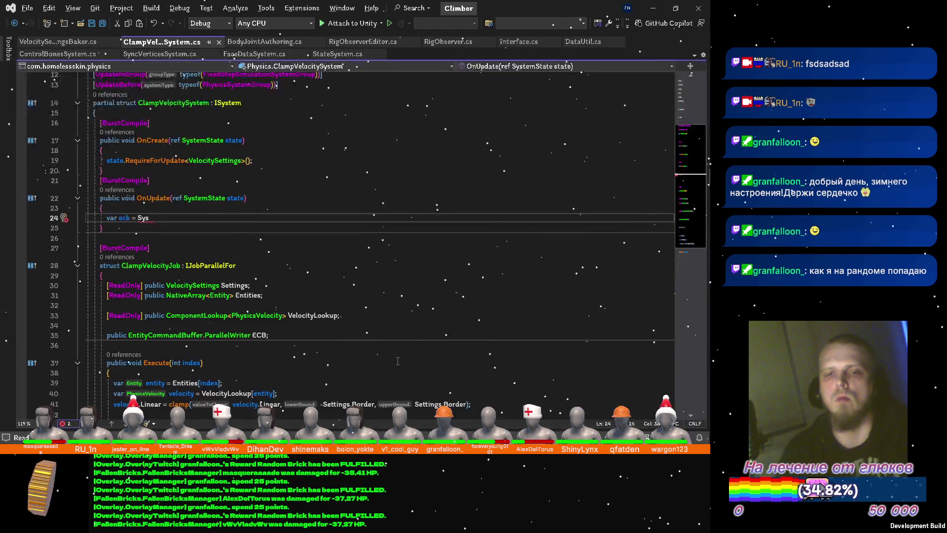
pyautogui.write('.ecb')
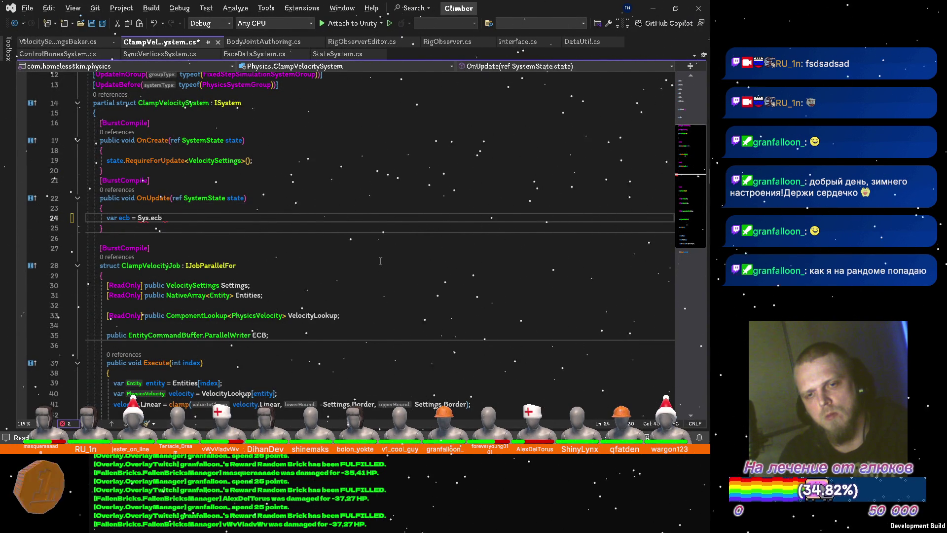
pyautogui.hotkey('ctrl', '.')
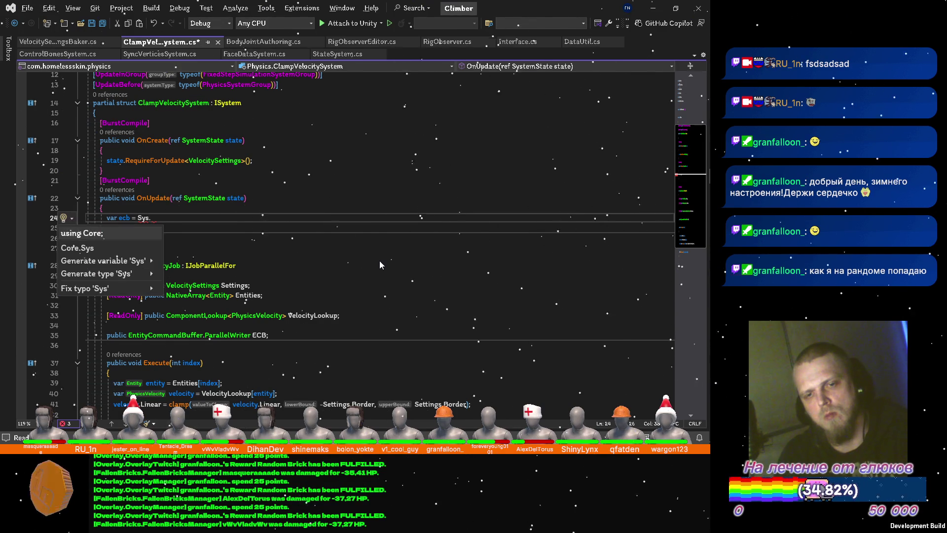
pyautogui.press('Return')
pyautogui.write('ECB')
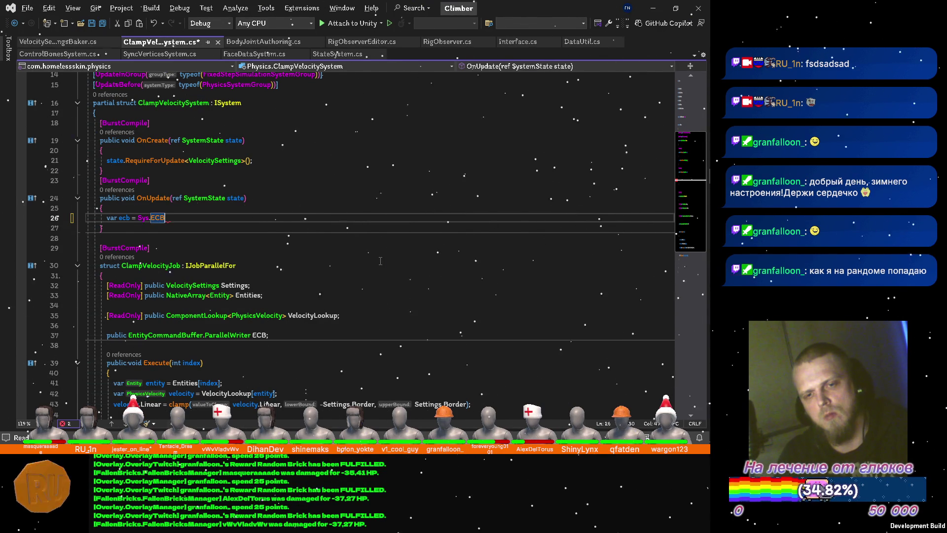
pyautogui.write('(state')
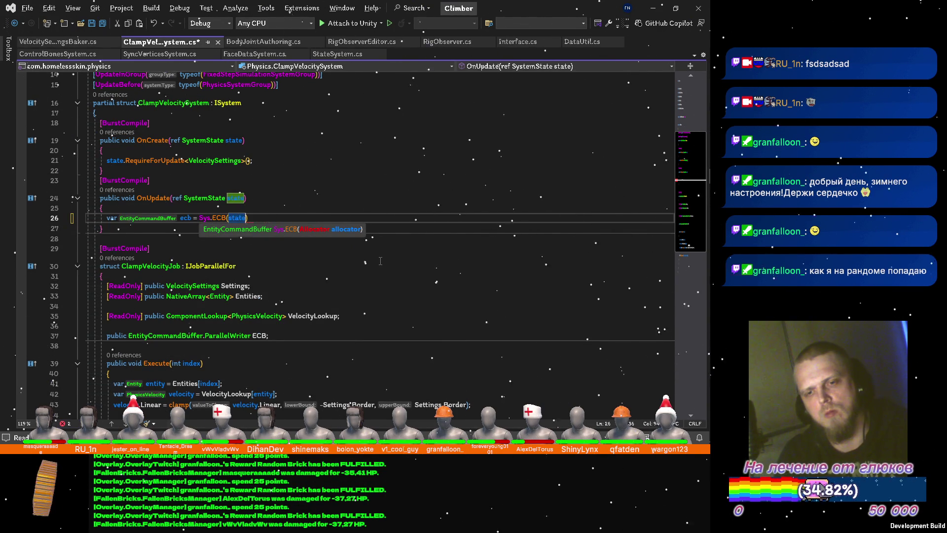
pyautogui.write('.Wor')
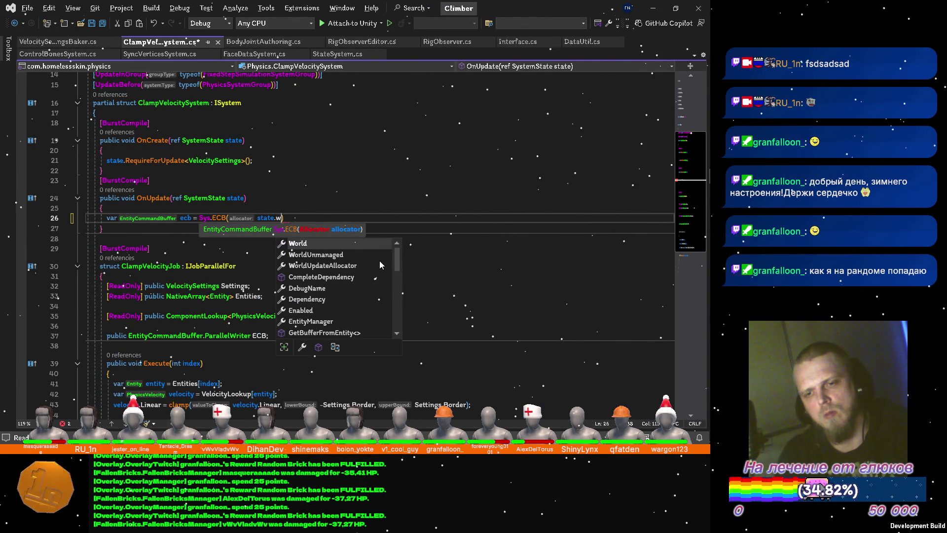
pyautogui.press('Tab')
pyautogui.write(');')
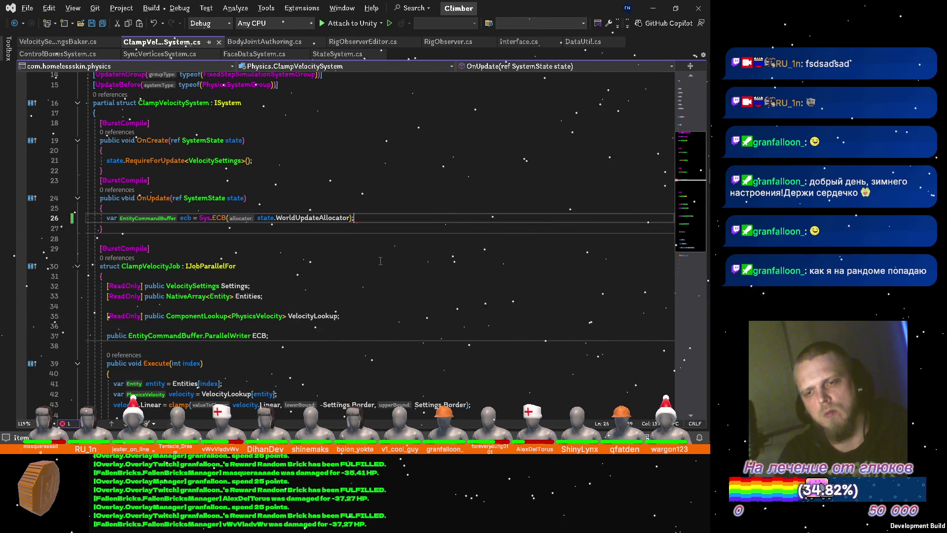
pyautogui.press('Return')
pyautogui.press('Return')
pyautogui.write('new')
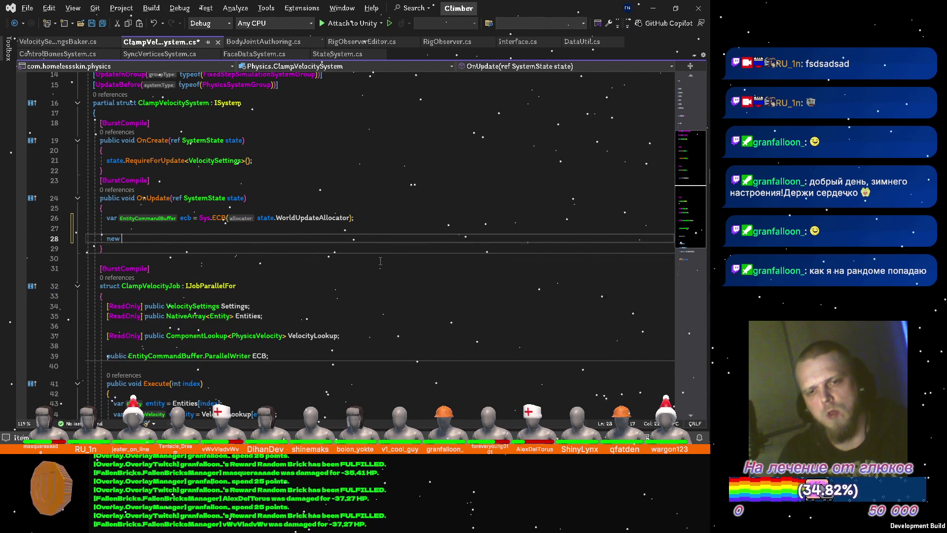
pyautogui.write(' Cla')
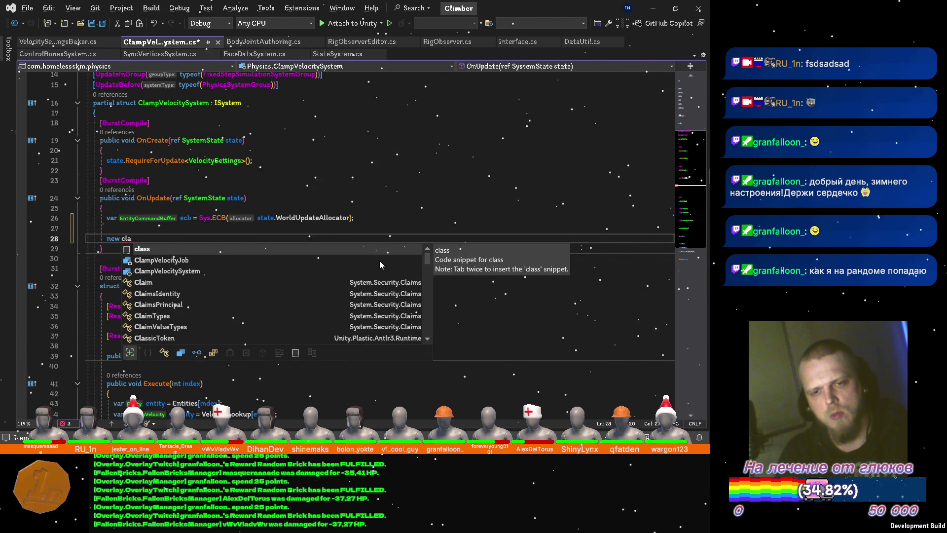
pyautogui.write('mp')
# Step: Begin a new job initializer and rename the ClampVelocityJob struct to VelocityJob
pyautogui.press('Tab')
pyautogui.hotkey('ctrl', 'r')
pyautogui.hotkey('ctrl', 'r')
pyautogui.press('Home')
pyautogui.press('Delete')
pyautogui.press('Delete')
pyautogui.press('Delete')
pyautogui.press('Delete')
pyautogui.press('Delete')
pyautogui.press('Return')
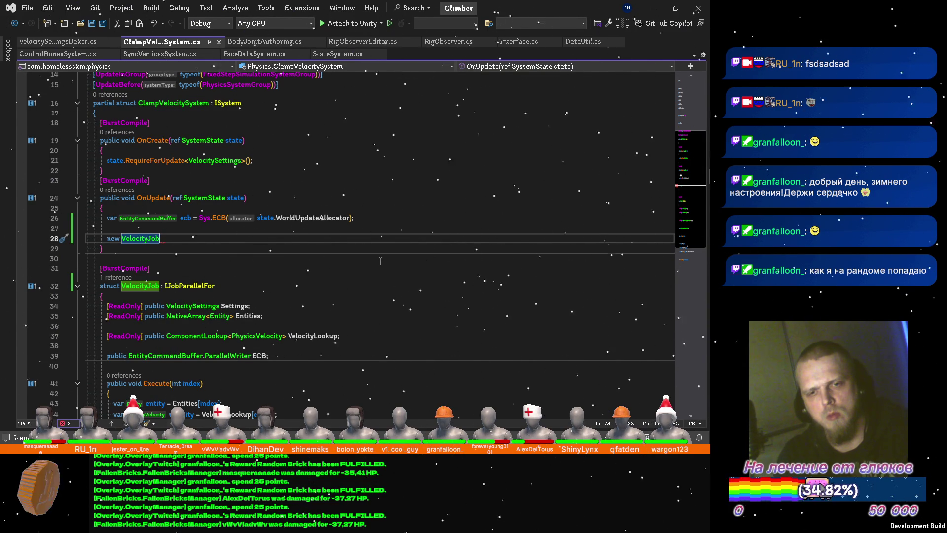
pyautogui.write('{')
pyautogui.press('Return')
# Step: Open a line below the ECB statement for the entities query, discarding an unfinished attempt
pyautogui.press('Up')
pyautogui.press('Up')
pyautogui.press('Up')
pyautogui.press('Up')
pyautogui.press('End')
pyautogui.press('Return')
pyautogui.write('var s')
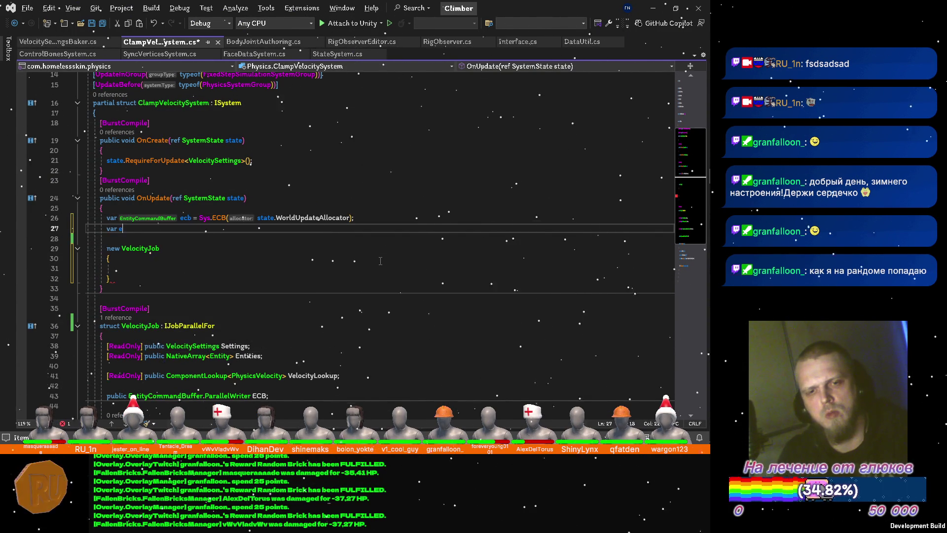
pyautogui.write('itie')
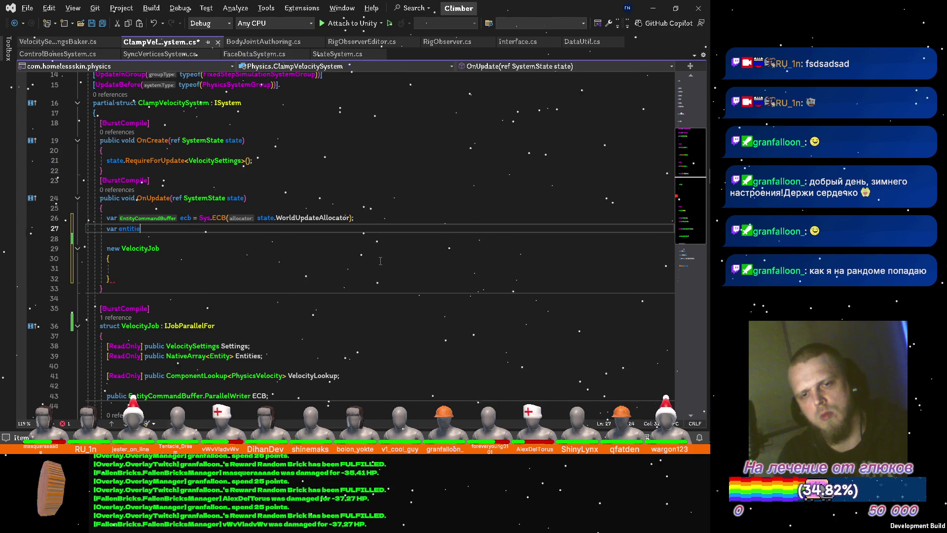
pyautogui.write('s= ')
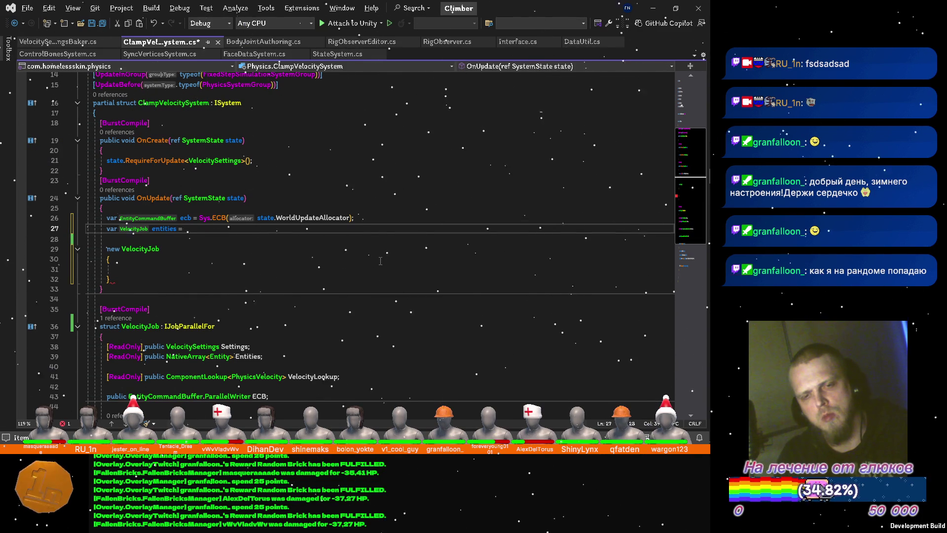
pyautogui.write('qu')
pyautogui.press('BackSpace')
pyautogui.press('BackSpace')
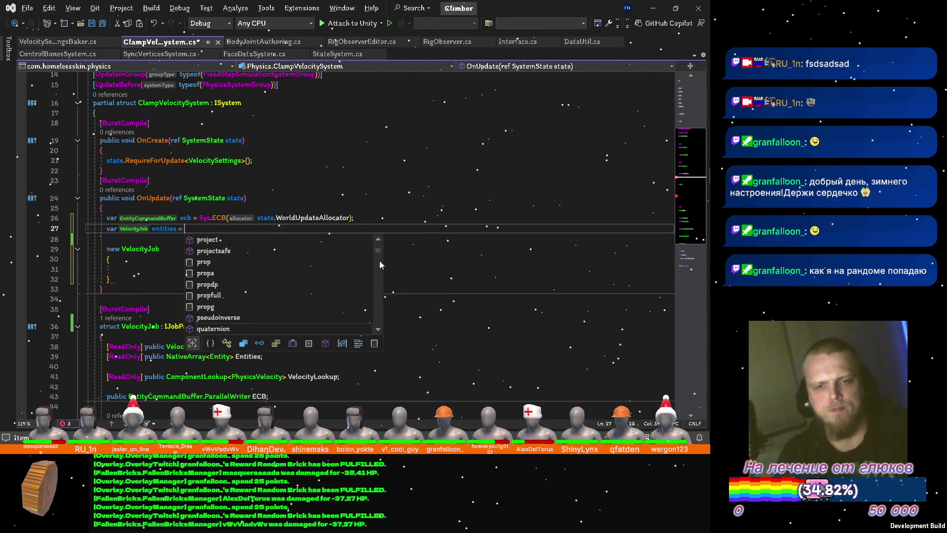
pyautogui.scroll(5, 380, 261)
# Step: Add a using static Unity.Entities.SystemAPI directive by duplicating the Unity.Entities using
pyautogui.click(328, 118)
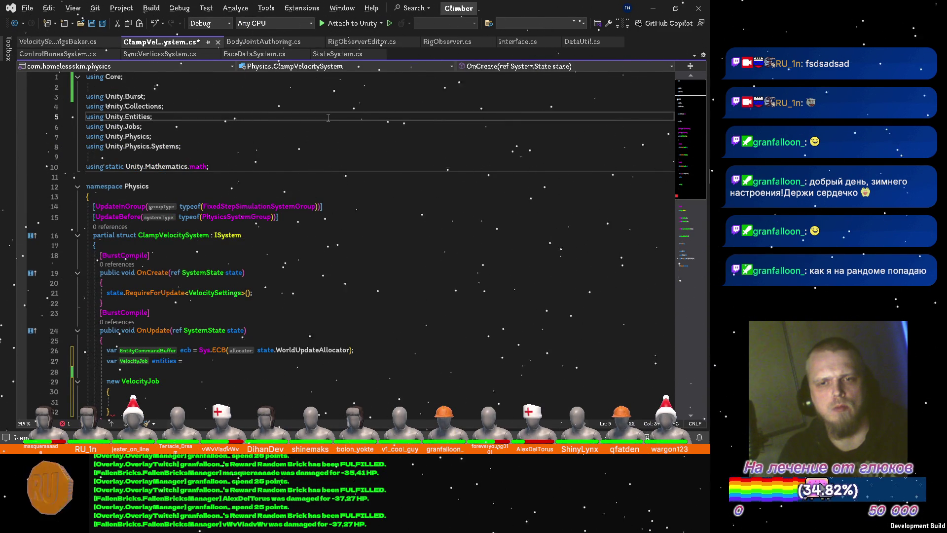
pyautogui.hotkey('ctrl', 'd')
pyautogui.hotkey('ctrl', 'Home')
pyautogui.press('Down')
pyautogui.press('Down')
pyautogui.press('Down')
pyautogui.press('Down')
pyautogui.press('Down')
pyautogui.hotkey('ctrl', 'Right')
pyautogui.write('static')
pyautogui.press('End')
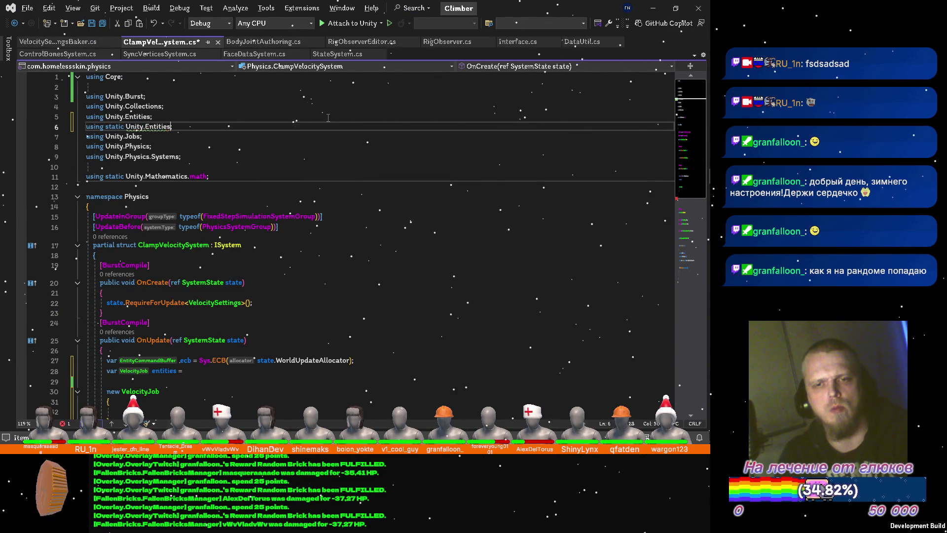
pyautogui.press('Left')
pyautogui.write('.syst')
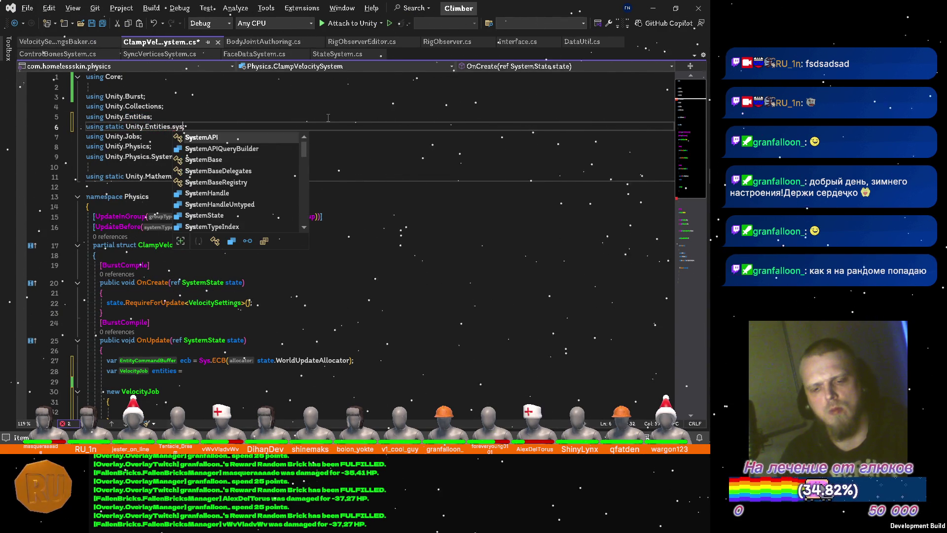
pyautogui.write('e')
pyautogui.press('Tab')
pyautogui.scroll(-4, 311, 141)
pyautogui.scroll(-5, 288, 171)
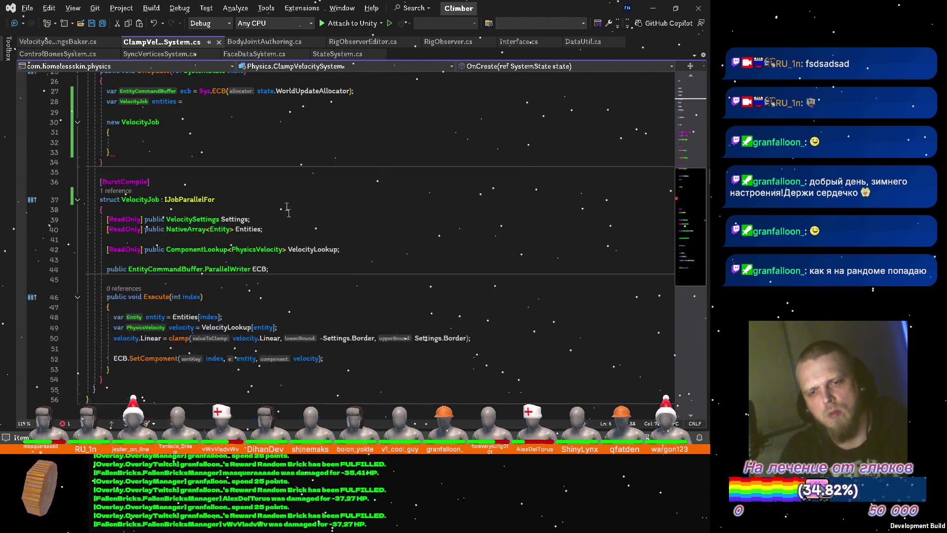
pyautogui.scroll(3, 269, 194)
# Step: Assign entities from QueryBuilder().WithAll<PhysicsVelocity>().Build().ToEntityArray(Allocator.TempJob) and save
pyautogui.click(262, 190)
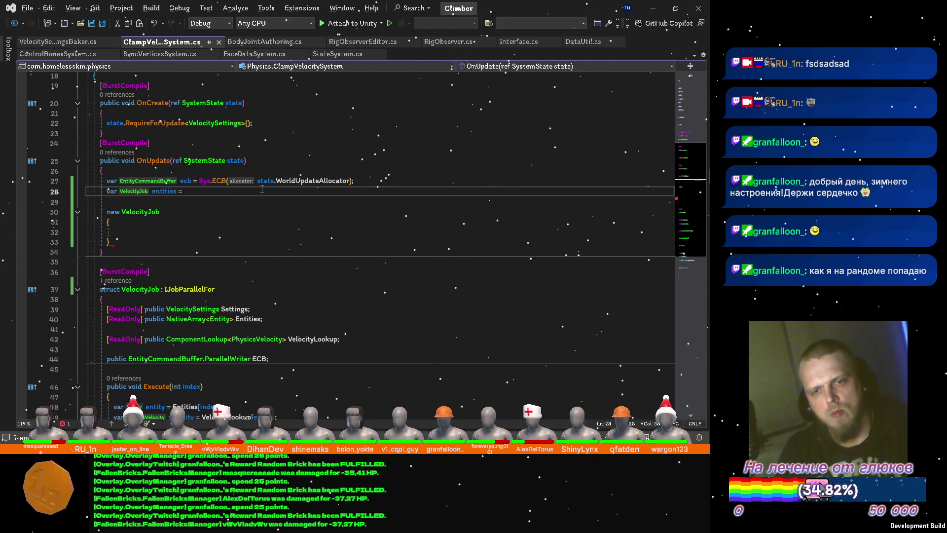
pyautogui.write('quer')
pyautogui.press('Tab')
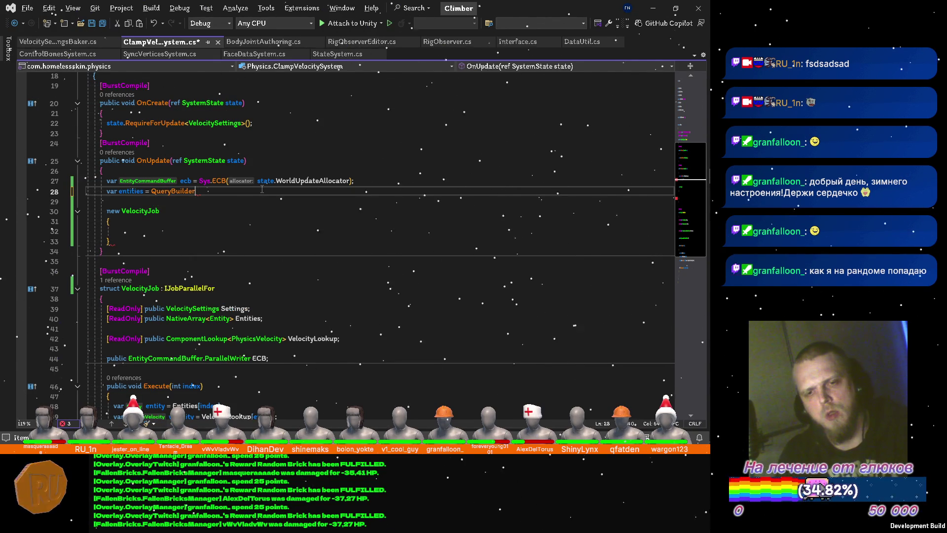
pyautogui.write('.wit')
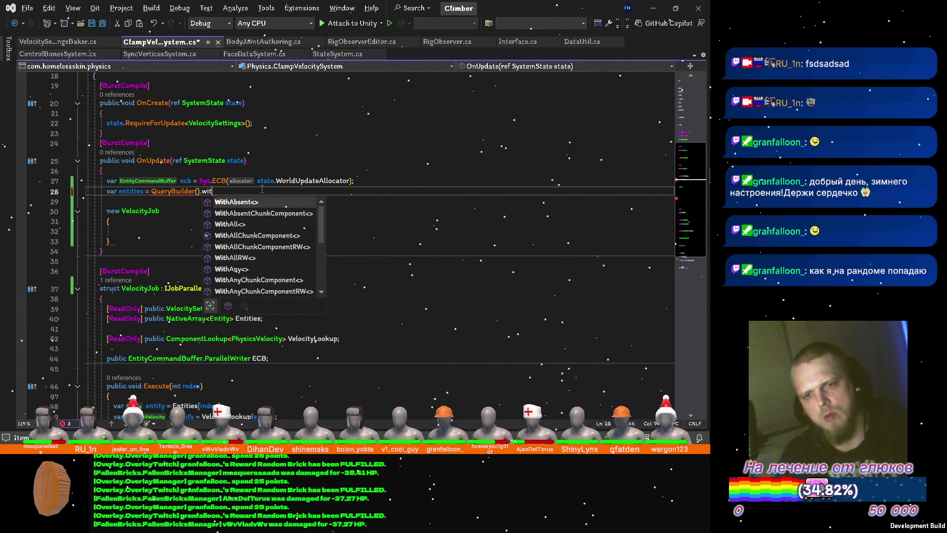
pyautogui.write('hal<')
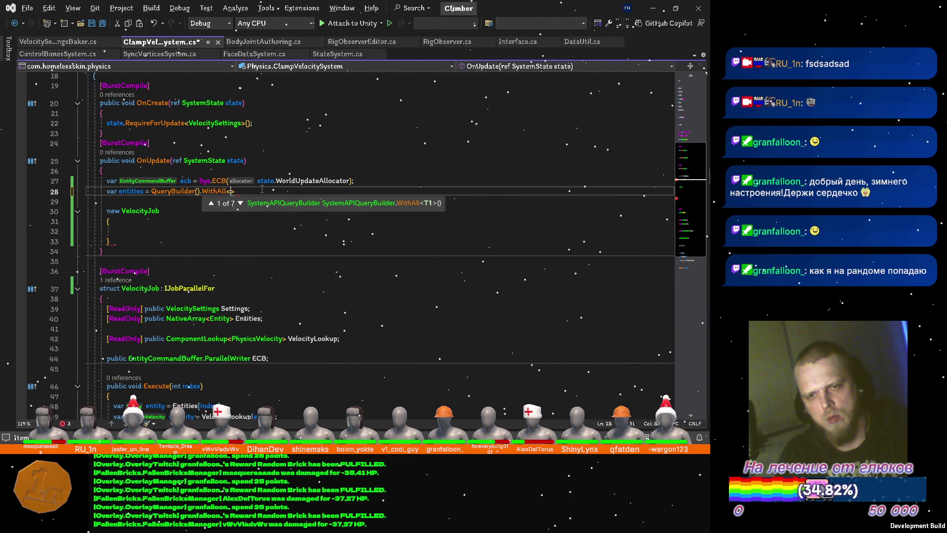
pyautogui.write('p')
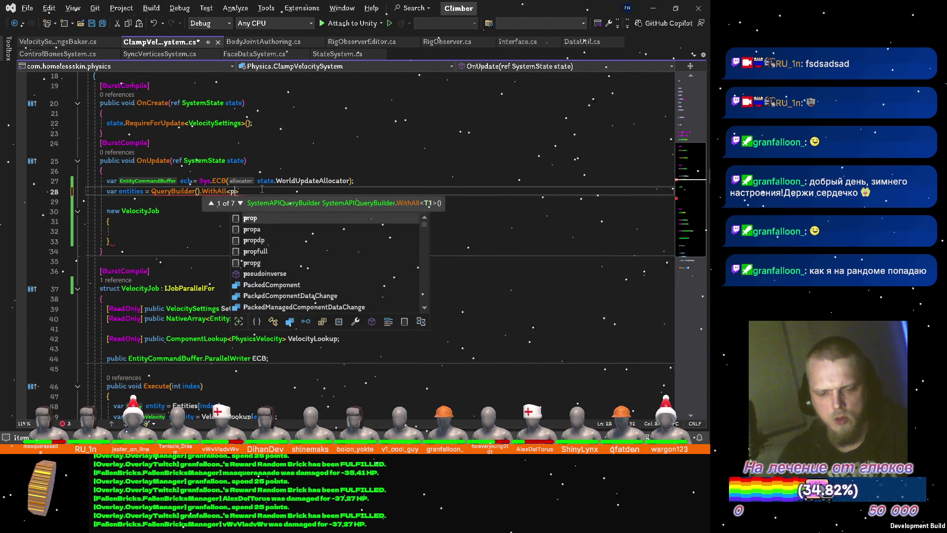
pyautogui.write('hysicsve')
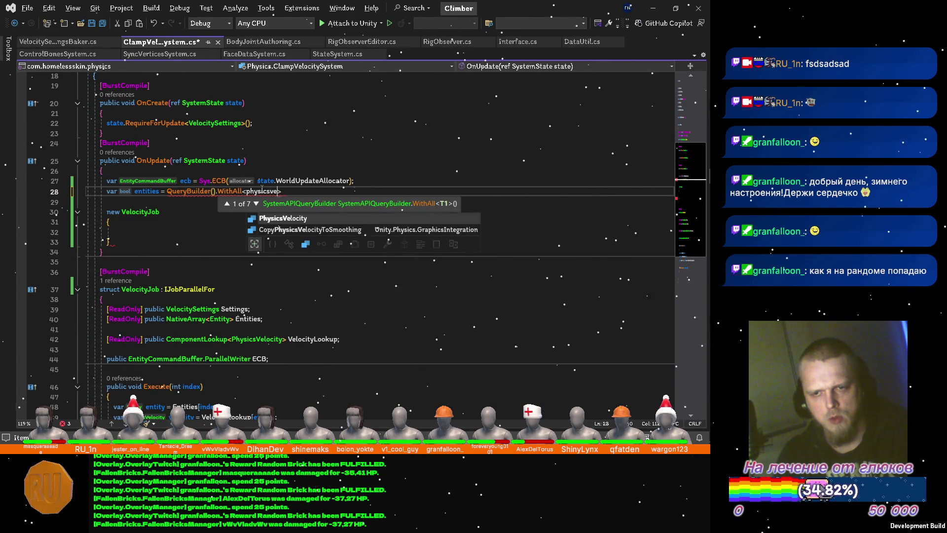
pyautogui.press('Tab')
pyautogui.write('>')
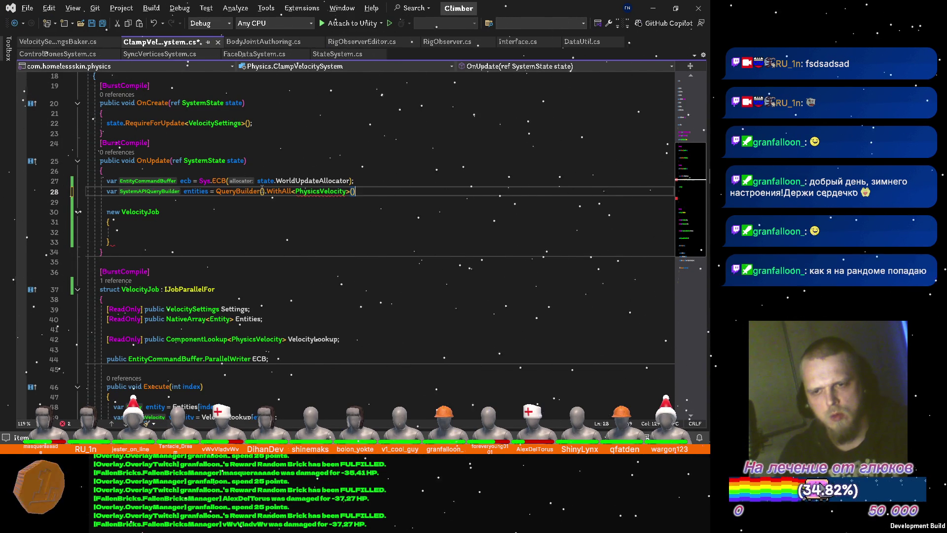
pyautogui.write('().')
pyautogui.write('Build')
pyautogui.press('Tab')
pyautogui.write('().')
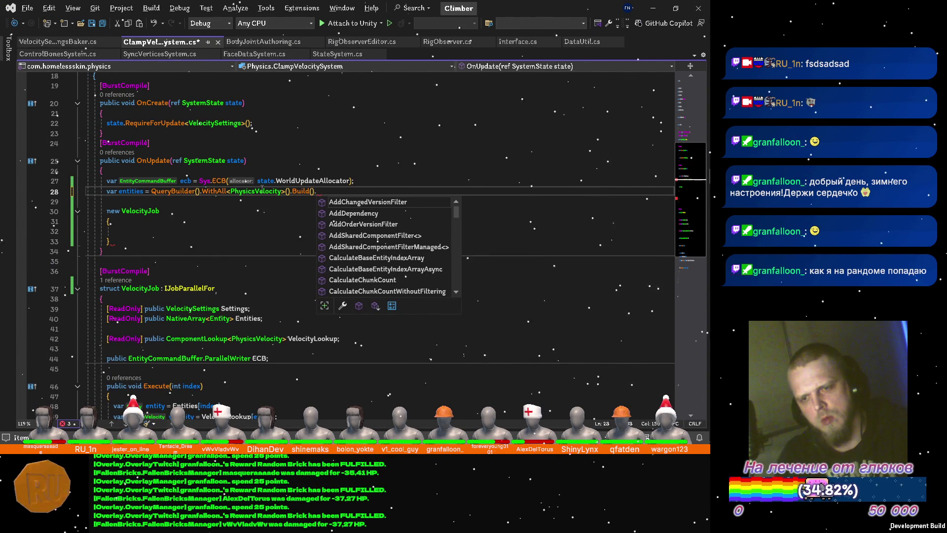
pyautogui.write('toe')
pyautogui.press('Tab')
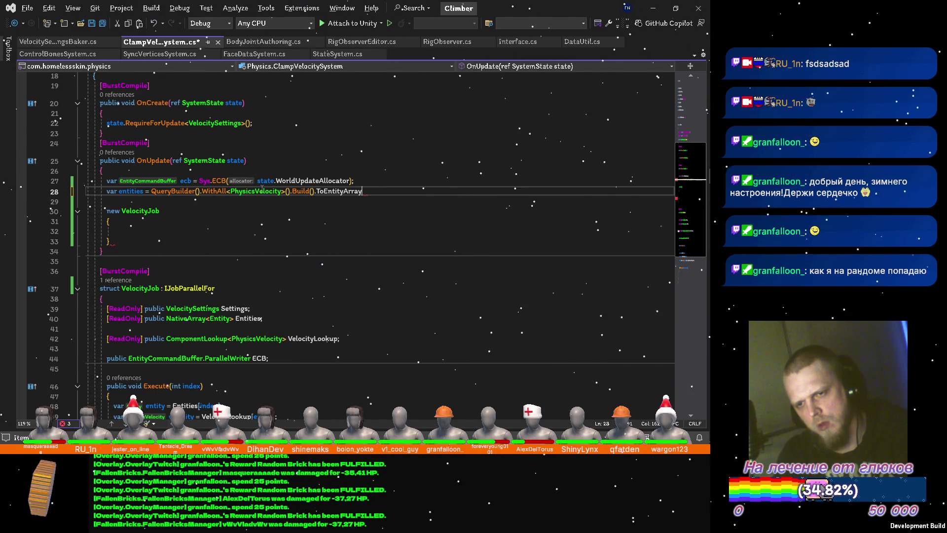
pyautogui.write('(')
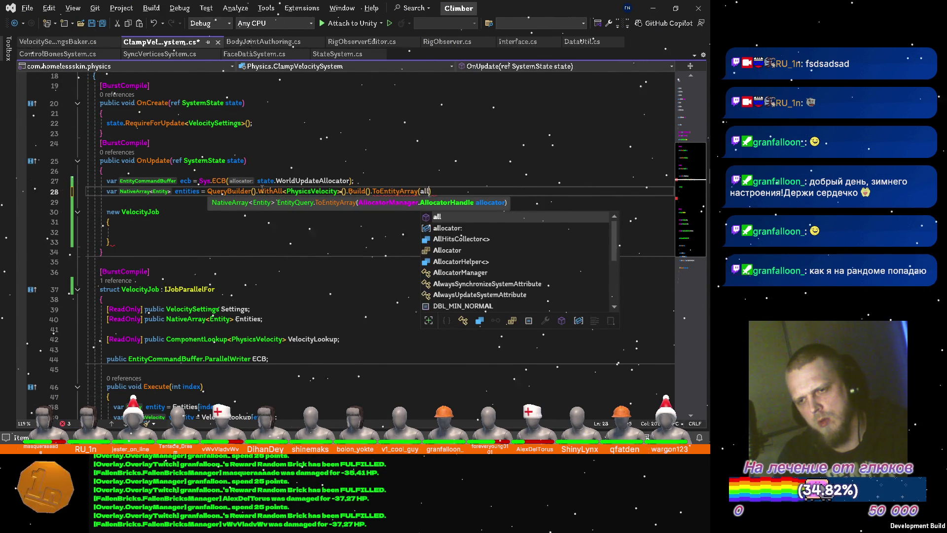
pyautogui.write('Allocator.')
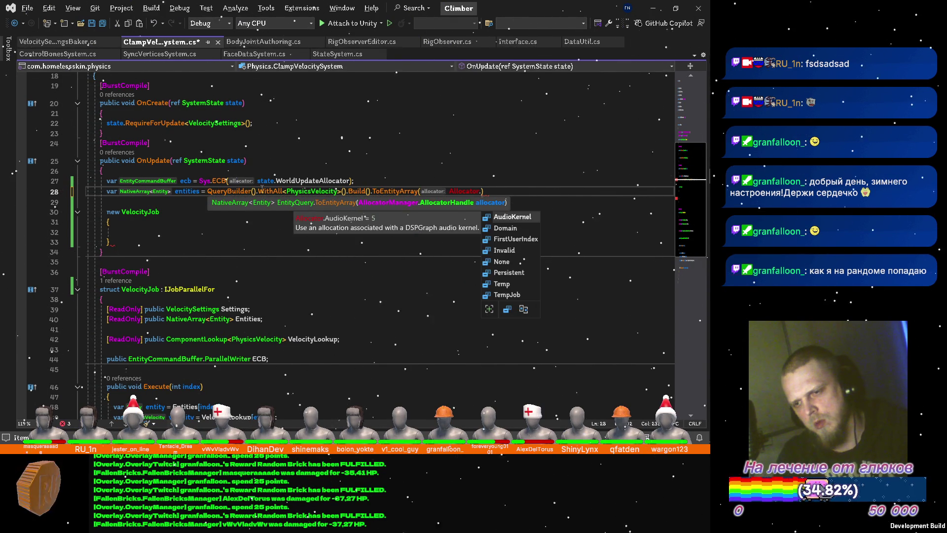
pyautogui.write('Temp')
pyautogui.press('Down')
pyautogui.write(')')
pyautogui.hotkey('ctrl', 's')
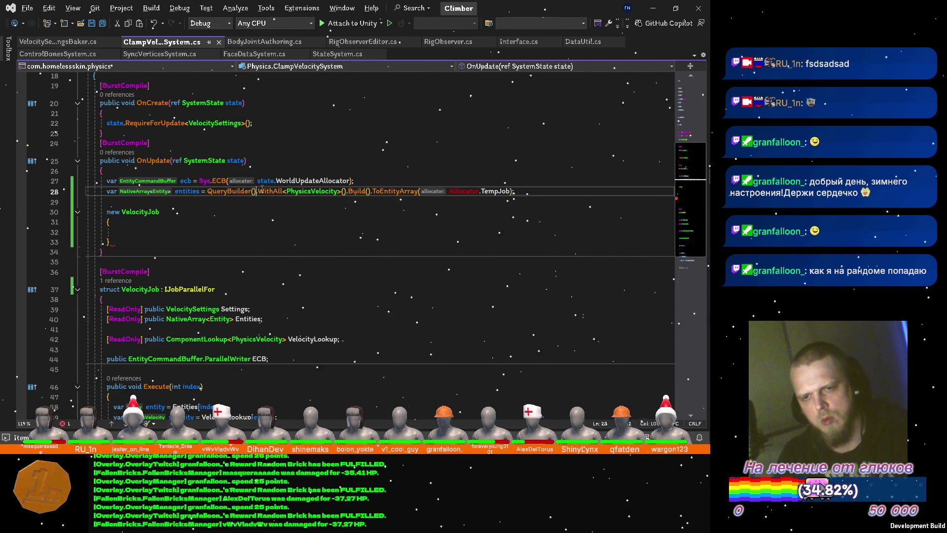
pyautogui.press('Return')
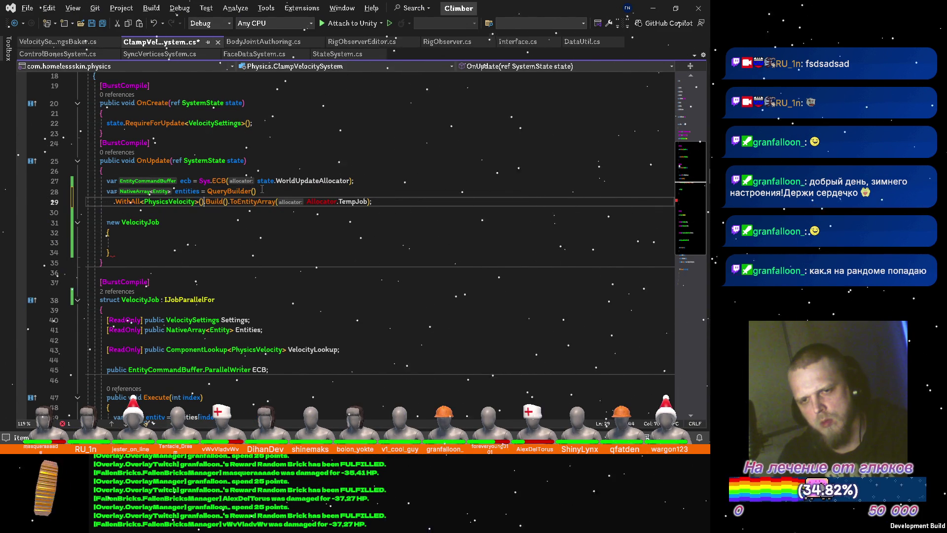
# Step: Wrap the query chain onto separate lines and duplicate the OnCreate RequireForUpdate line
pyautogui.press('Return')
pyautogui.press('Return')
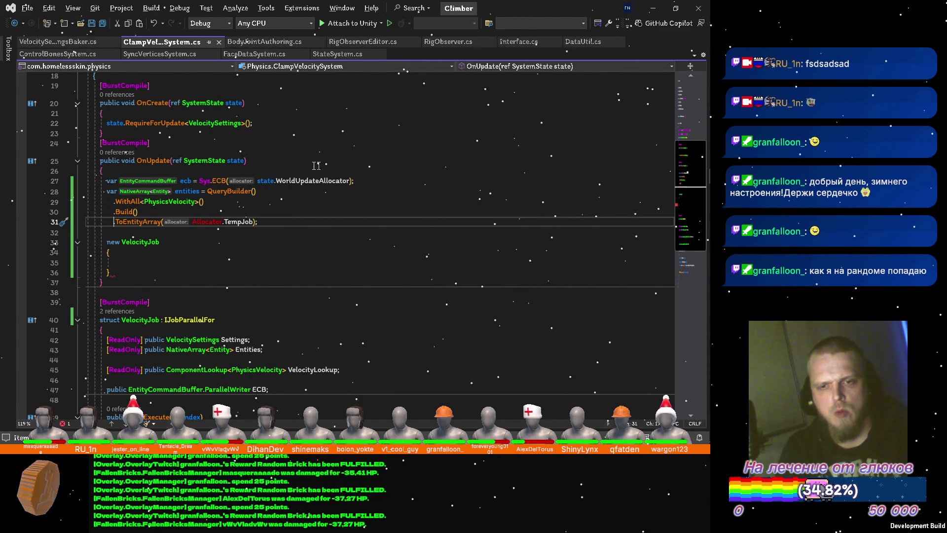
pyautogui.press('Up')
pyautogui.press('Up')
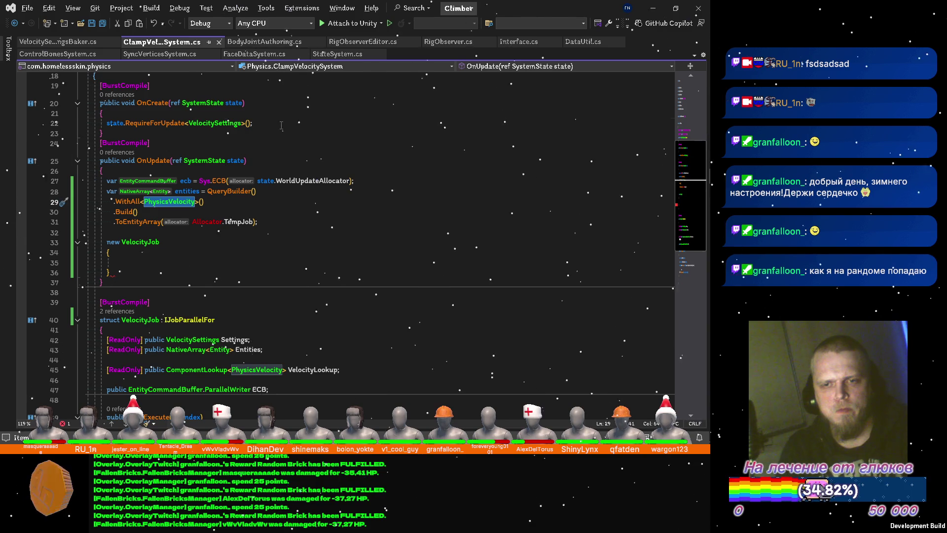
pyautogui.click(282, 125)
pyautogui.press('Return')
pyautogui.write('PhysicsVelocity')
pyautogui.press('Up')
pyautogui.hotkey('ctrl', 'd')
pyautogui.press('Down')
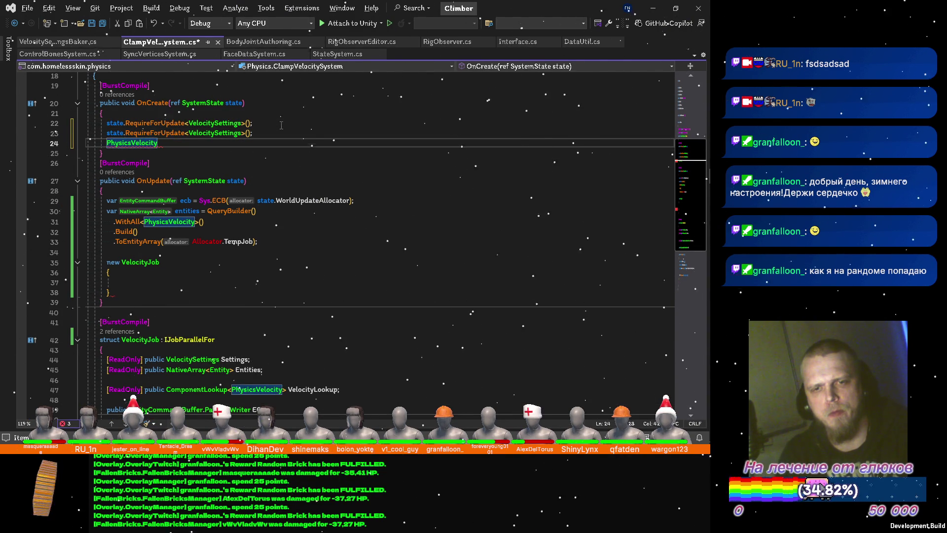
pyautogui.hotkey('ctrl', 'x')
# Step: Make the duplicated requirement use PhysicsVelocity, sort the usings, and start a Schedule call after the job
pyautogui.click(169, 212)
pyautogui.doubleClick(227, 133)
pyautogui.hotkey('ctrl', 'v')
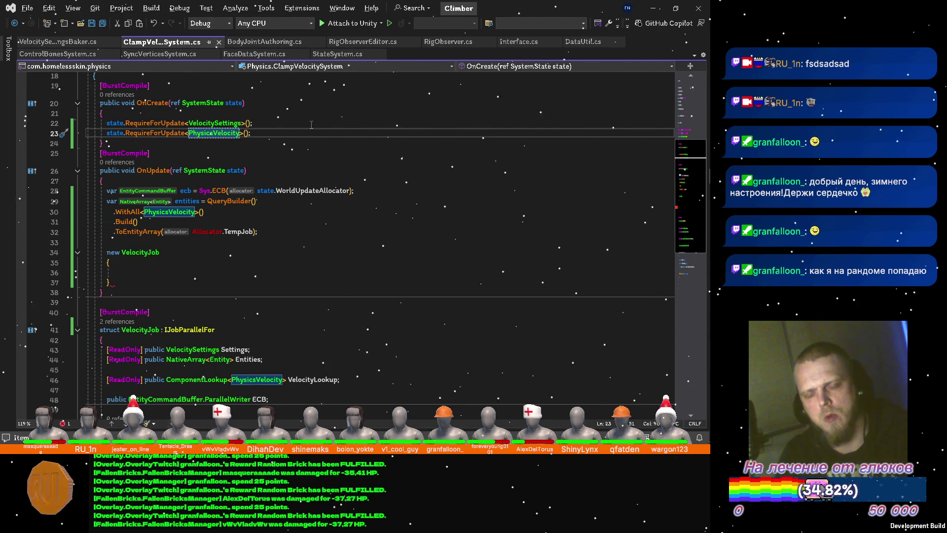
pyautogui.scroll(6, 303, 131)
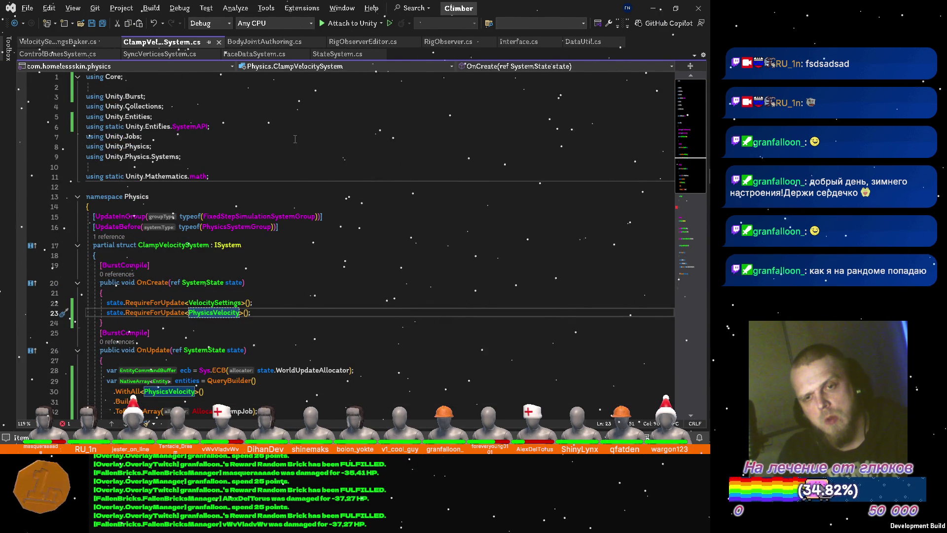
pyautogui.hotkey('ctrl', 's')
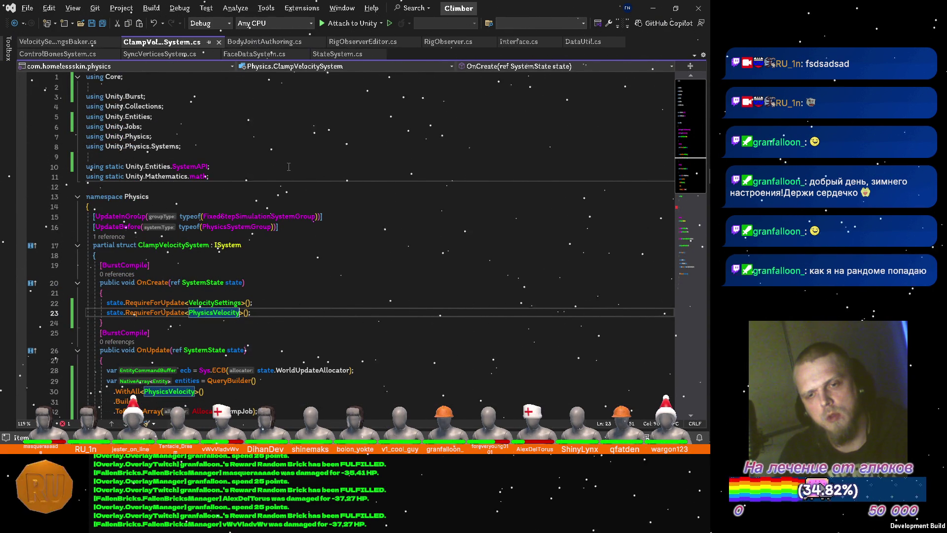
pyautogui.scroll(-3, 289, 167)
pyautogui.scroll(2, 289, 172)
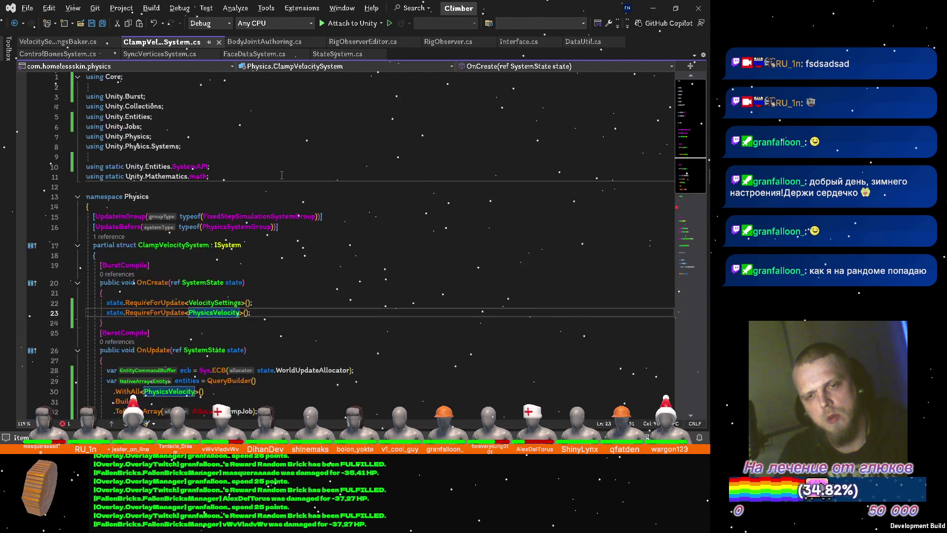
pyautogui.scroll(-4, 243, 187)
pyautogui.scroll(-2, 275, 239)
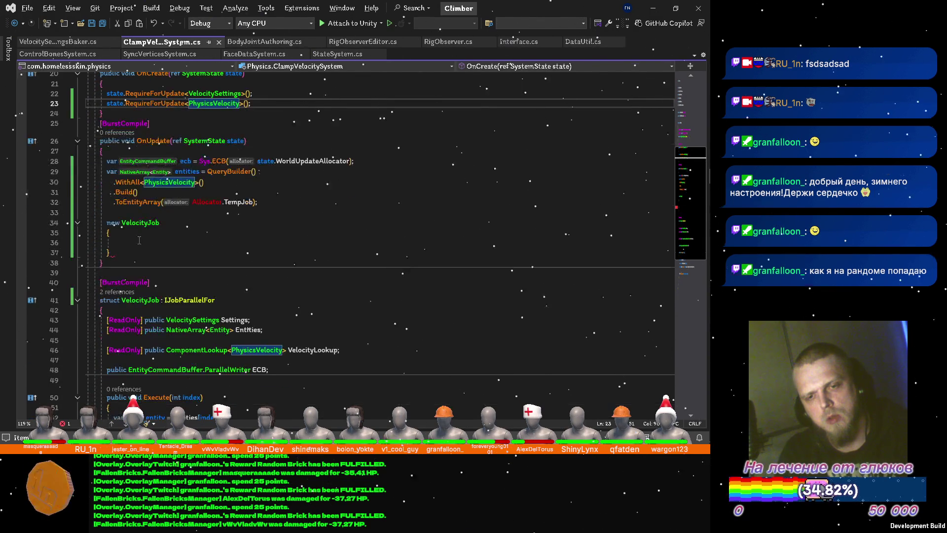
pyautogui.click(141, 253)
pyautogui.press('Return')
pyautogui.write('.sc')
pyautogui.press('Tab')
pyautogui.write('(')
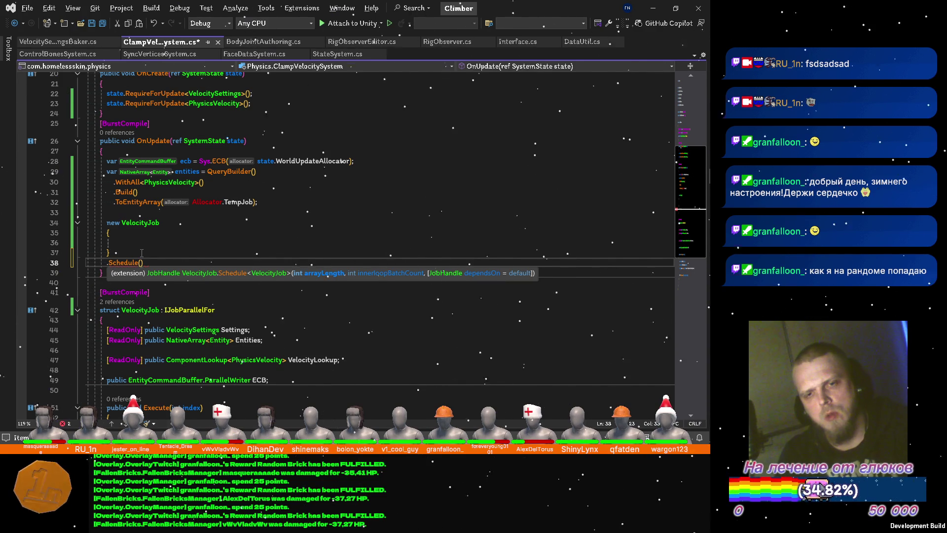
pyautogui.write('en')
# Step: Schedule VelocityJob with entities.Length, entities.Length / JobsUtility.JobWorkerCount, state.Dependency and Complete it
pyautogui.press('Tab')
pyautogui.write('.le)')
pyautogui.write(', ')
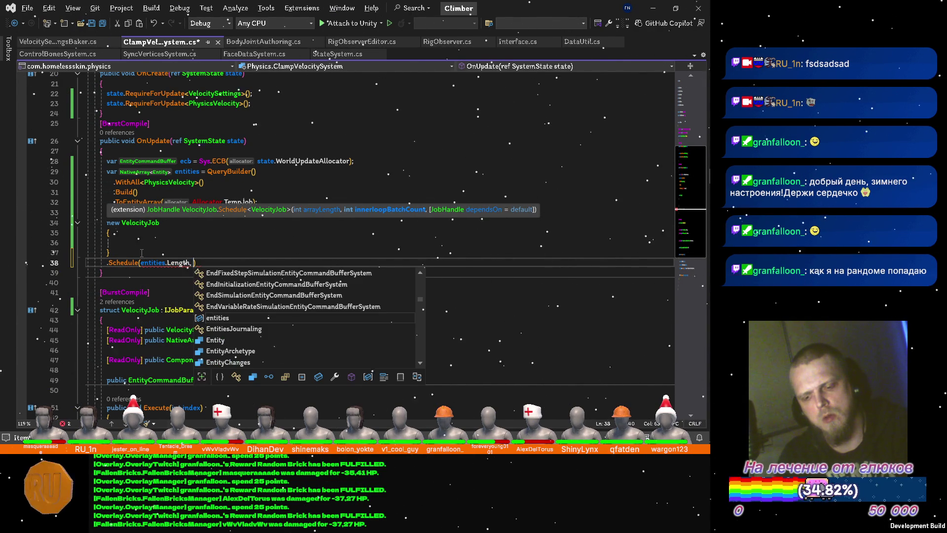
pyautogui.write('ent')
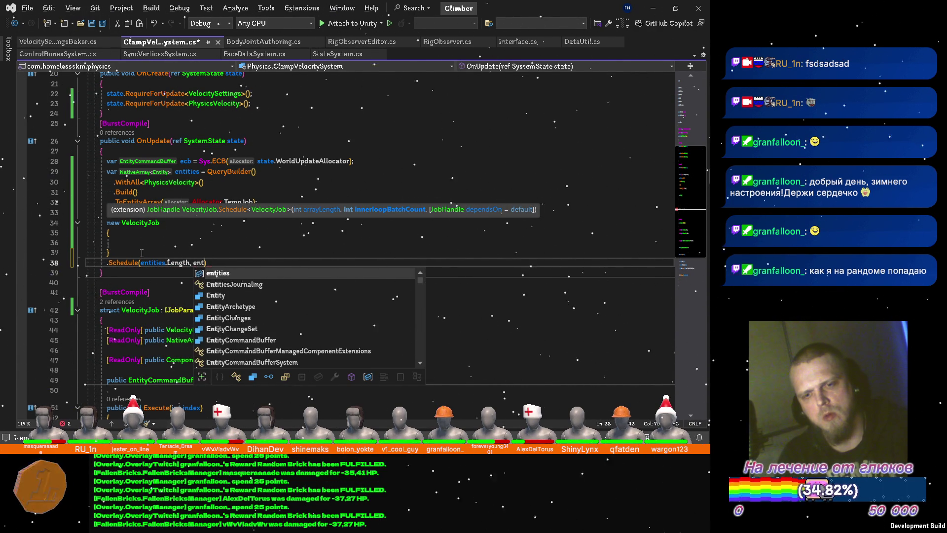
pyautogui.press('Tab')
pyautogui.write('.Length')
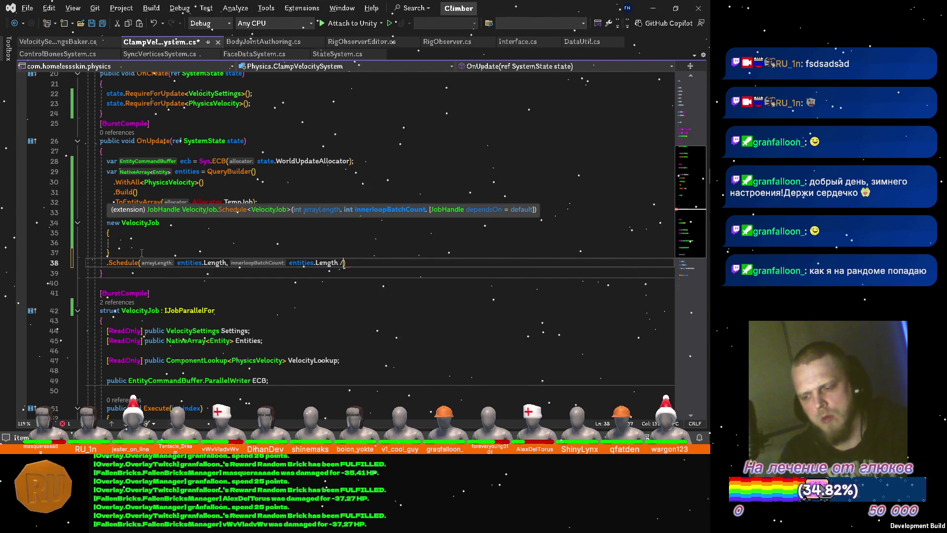
pyautogui.write(' / jobs)')
pyautogui.hotkey('ctrl', 'space')
pyautogui.press('Tab')
pyautogui.write('.')
pyautogui.press('Tab')
pyautogui.write(',')
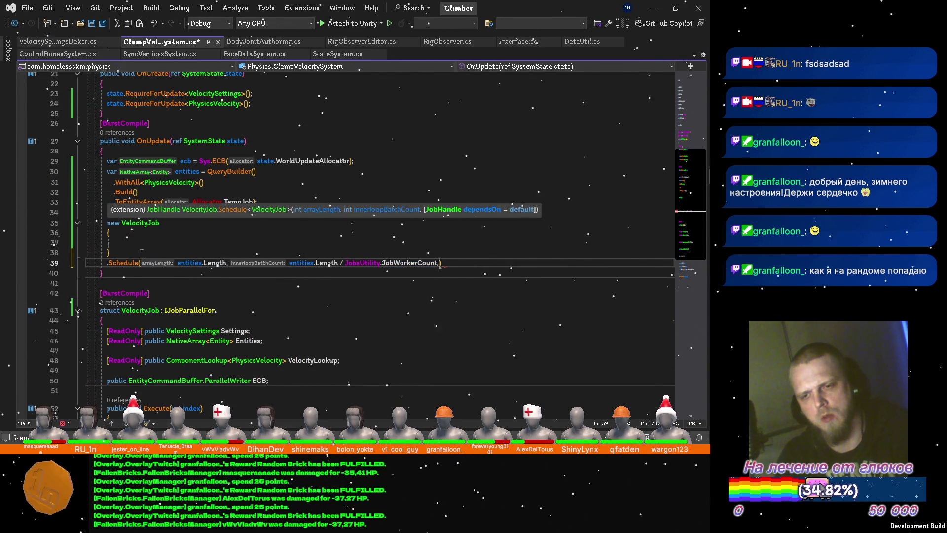
pyautogui.write(' state.de')
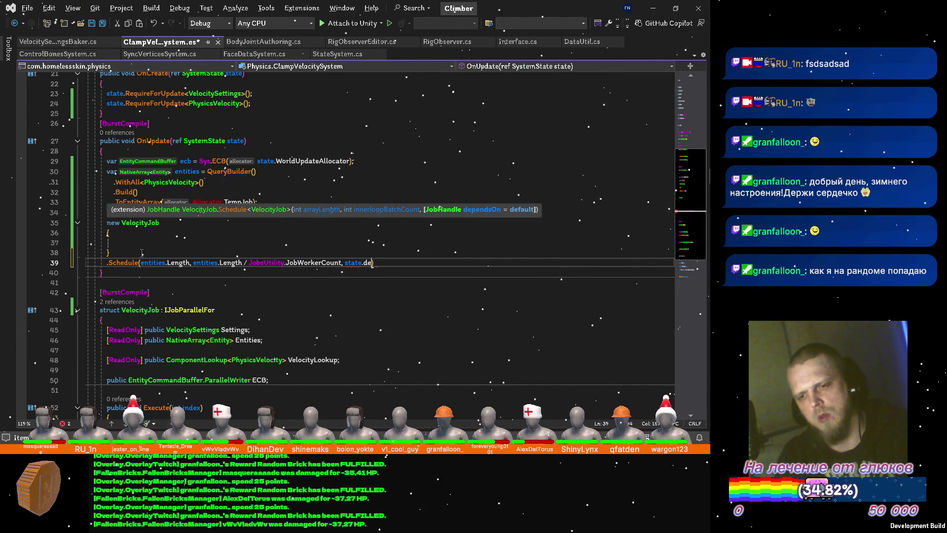
pyautogui.press('Tab')
pyautogui.write(';')
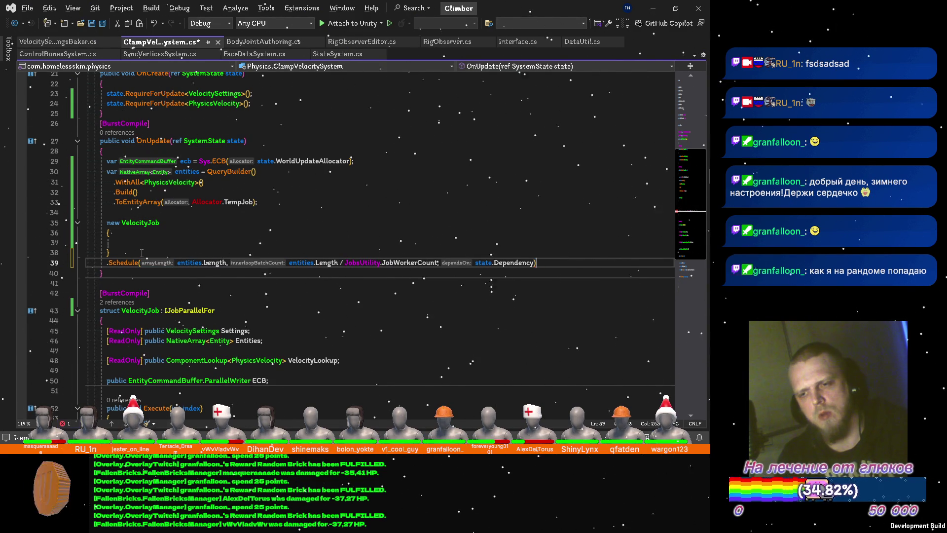
pyautogui.press('Return')
pyautogui.write('.Co')
pyautogui.press('Tab')
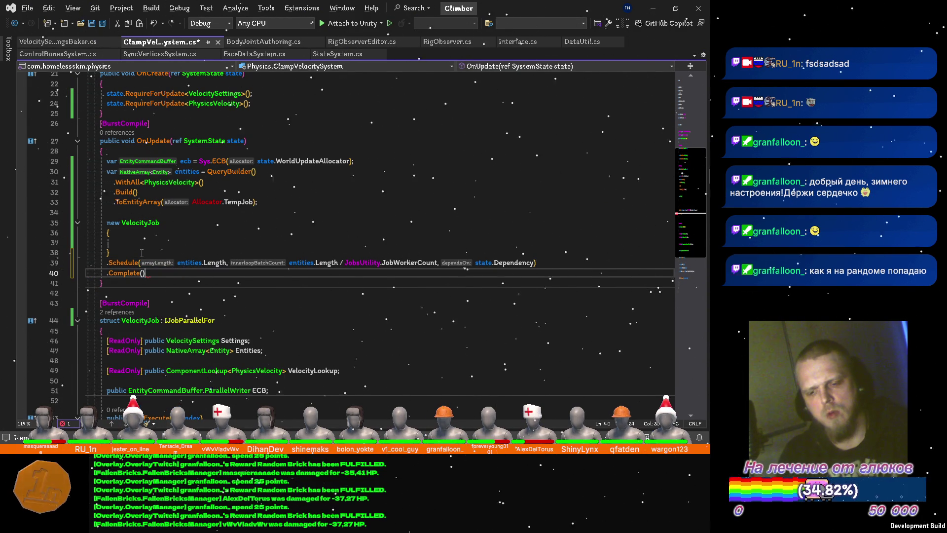
# Step: Add ecb.Playback(state.EntityManager) and entities.Dispose(), save, and return to the empty initializer
pyautogui.press('Return')
pyautogui.press('Return')
pyautogui.write('ecb.Pl')
pyautogui.press('Tab')
pyautogui.write('(')
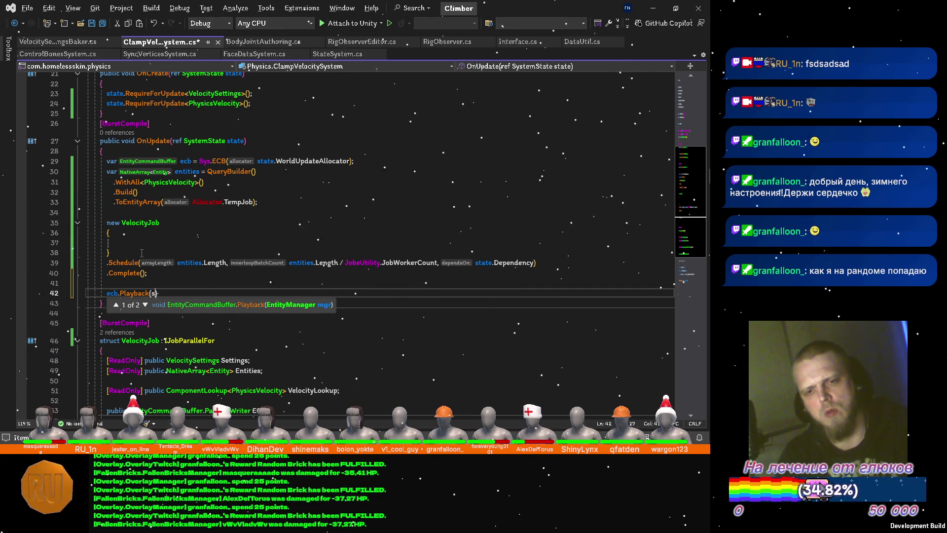
pyautogui.write('sta.En')
pyautogui.press('Tab')
pyautogui.write(');')
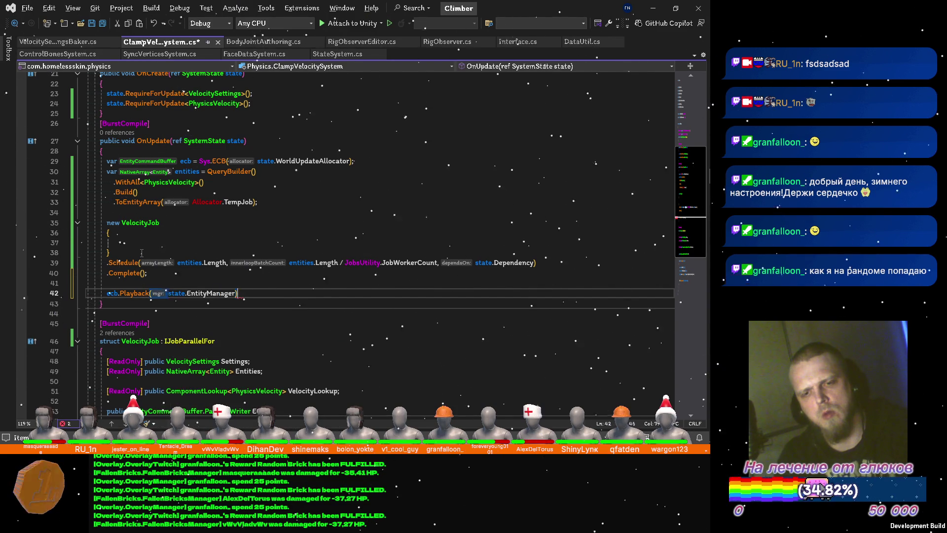
pyautogui.press('Return')
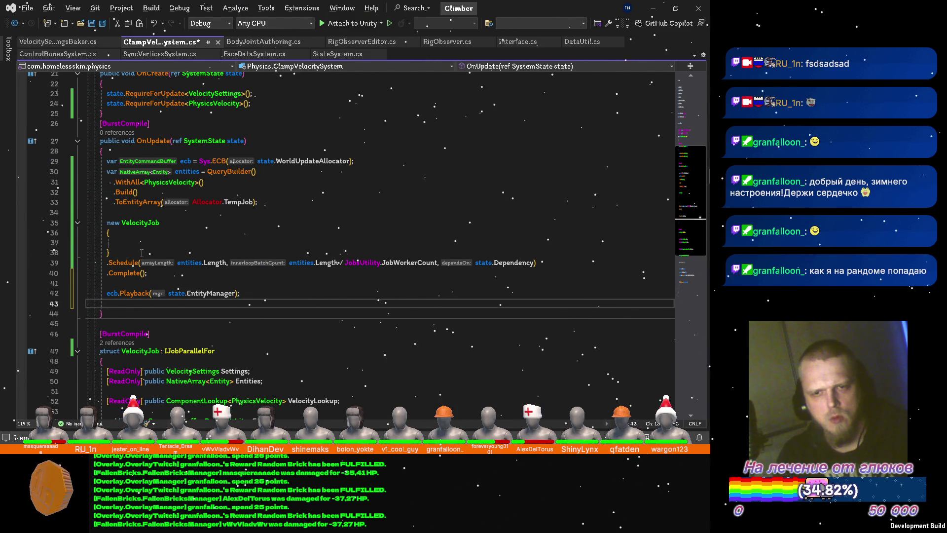
pyautogui.write('entit')
pyautogui.press('Tab')
pyautogui.write('.d')
pyautogui.press('Tab')
pyautogui.hotkey('ctrl', 's')
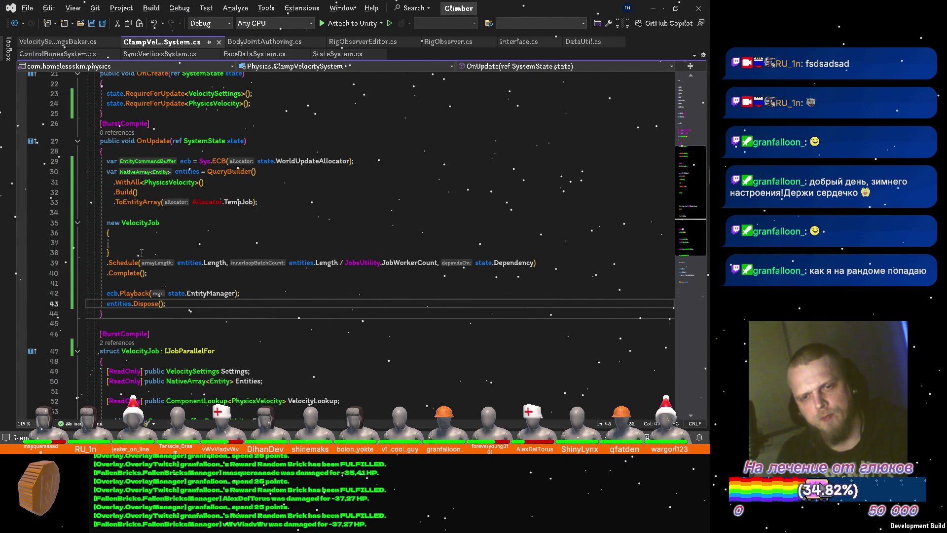
pyautogui.press('Up')
pyautogui.press('Up')
pyautogui.press('Up')
pyautogui.press('Up')
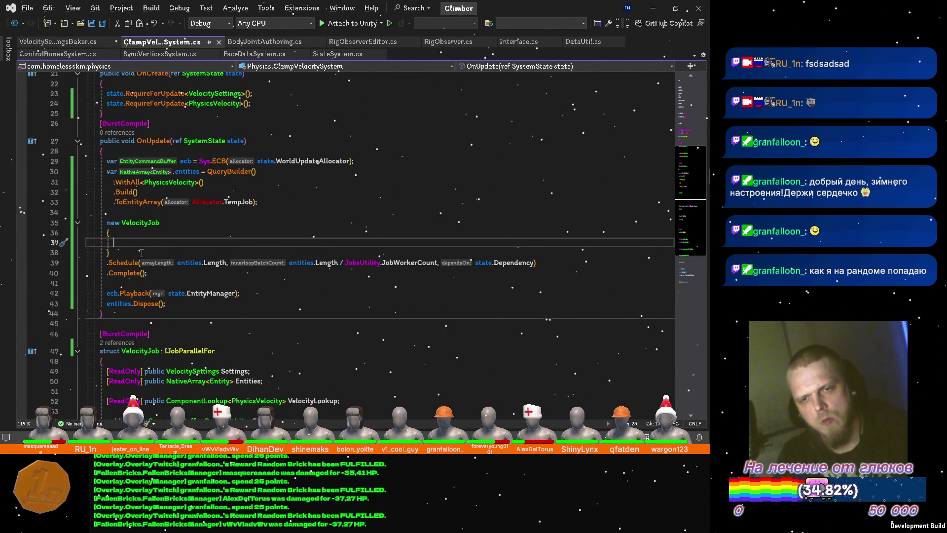
pyautogui.press('Tab')
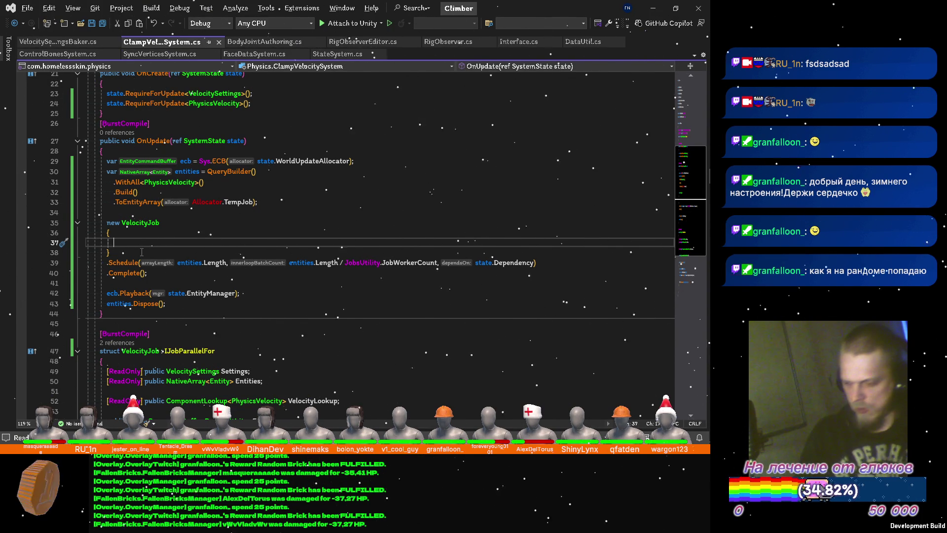
pyautogui.scroll(3, 197, 149)
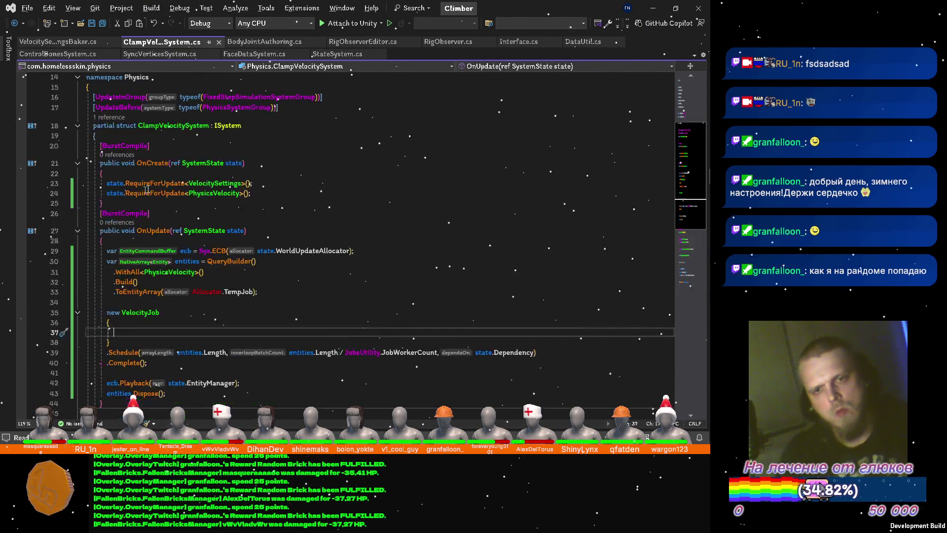
# Step: Paste the ComponentLookup<PhysicsVelocity> VelocityLookup field into the system struct
pyautogui.click(197, 149)
pyautogui.press('Return')
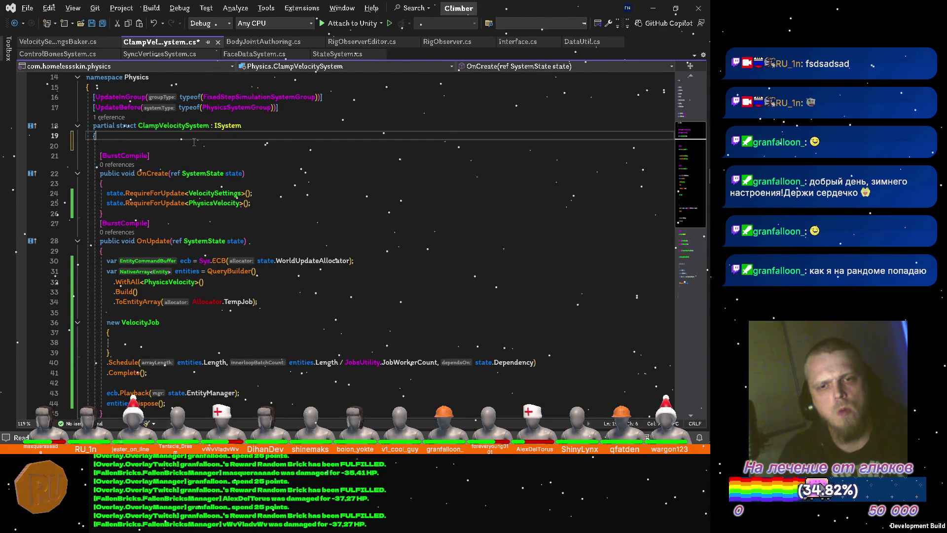
pyautogui.press('Return')
pyautogui.scroll(-2, 347, 294)
pyautogui.scroll(-4, 346, 294)
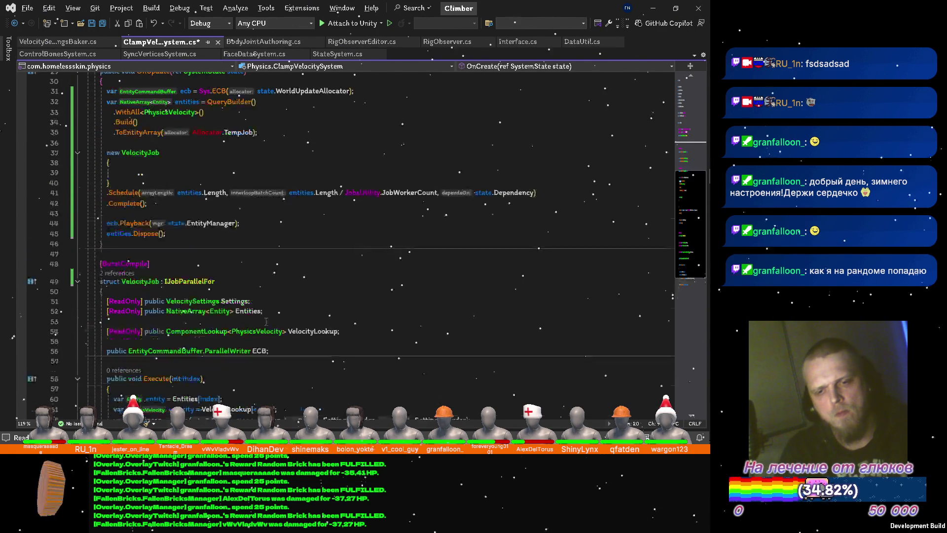
pyautogui.click(356, 299)
pyautogui.scroll(7, 231, 185)
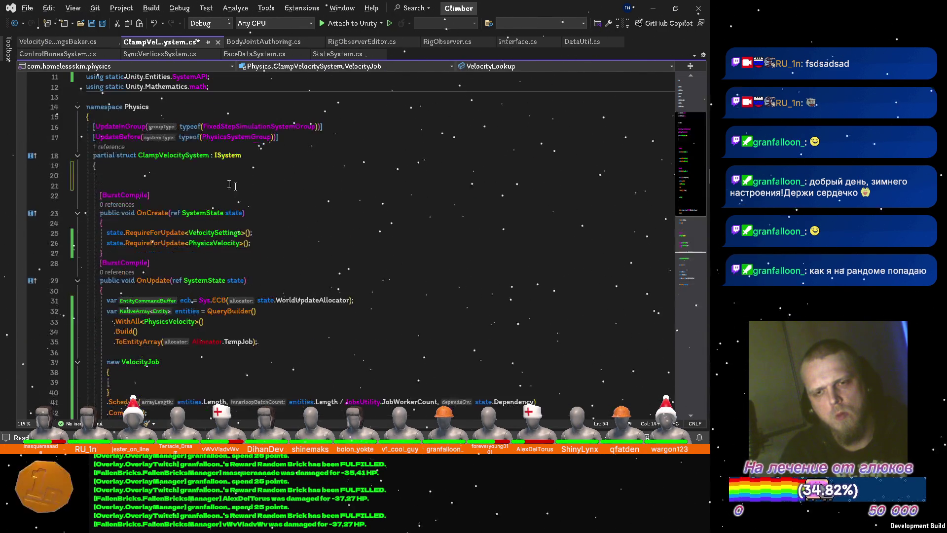
pyautogui.click(198, 179)
pyautogui.write('[ReadOnly] public ComponentLookup<PhysicsVelocity> VelocityLookup;')
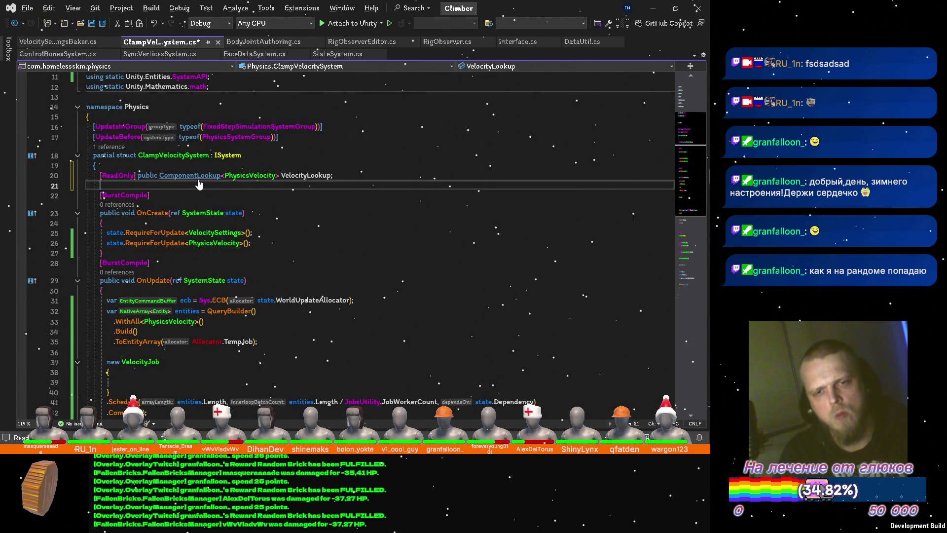
pyautogui.hotkey('ctrl', 'Delete')
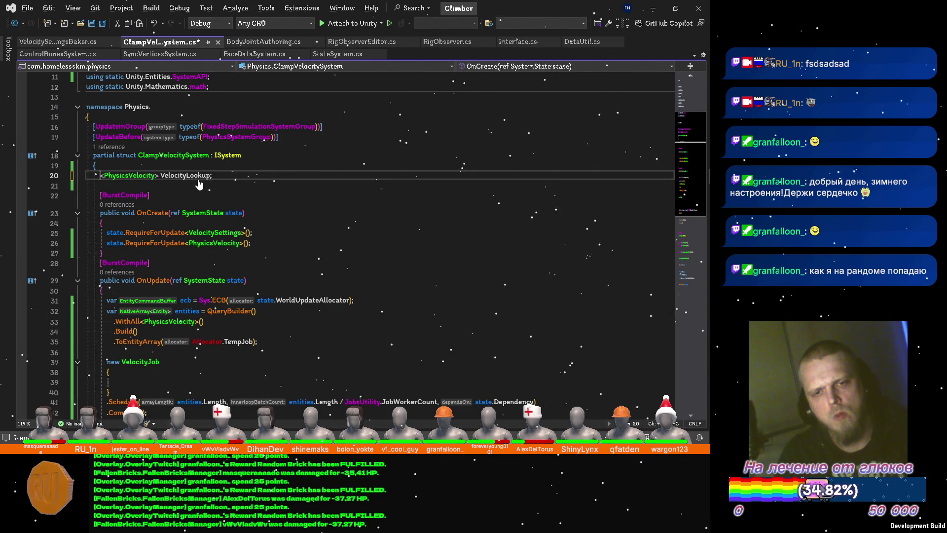
pyautogui.press('Down')
pyautogui.press('Down')
pyautogui.press('Down')
pyautogui.press('Down')
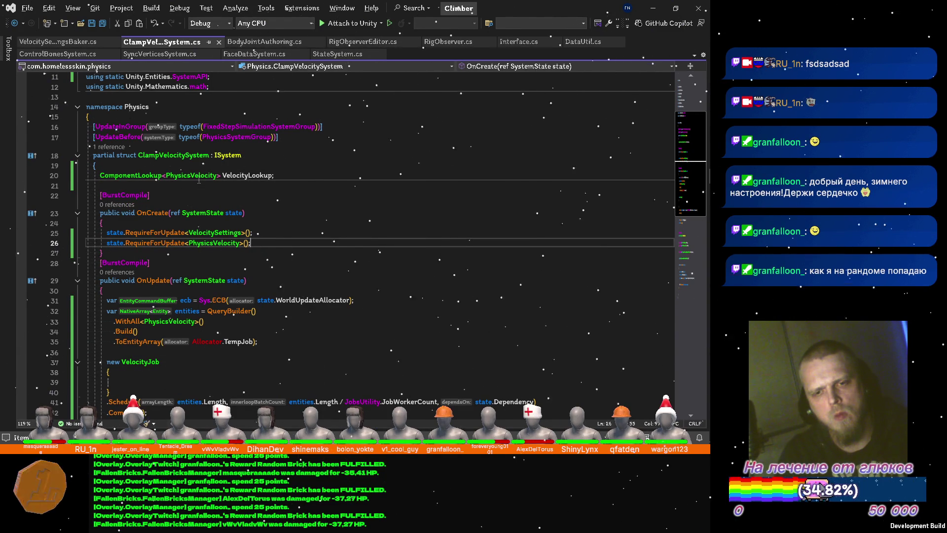
# Step: Assign VelocityLookup = GetComponentLookup<PhysicsVelocity>() in OnCreate
pyautogui.press('Return')
pyautogui.press('Return')
pyautogui.write('Velo')
pyautogui.press('Tab')
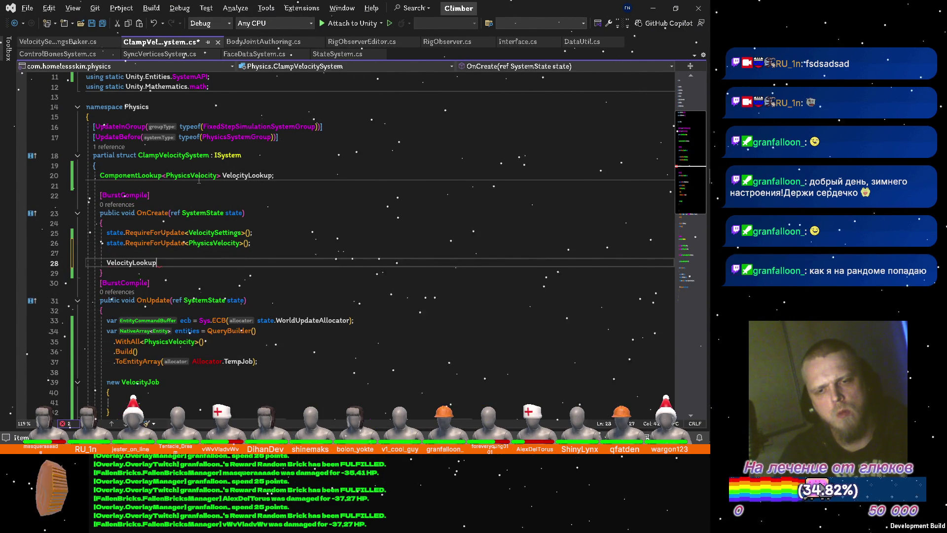
pyautogui.write(' = getcomp')
pyautogui.press('Tab')
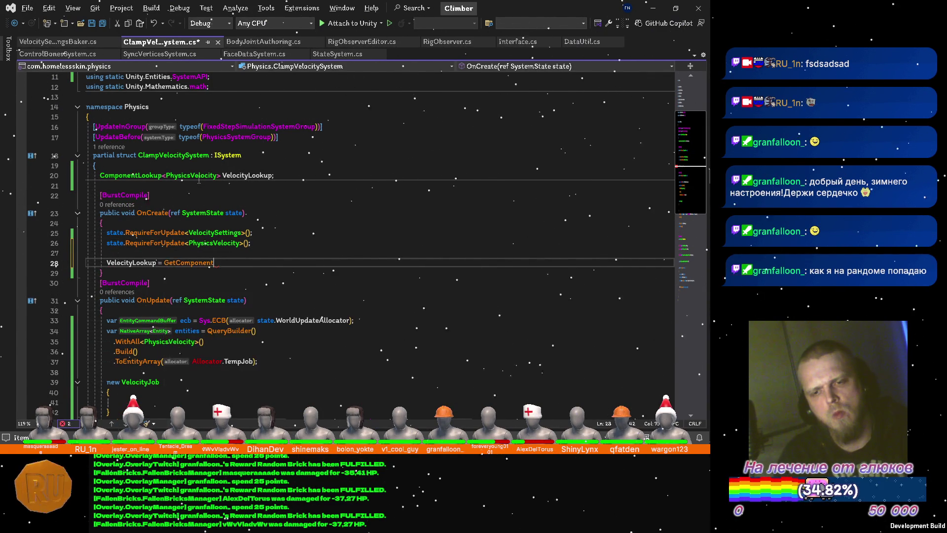
pyautogui.press('BackSpace')
pyautogui.write('get')
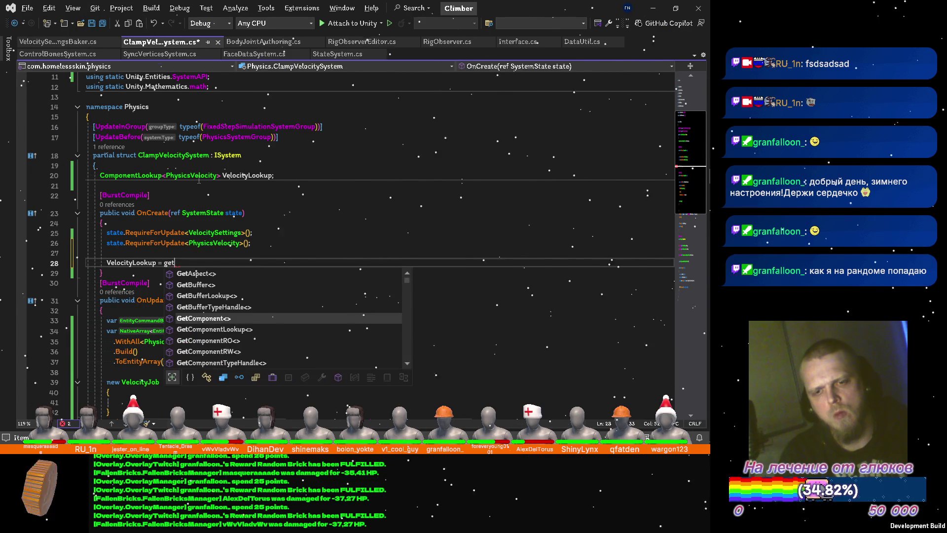
pyautogui.write('c')
pyautogui.press('Down')
pyautogui.press('Tab')
pyautogui.write('<')
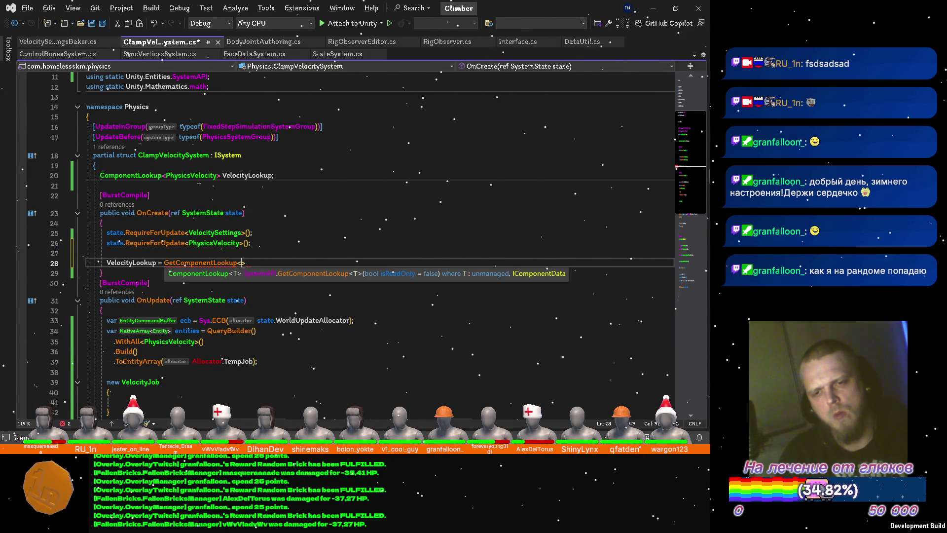
pyautogui.write('h')
pyautogui.write('ysicsve')
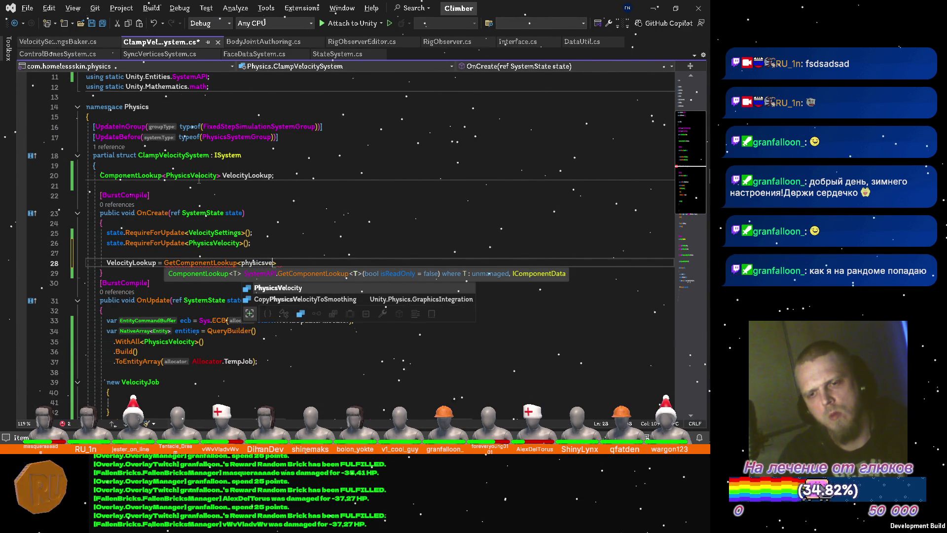
pyautogui.press('Tab')
pyautogui.write('();')
# Step: Call VelocityLookup.Update(ref state) at the start of OnUpdate and save
pyautogui.press('Down')
pyautogui.press('Down')
pyautogui.press('Down')
pyautogui.press('Down')
pyautogui.press('Return')
pyautogui.press('Return')
pyautogui.press('Up')
pyautogui.write('ve')
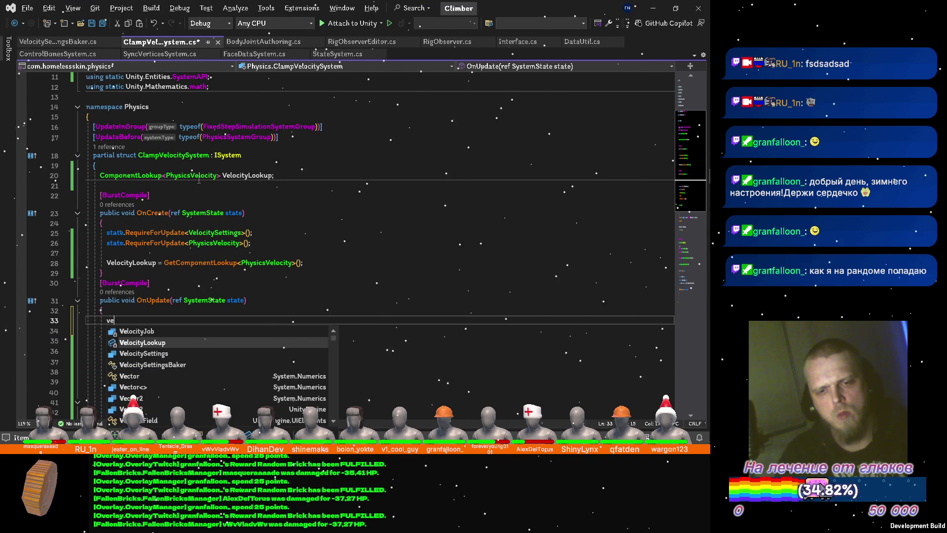
pyautogui.press('Tab')
pyautogui.write('.')
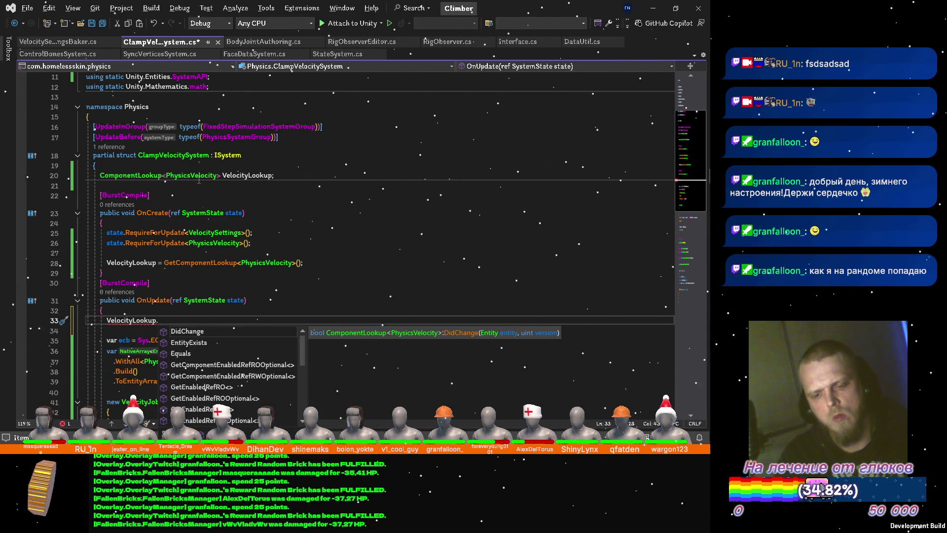
pyautogui.write('Update(ref st')
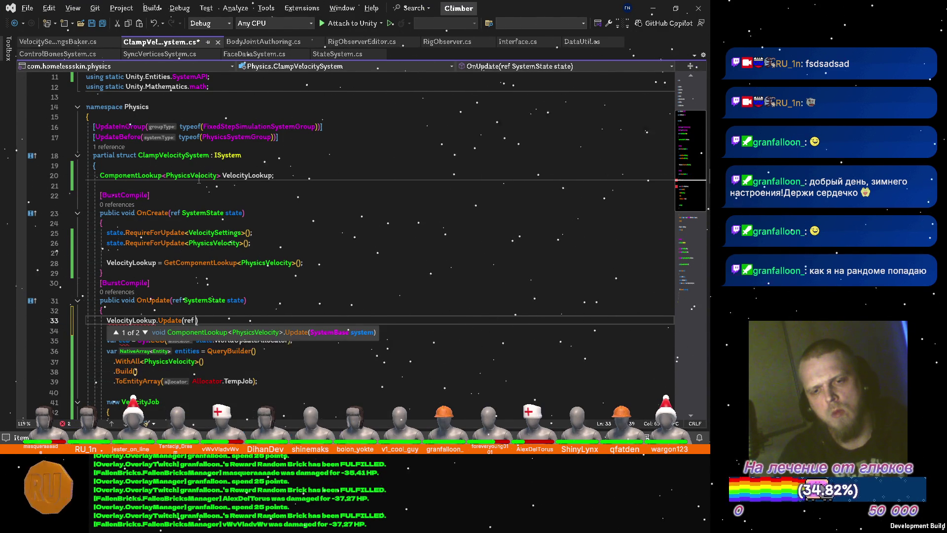
pyautogui.write('at')
pyautogui.press('Tab')
pyautogui.write(')')
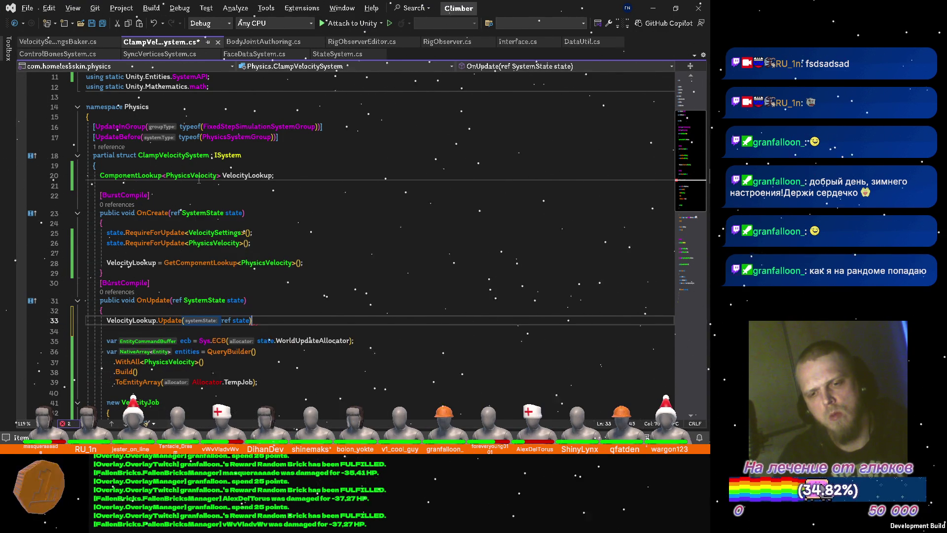
pyautogui.hotkey('ctrl', 's')
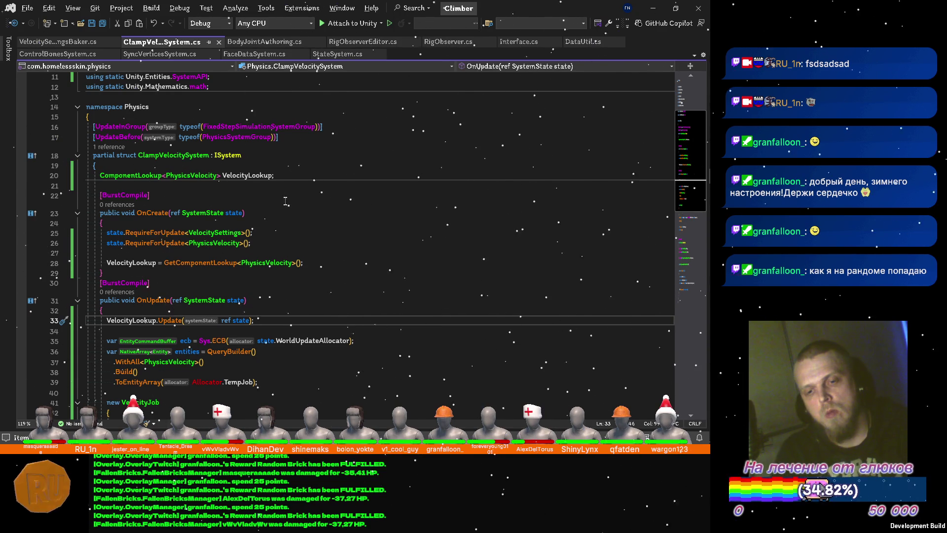
pyautogui.scroll(-4, 320, 216)
# Step: Initialize Settings = GetSingleton<VelocitySettings>() and Entities = entities in the VelocityJob
pyautogui.click(169, 272)
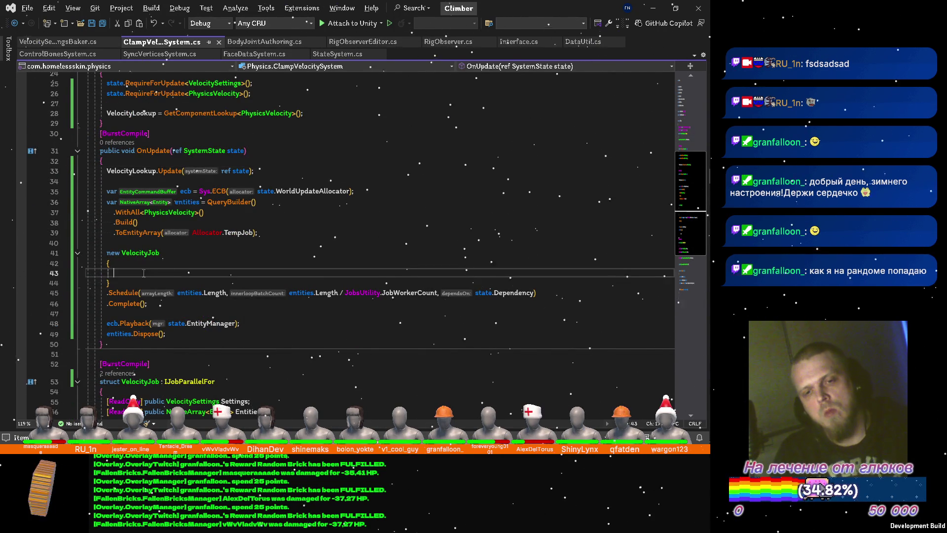
pyautogui.scroll(-1, 318, 223)
pyautogui.write('s')
pyautogui.press('Tab')
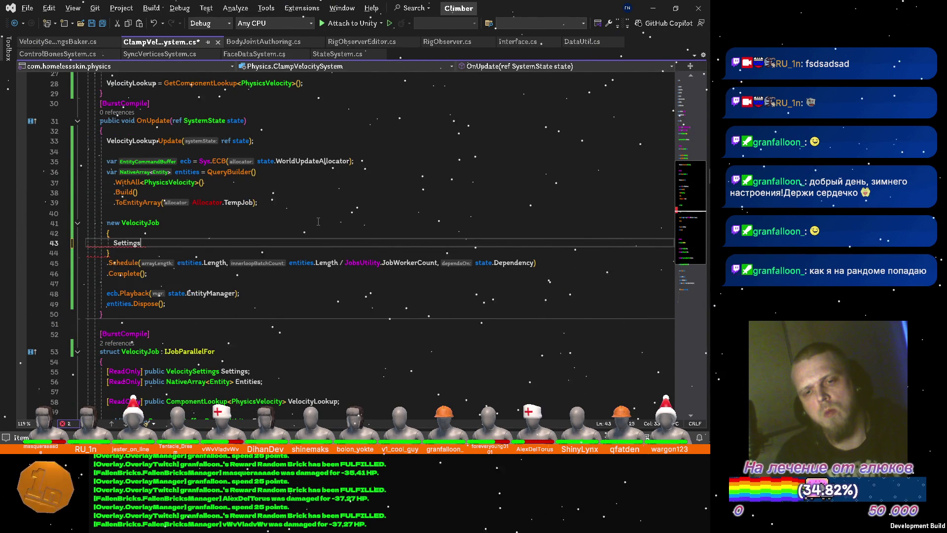
pyautogui.write('gets')
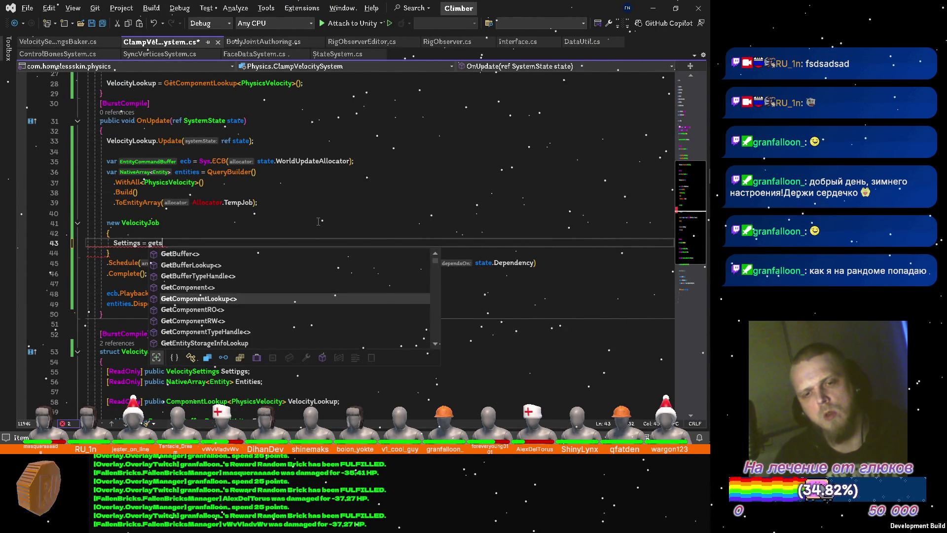
pyautogui.press('Down')
pyautogui.press('Tab')
pyautogui.write('<')
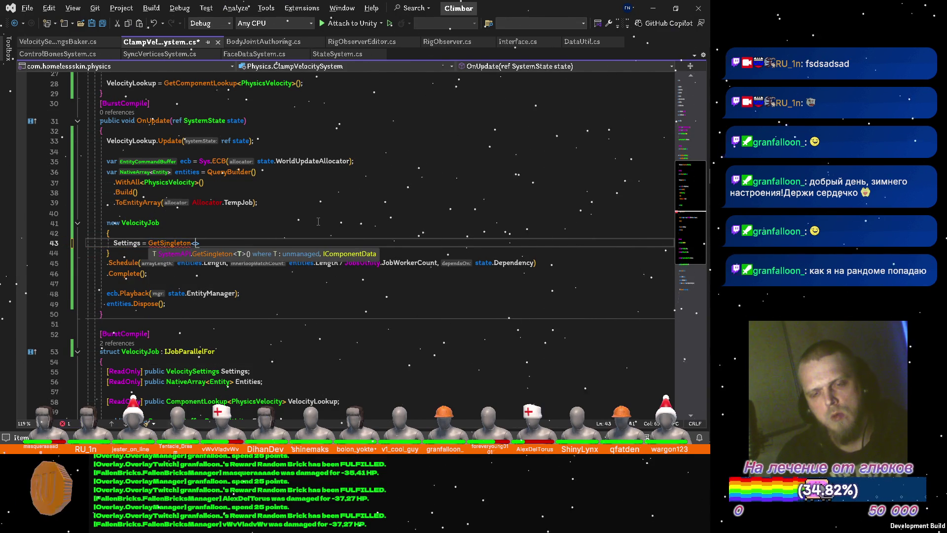
pyautogui.write('veloc')
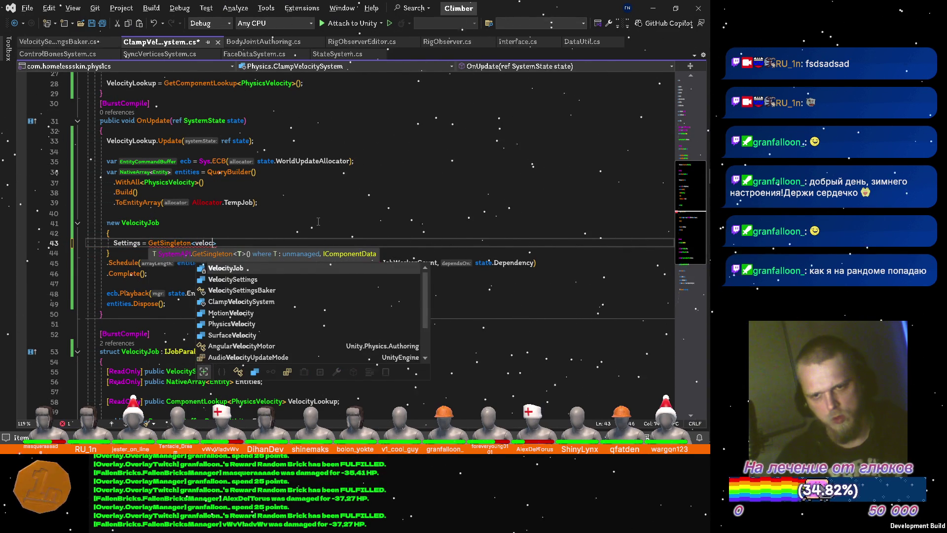
pyautogui.press('Down')
pyautogui.write('>(')
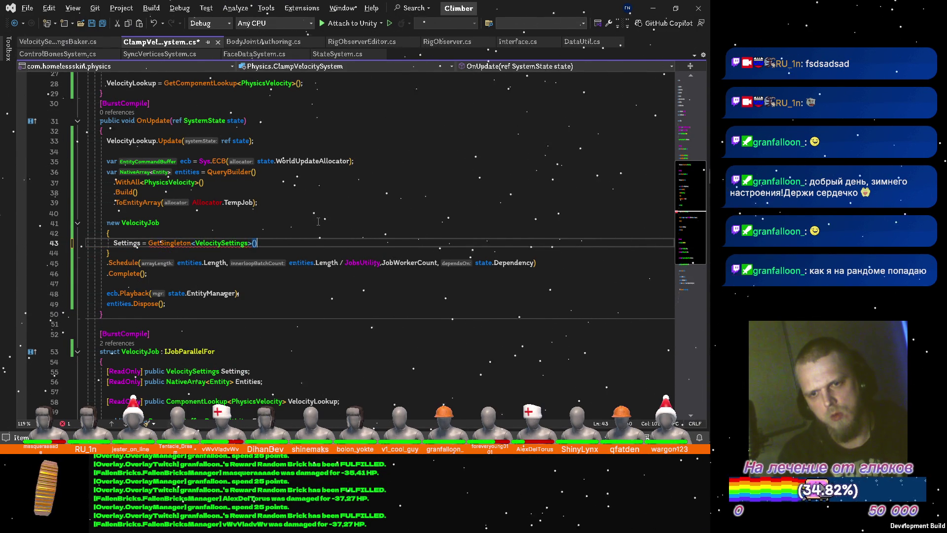
pyautogui.write('),')
pyautogui.press('Return')
pyautogui.write('e')
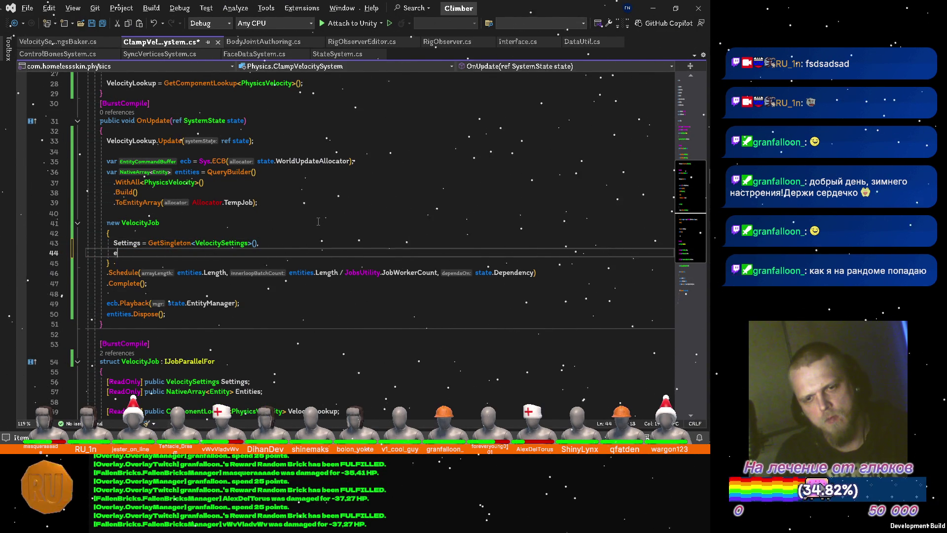
pyautogui.hotkey('ctrl', 'z')
pyautogui.press('Escape')
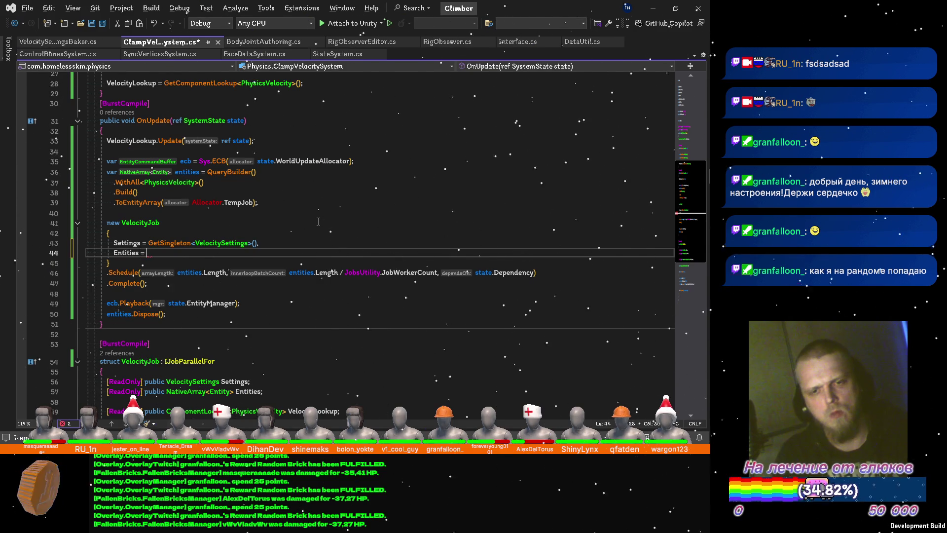
pyautogui.write('entities,')
pyautogui.press('Return')
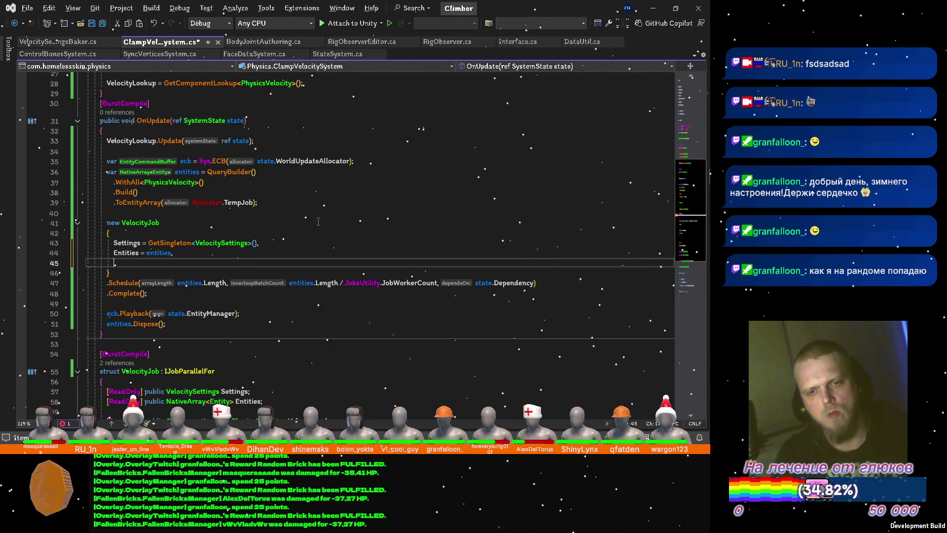
# Step: Initialize VelocityLookup = VelocityLookup and ECB = ecb.AsParallelWriter(), then save
pyautogui.press('Return')
pyautogui.write('VelocityLookup')
pyautogui.press('Tab')
pyautogui.write(',')
pyautogui.press('Return')
pyautogui.press('Return')
pyautogui.write('e')
pyautogui.press('Tab')
pyautogui.write('= Ecb.as')
pyautogui.press('Tab')
pyautogui.write('()')
pyautogui.hotkey('ctrl', 's')
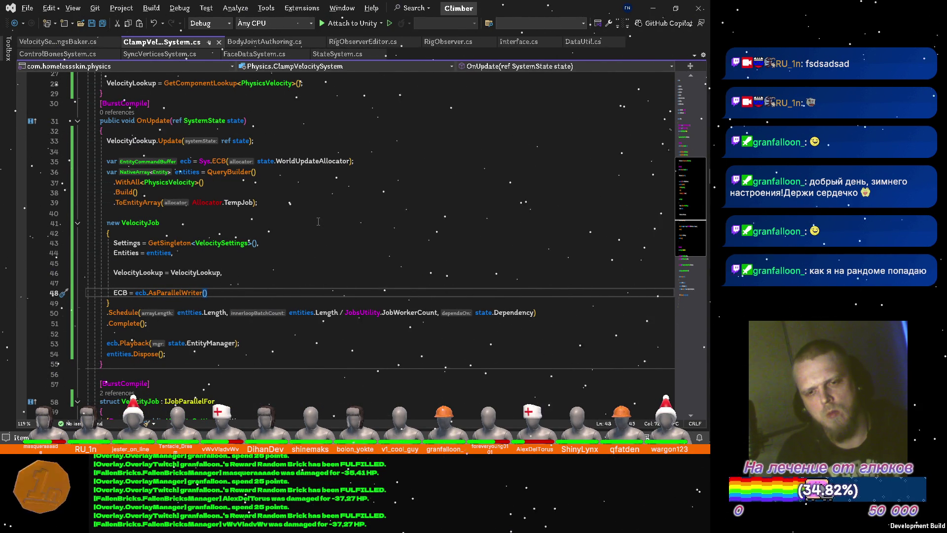
pyautogui.write(',')
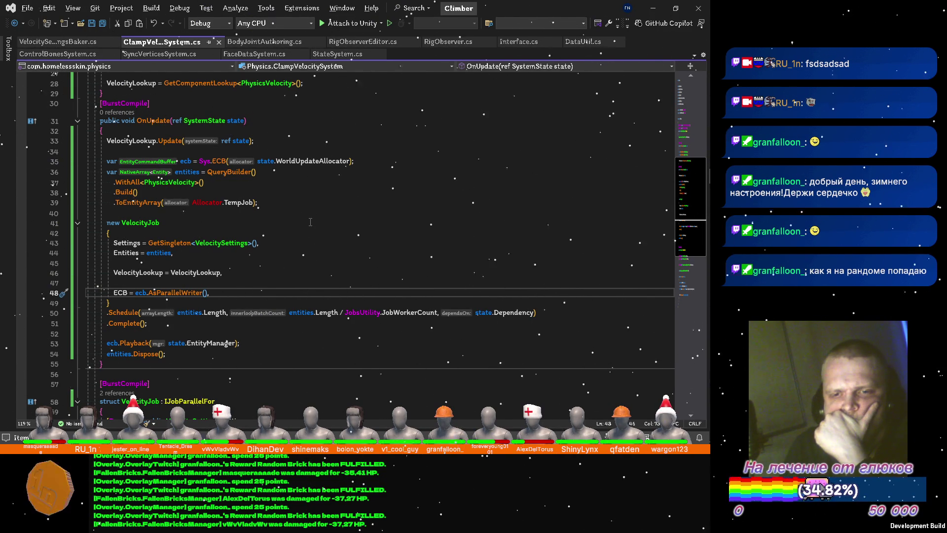
pyautogui.scroll(-4, 310, 222)
pyautogui.scroll(-1, 310, 221)
pyautogui.scroll(-3, 309, 220)
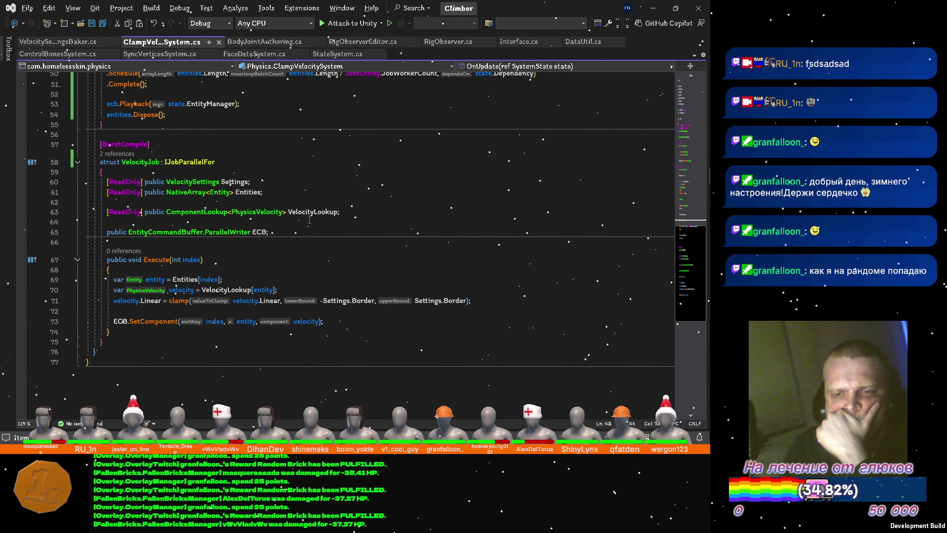
pyautogui.scroll(6, 303, 223)
pyautogui.scroll(-4, 300, 221)
pyautogui.scroll(-5, 299, 220)
pyautogui.scroll(5, 299, 219)
pyautogui.scroll(7, 299, 219)
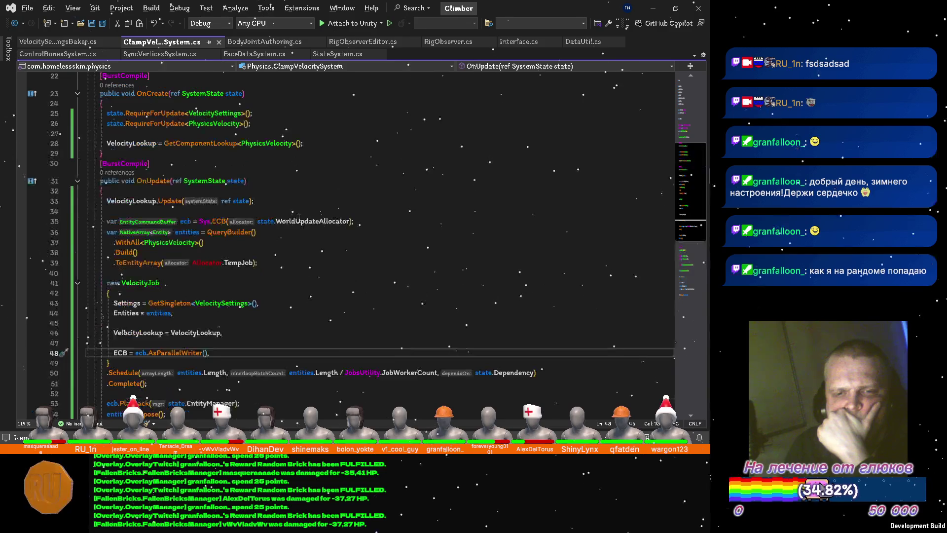
pyautogui.scroll(3, 300, 218)
pyautogui.scroll(4, 302, 218)
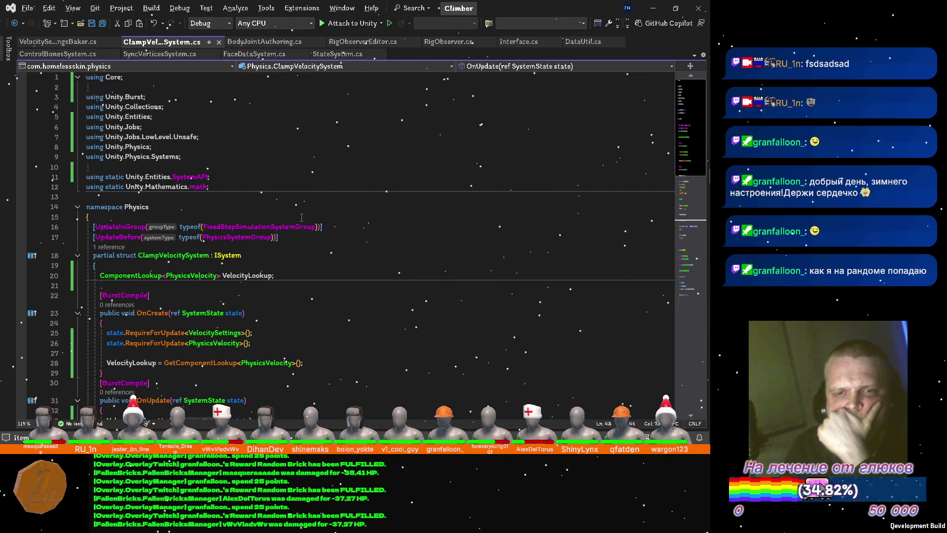
pyautogui.scroll(-3, 300, 217)
pyautogui.scroll(-3, 301, 216)
pyautogui.scroll(-3, 301, 216)
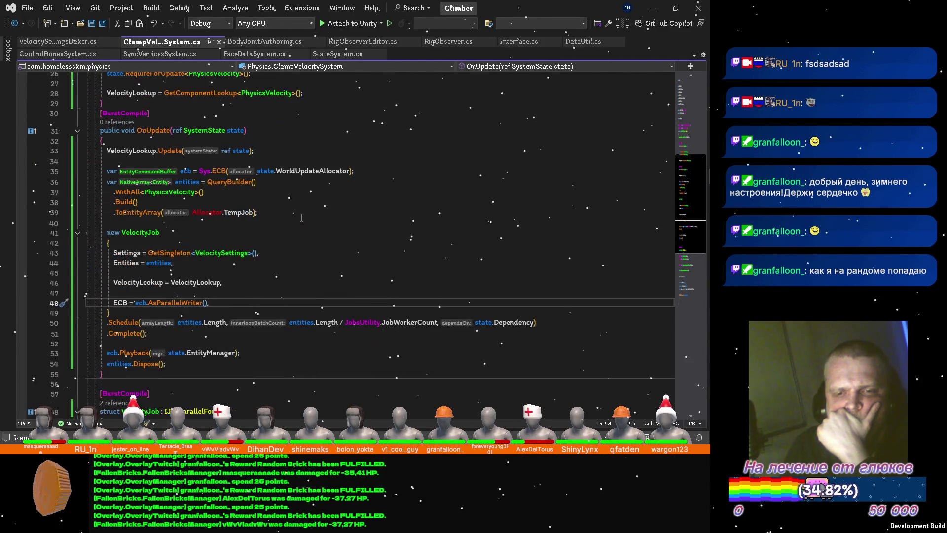
pyautogui.scroll(-2, 301, 216)
pyautogui.scroll(-3, 301, 217)
pyautogui.scroll(-3, 301, 217)
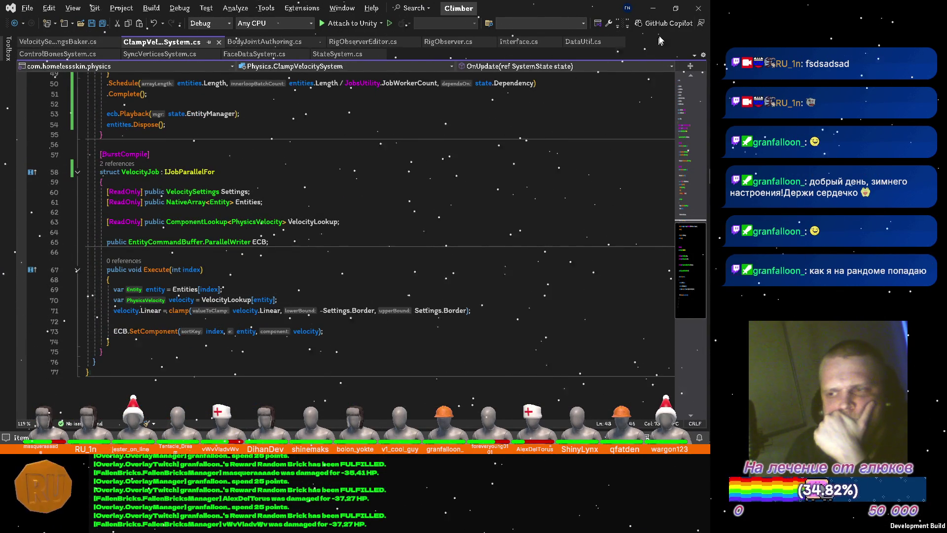
# Step: Minimize Visual Studio to bring the Unity editor back into view
pyautogui.click(659, 9)
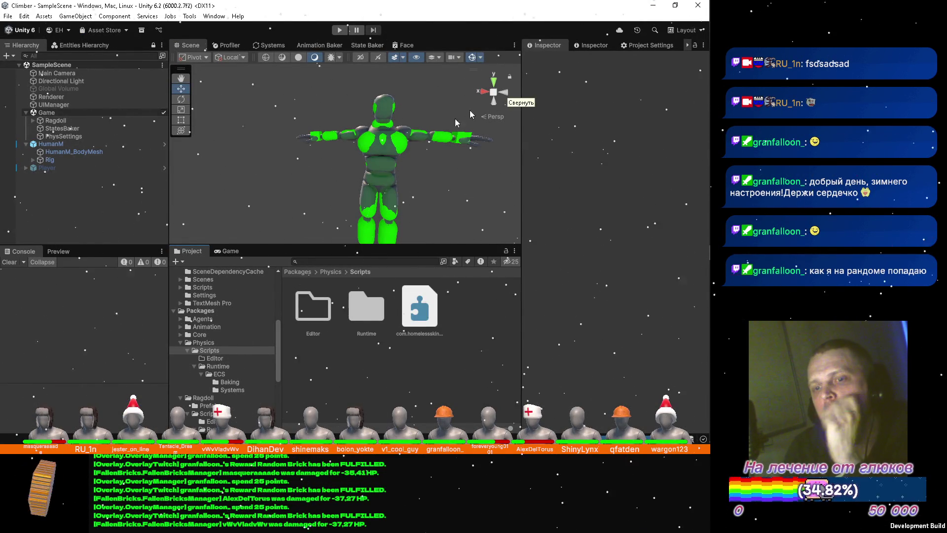
# Step: Select PhysSettings, reveal its Border value of 10, and enter Play mode
pyautogui.click(62, 137)
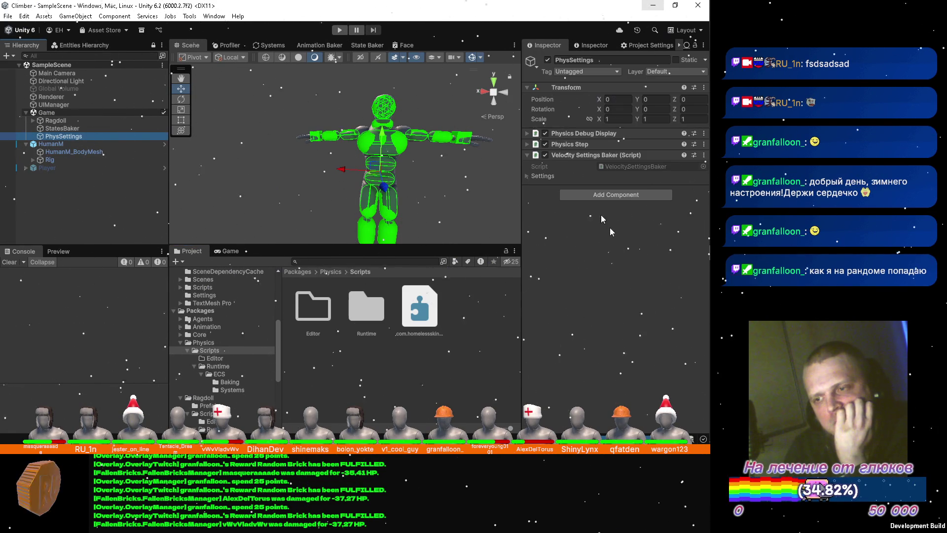
pyautogui.click(527, 176)
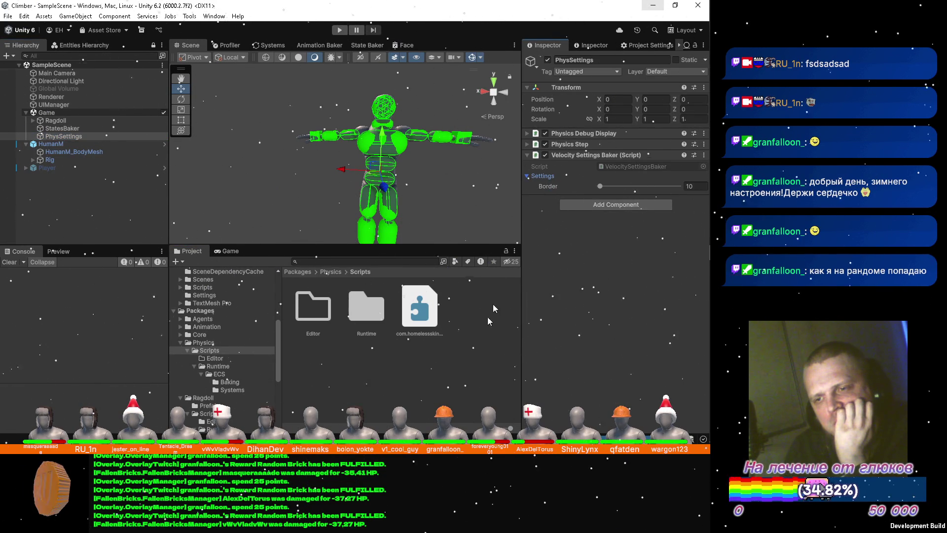
pyautogui.click(96, 219)
pyautogui.click(339, 31)
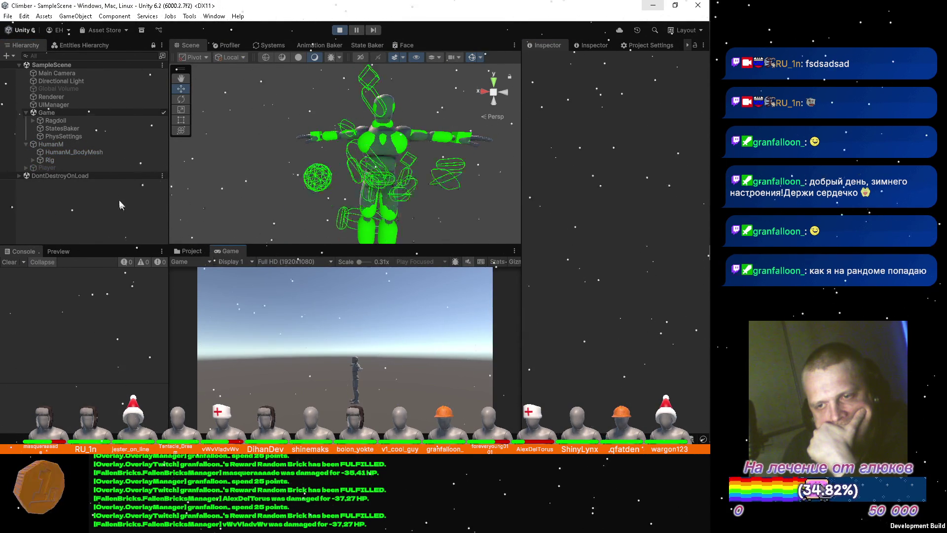
# Step: During play set Border to 1, glance at the Systems tab, then try Border 0.5
pyautogui.click(68, 136)
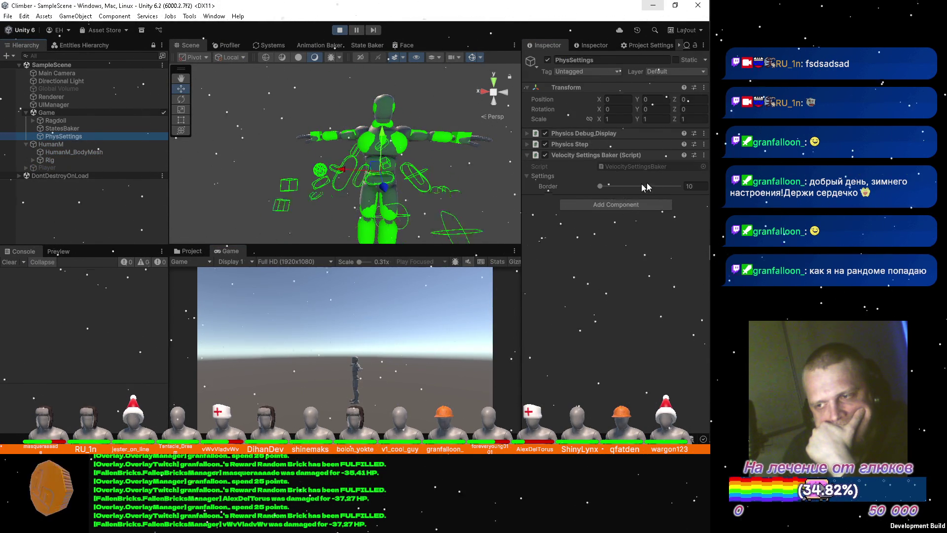
pyautogui.click(689, 187)
pyautogui.write('1')
pyautogui.press('Return')
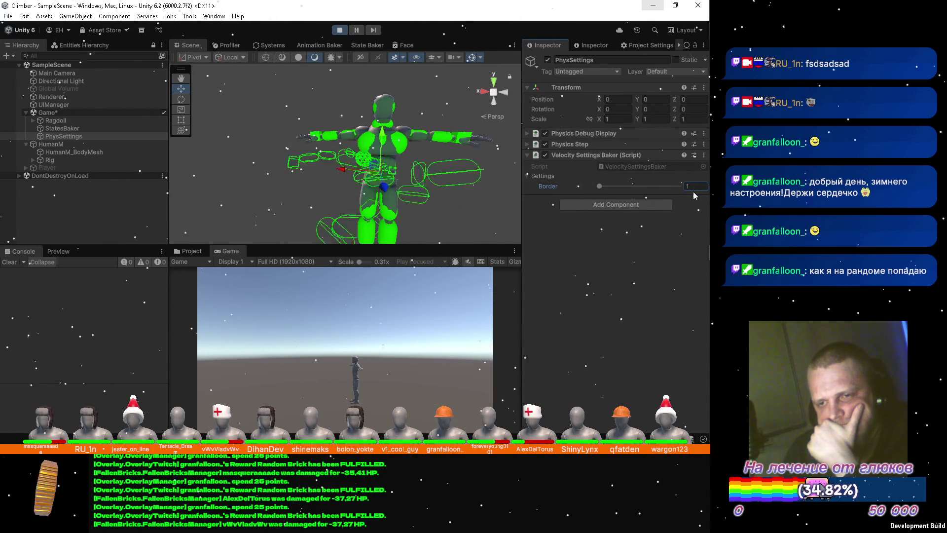
pyautogui.click(257, 49)
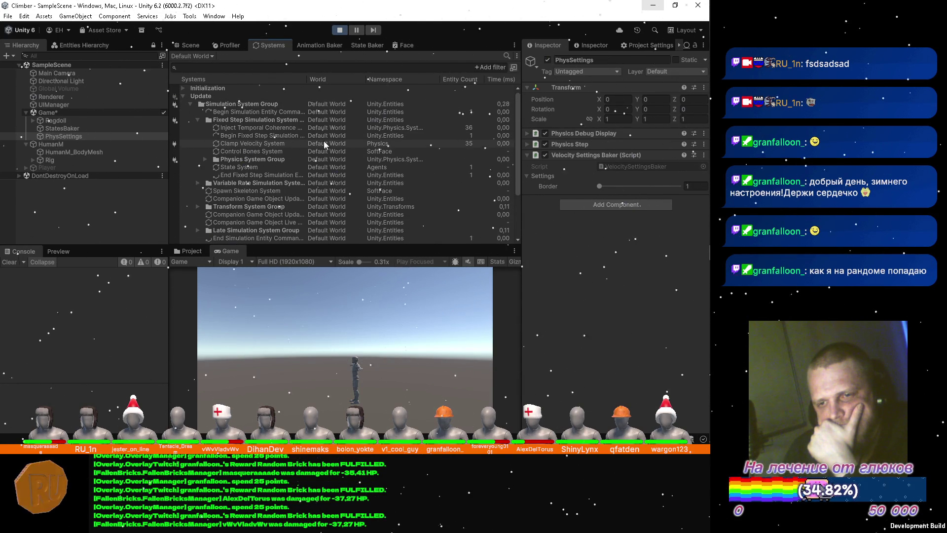
pyautogui.click(189, 45)
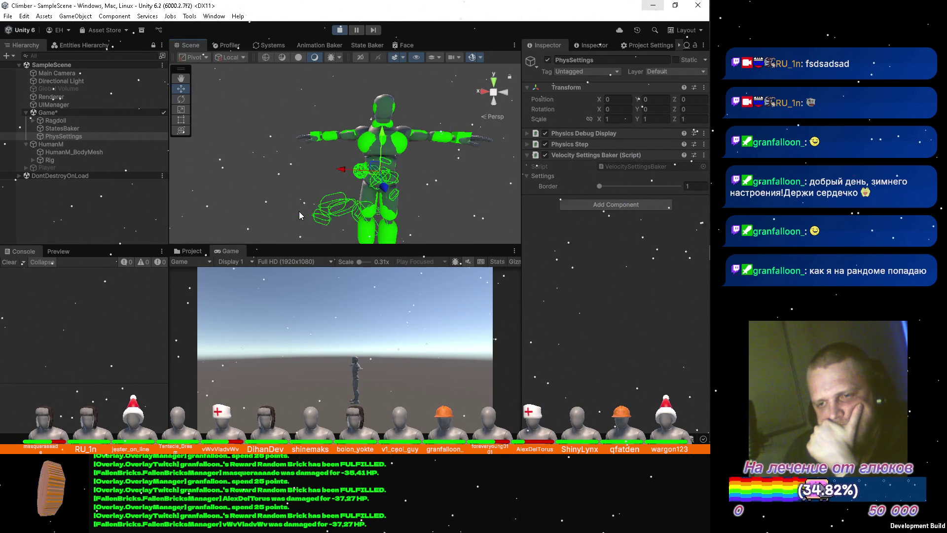
pyautogui.doubleClick(690, 186)
pyautogui.write('.5')
pyautogui.press('Return')
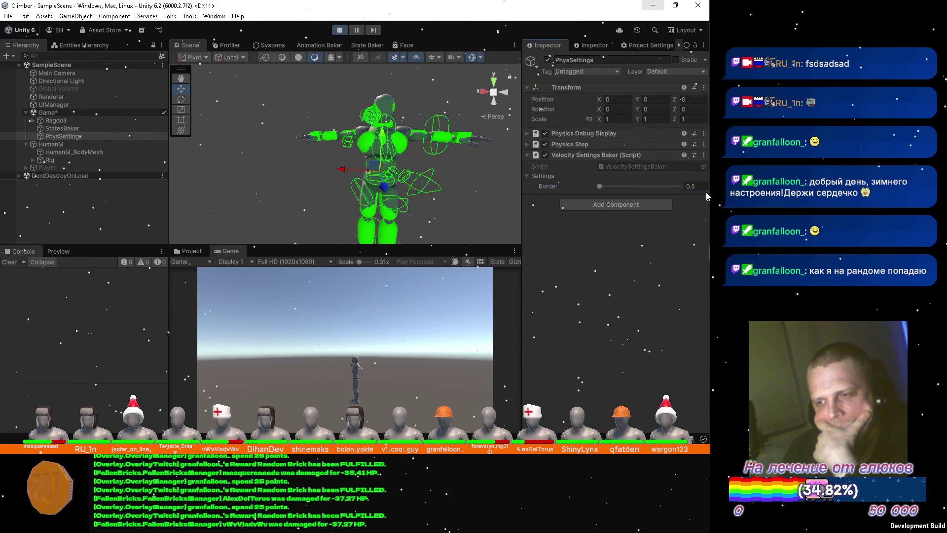
# Step: Try Border values 1, 2, 3, 10 and 20 on the ragdoll, then settle back on 1
pyautogui.doubleClick(698, 186)
pyautogui.write('1')
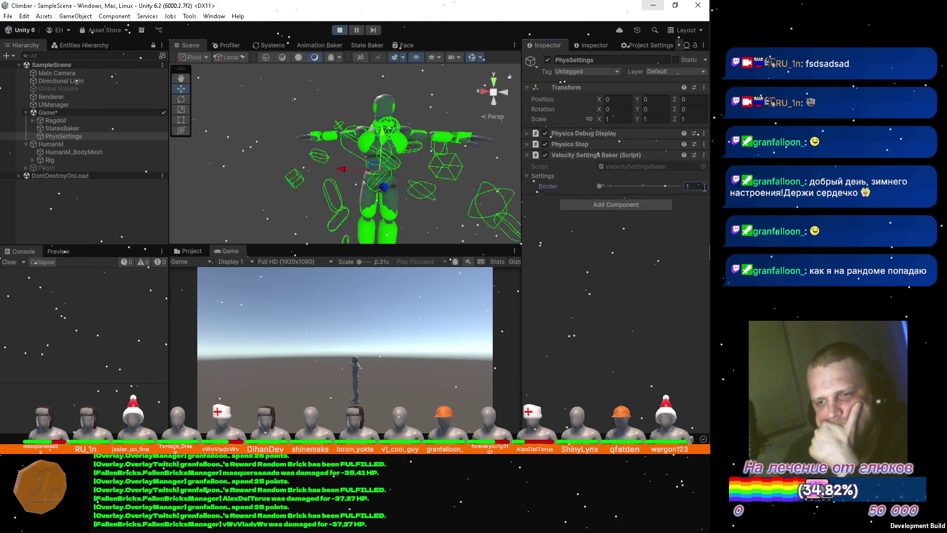
pyautogui.press('BackSpace')
pyautogui.write('2')
pyautogui.press('BackSpace')
pyautogui.write('3')
pyautogui.press('BackSpace')
pyautogui.write('10')
pyautogui.press('BackSpace')
pyautogui.press('BackSpace')
pyautogui.write('20')
pyautogui.press('Return')
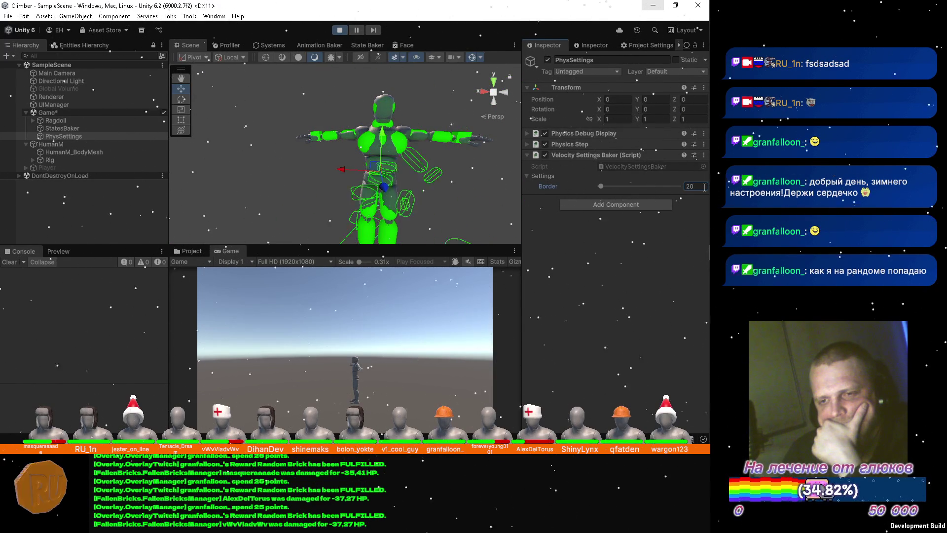
pyautogui.click(695, 186)
pyautogui.write('1')
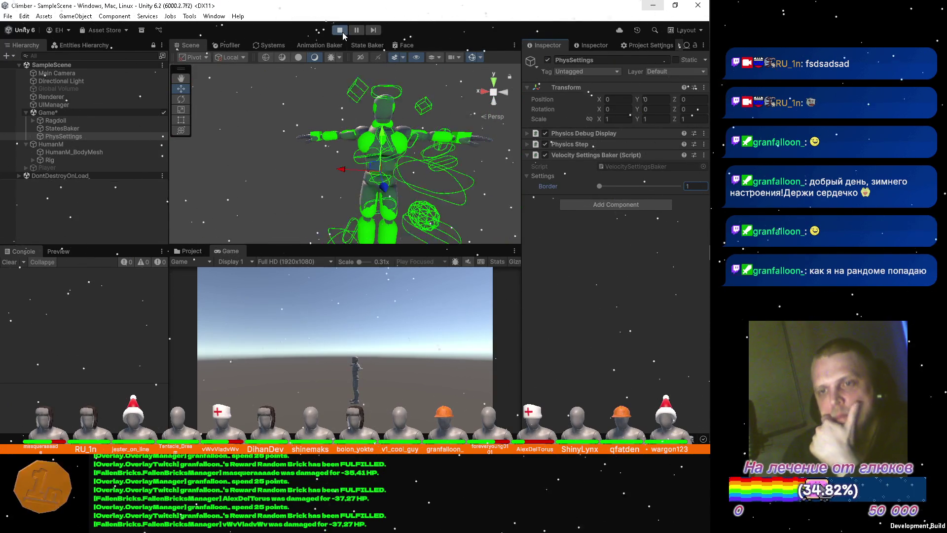
# Step: Stop the game, check PhysSettings' Border of 1, and restart the simulation
pyautogui.click(341, 31)
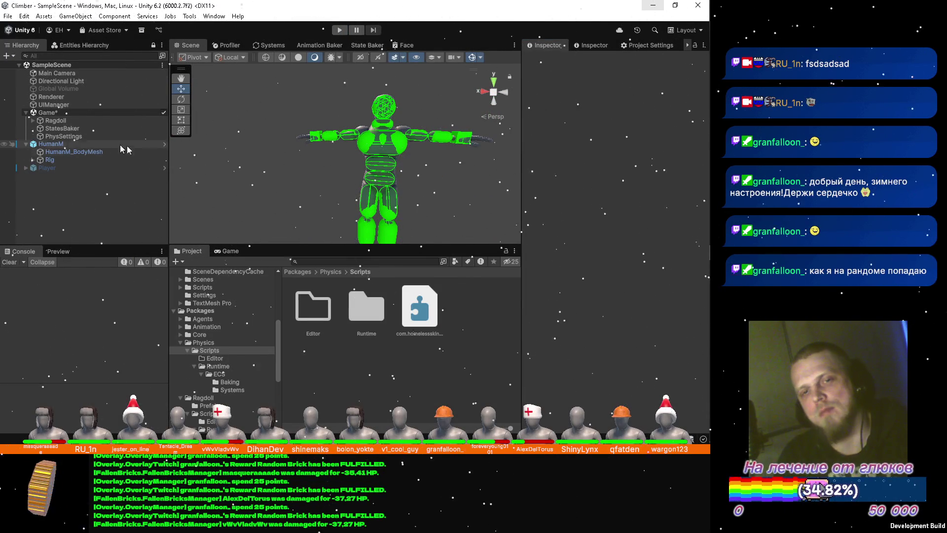
pyautogui.click(93, 138)
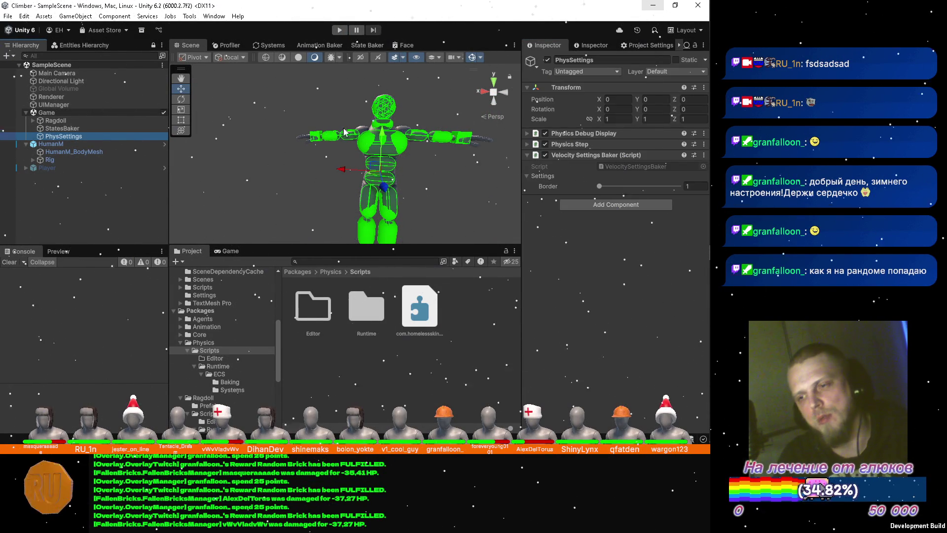
pyautogui.click(340, 31)
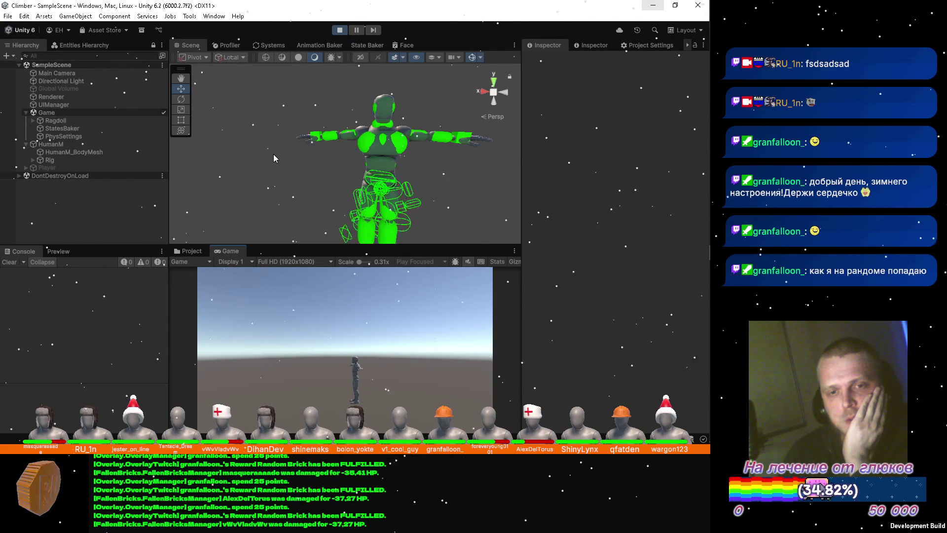
# Step: Orbit around the falling ragdoll to view it sideways, collapse HumanM, and stop playing
pyautogui.moveTo(452, 123)
pyautogui.mouseDown()
pyautogui.moveTo(387, 196)
pyautogui.moveTo(273, 125)
pyautogui.mouseUp()
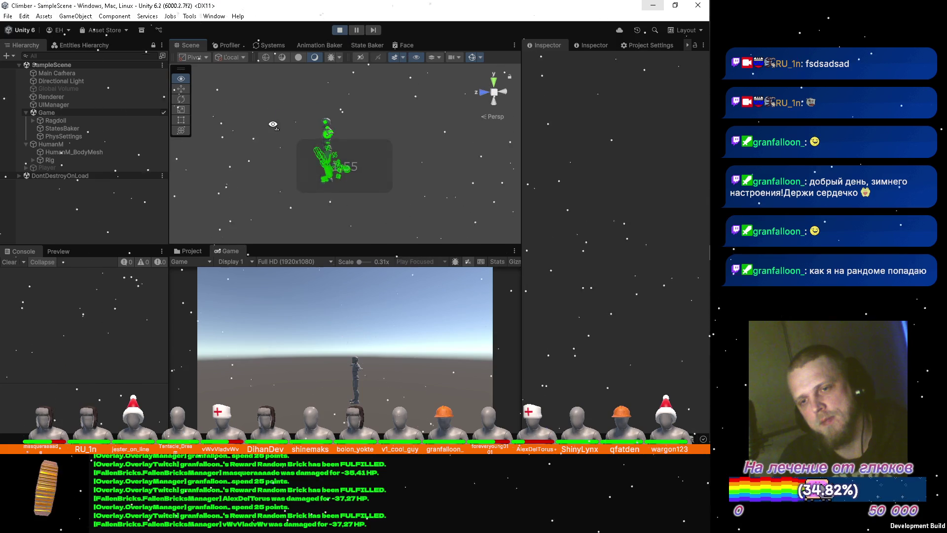
pyautogui.scroll(5, 273, 124)
pyautogui.moveTo(256, 135); pyautogui.dragTo(340, 164)
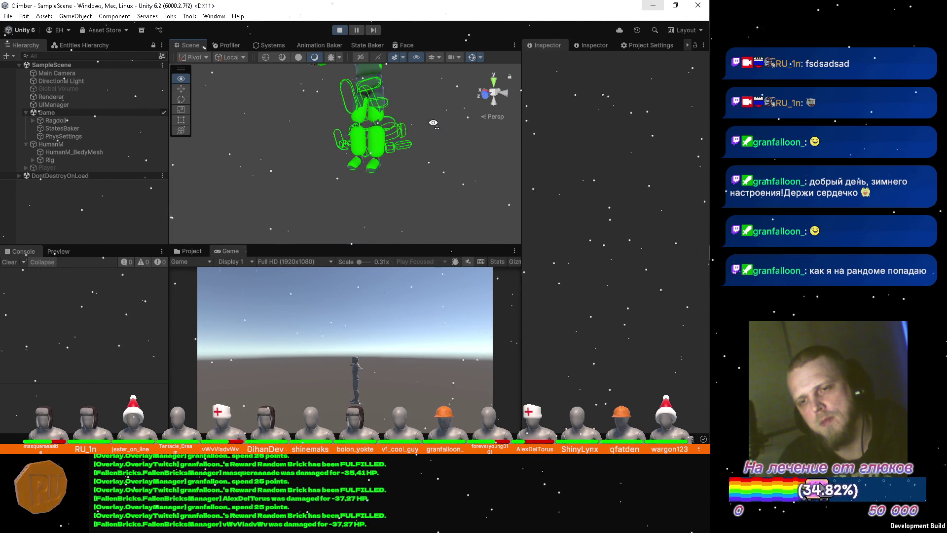
pyautogui.moveTo(361, 125)
pyautogui.mouseDown()
pyautogui.moveTo(391, 119)
pyautogui.moveTo(355, 127)
pyautogui.mouseUp()
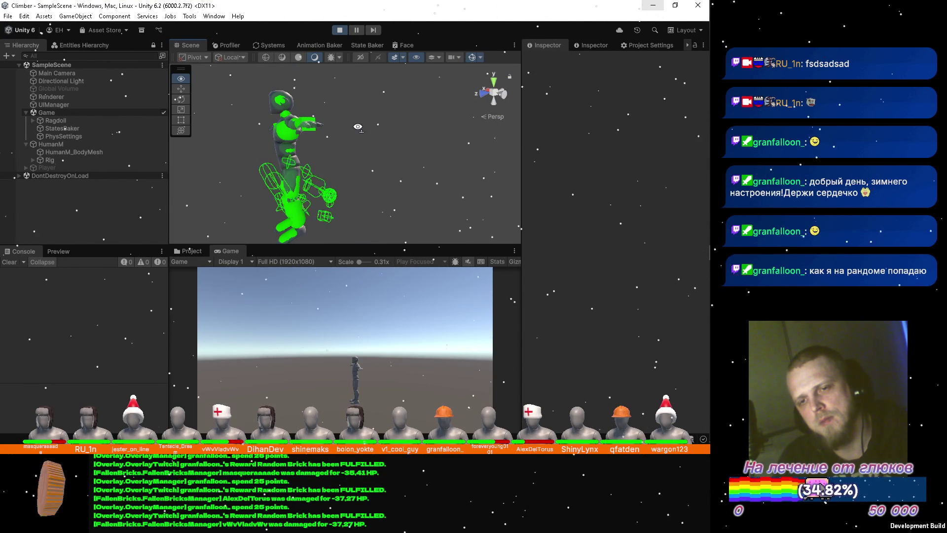
pyautogui.click(26, 144)
pyautogui.click(340, 30)
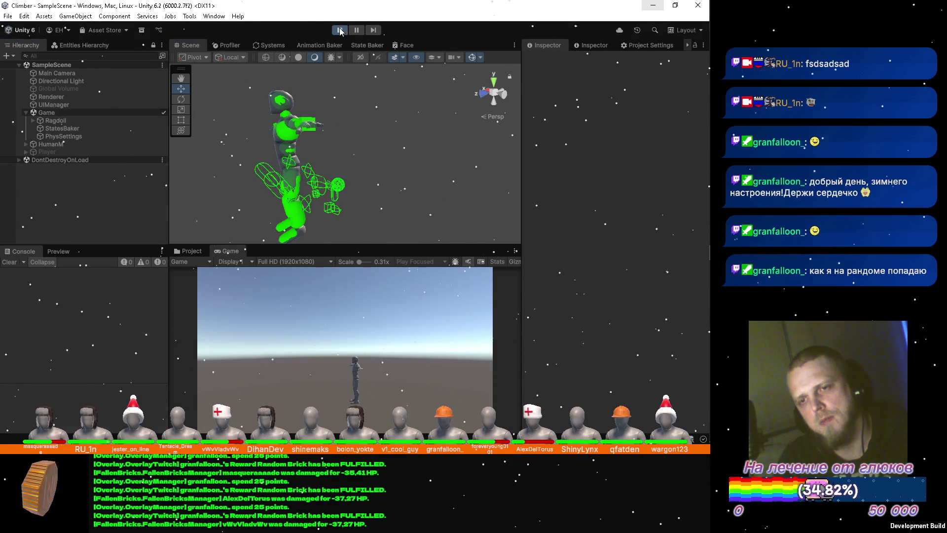
# Step: Disable the HumanM character and run the game with only the ragdoll
pyautogui.click(74, 143)
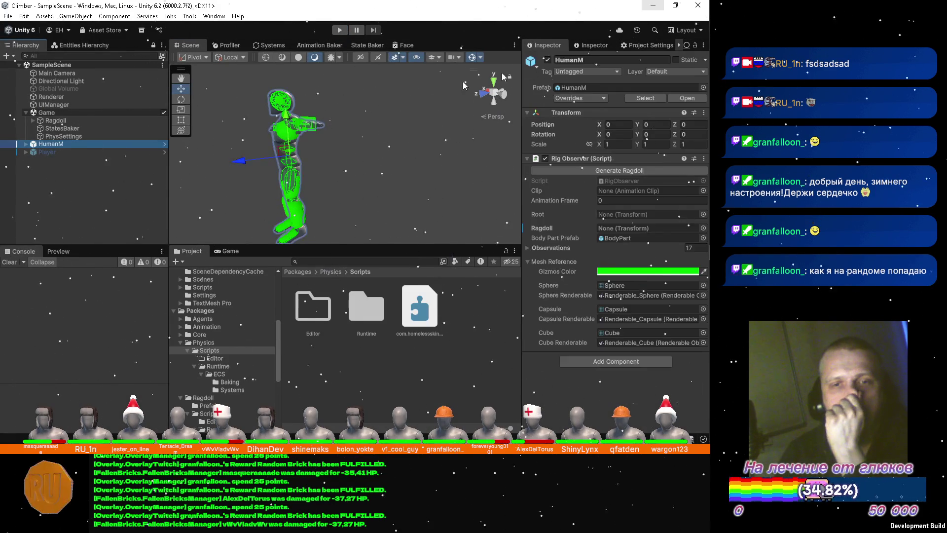
pyautogui.click(547, 59)
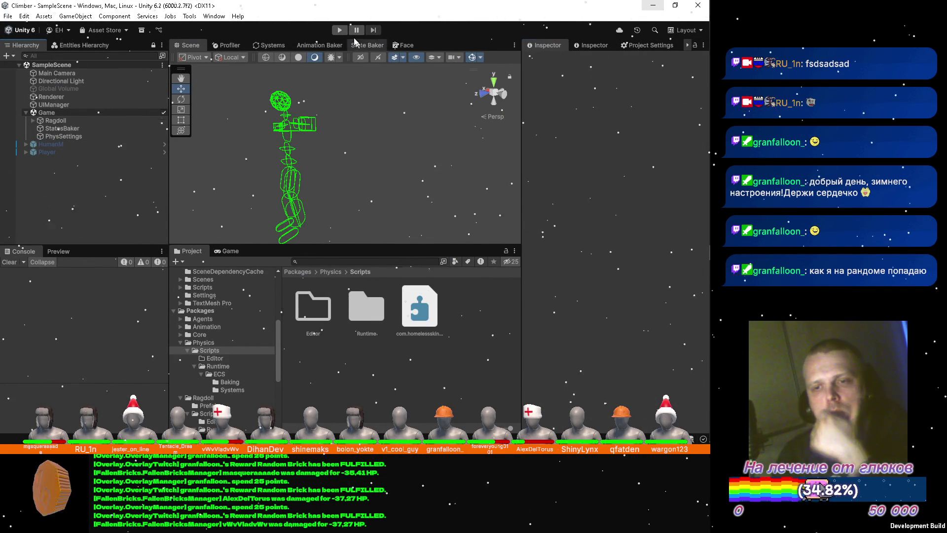
pyautogui.click(342, 29)
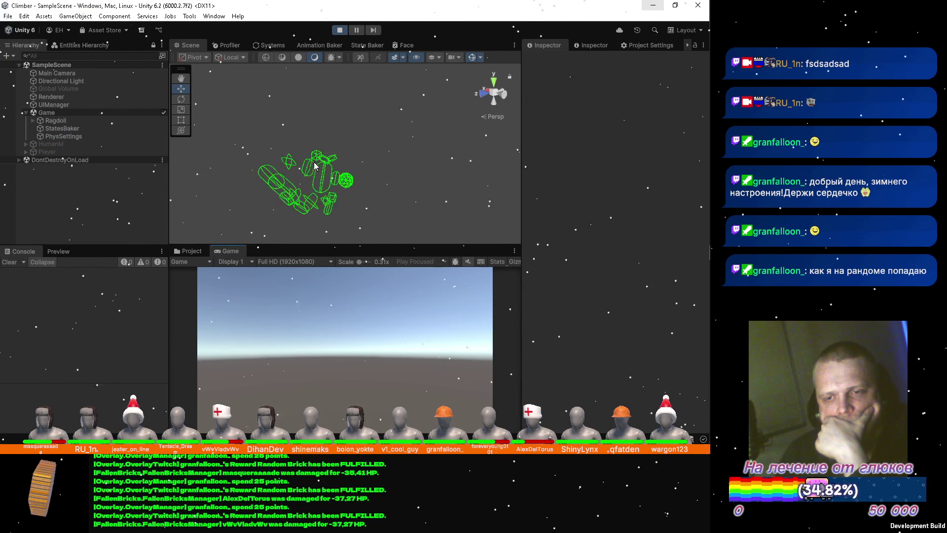
# Step: Orbit around the ragdoll, stop the game, and select the Ragdoll object
pyautogui.moveTo(307, 160); pyautogui.dragTo(414, 195)
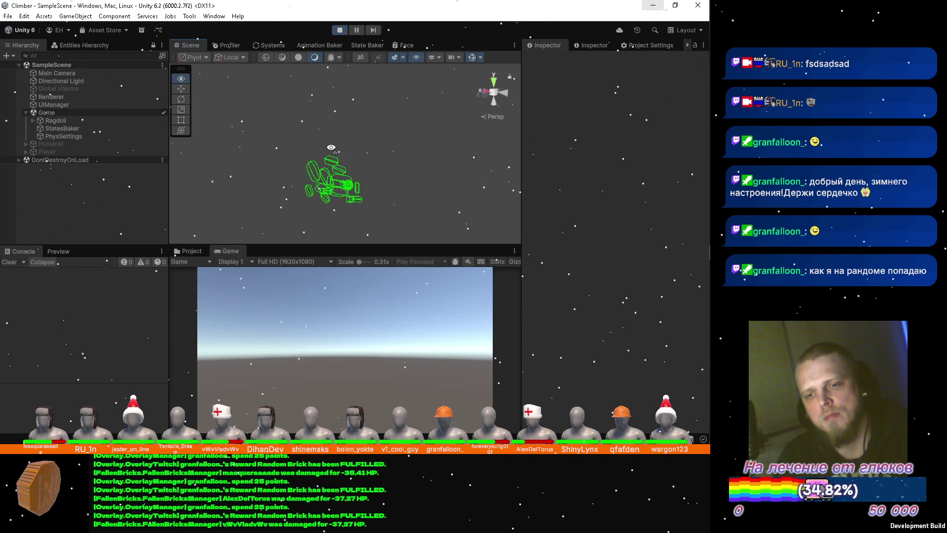
pyautogui.click(339, 29)
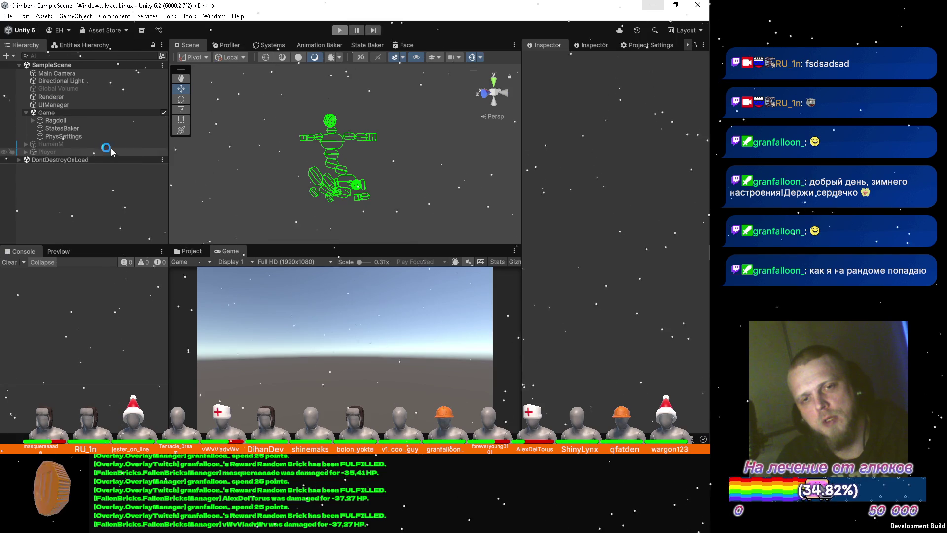
pyautogui.click(55, 120)
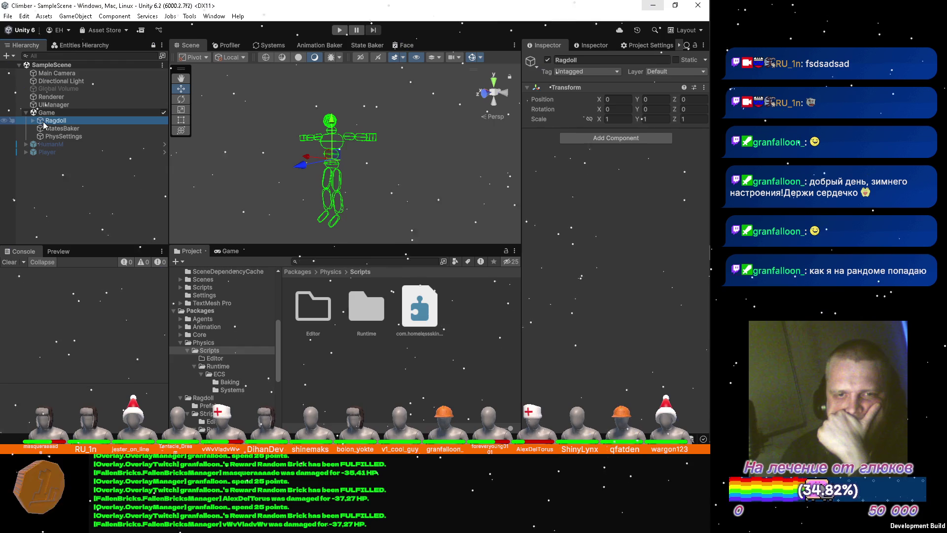
# Step: Move Ragdoll to the scene root, save the scene, check its Neck joint, and return to Visual Studio
pyautogui.moveTo(49, 159); pyautogui.dragTo(49, 157)
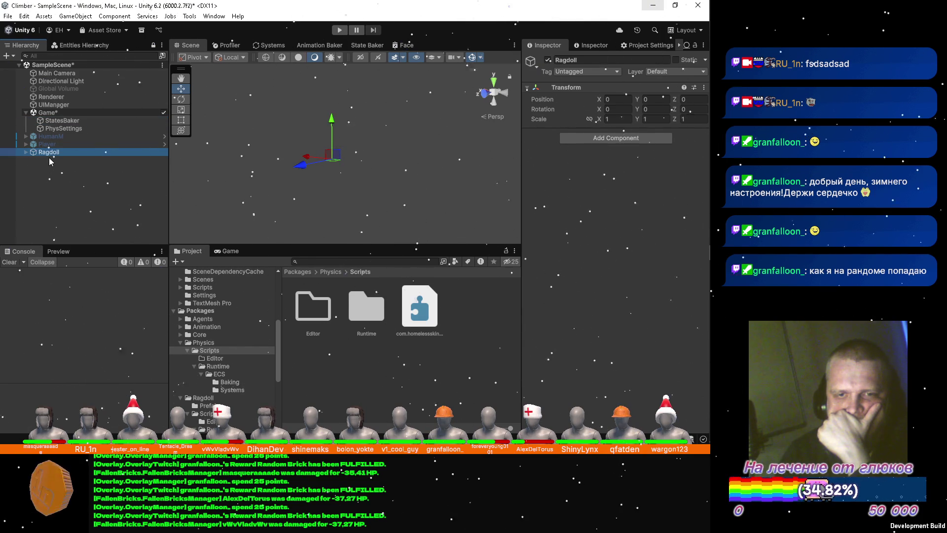
pyautogui.hotkey('ctrl', 's')
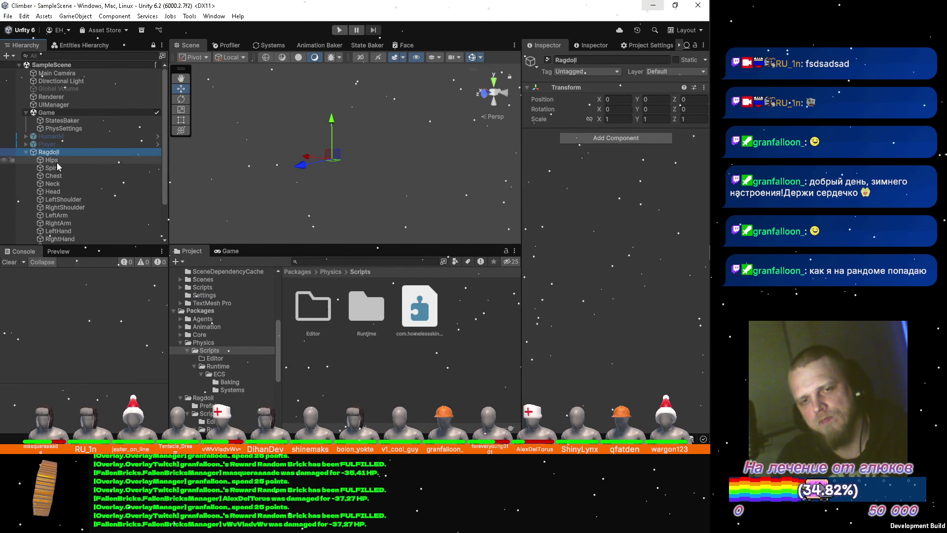
pyautogui.press('Down')
pyautogui.press('Down')
pyautogui.press('Down')
pyautogui.press('Down')
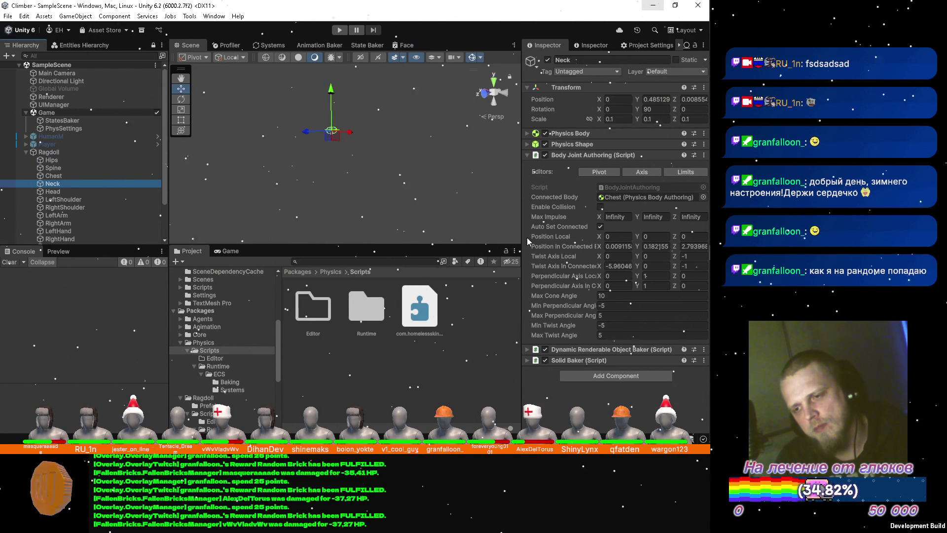
pyautogui.hotkey('alt', 'Tab')
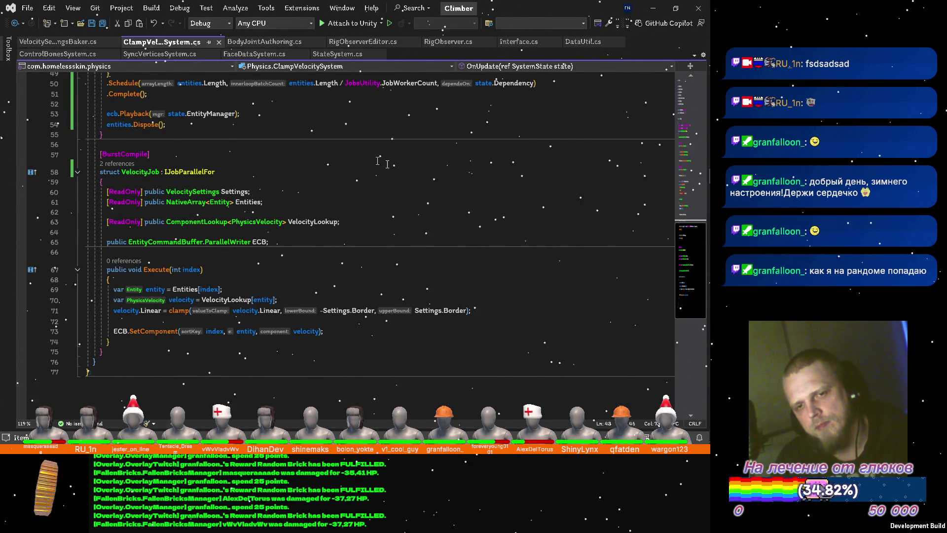
# Step: Collapse outlines and close the ClampVelocitySystem.cs and VelocitySettingsBaker.cs files
pyautogui.hotkey('ctrl', 'm')
pyautogui.hotkey('ctrl', 'o')
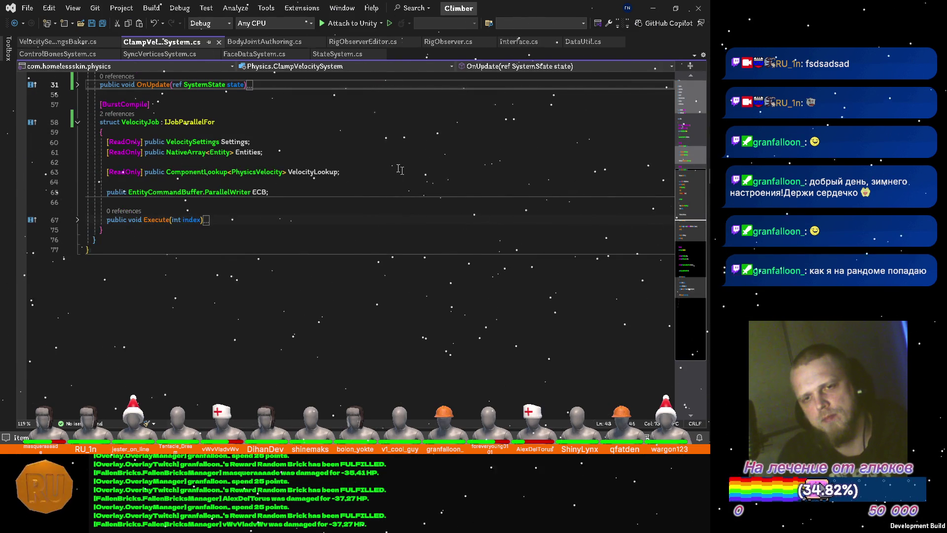
pyautogui.scroll(5, 399, 170)
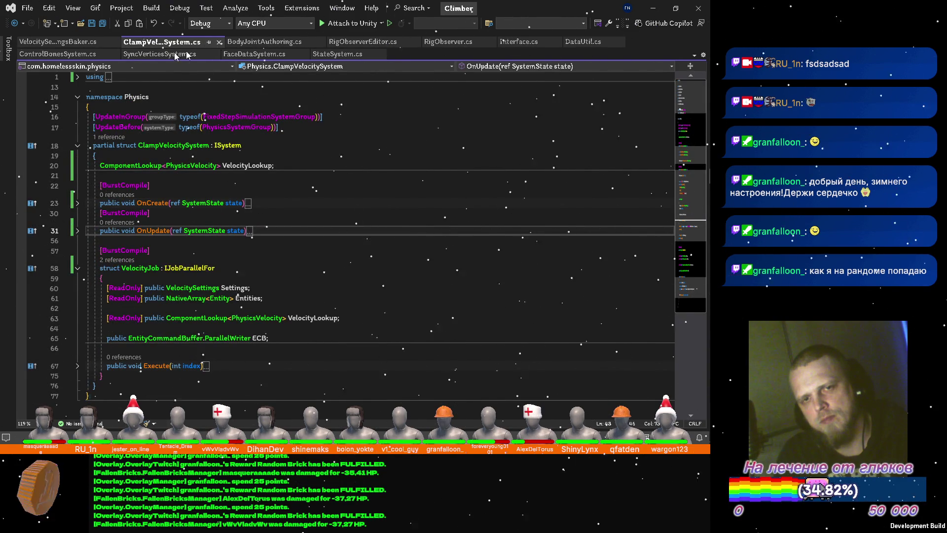
pyautogui.click(219, 42)
pyautogui.hotkey('ctrl', 'm')
pyautogui.hotkey('ctrl', 'o')
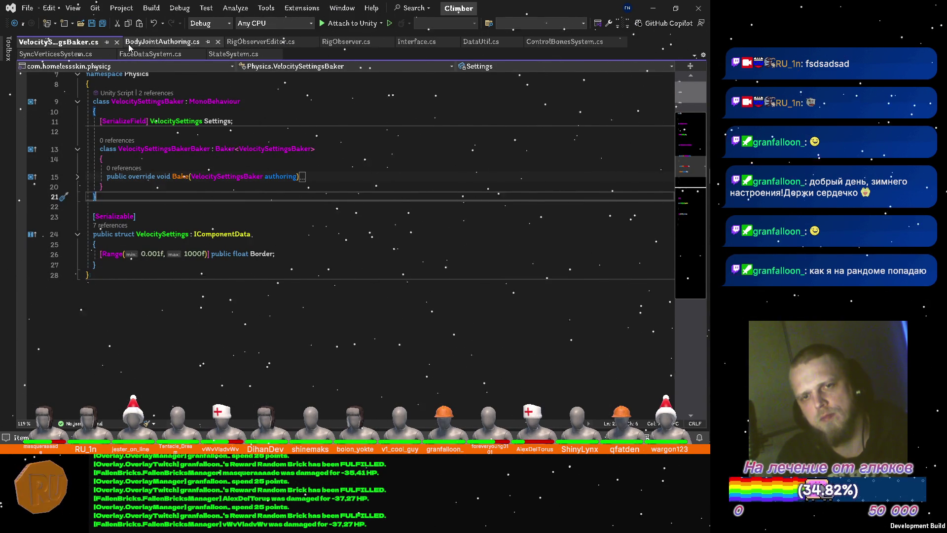
pyautogui.click(116, 41)
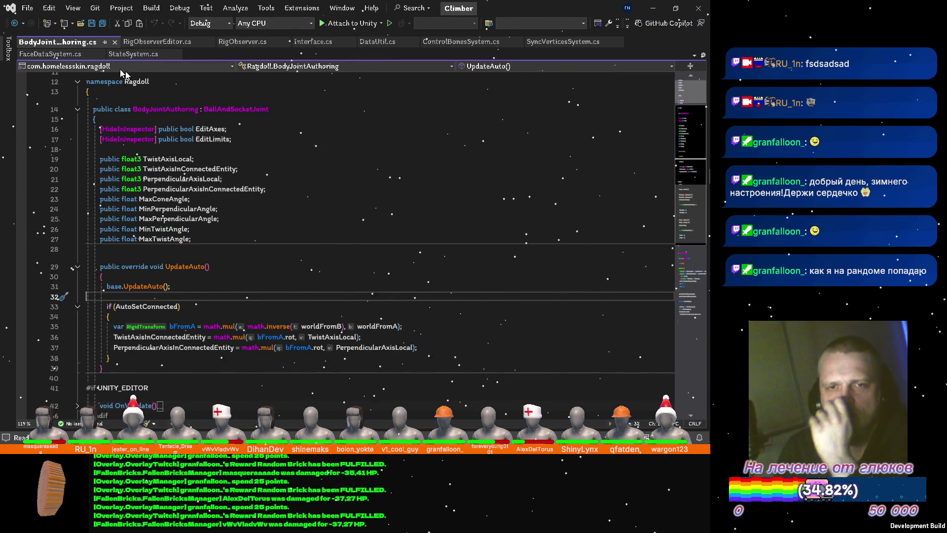
# Step: Fold the UpdateAuto and OnValidate bodies and bring up the RigObserver.cs code
pyautogui.hotkey('ctrl', 'm')
pyautogui.hotkey('ctrl', 'o')
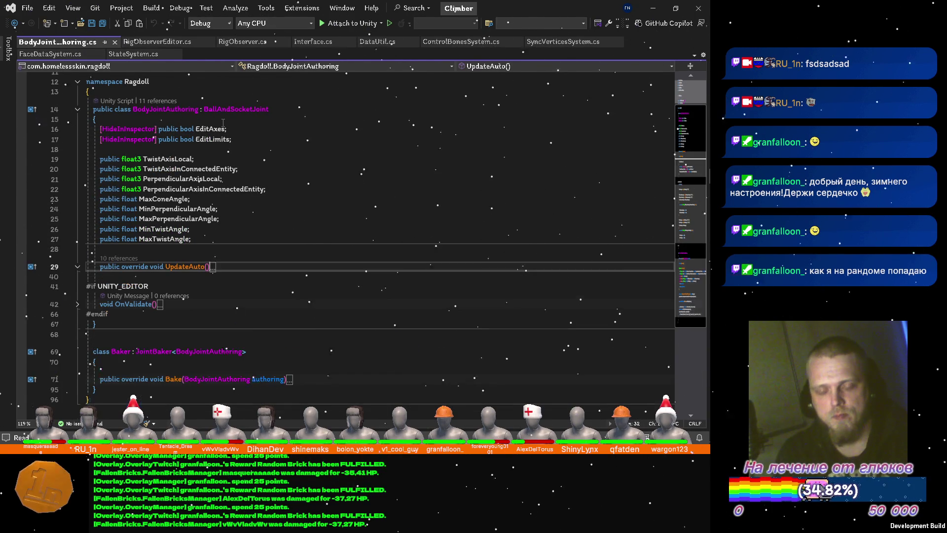
pyautogui.click(243, 42)
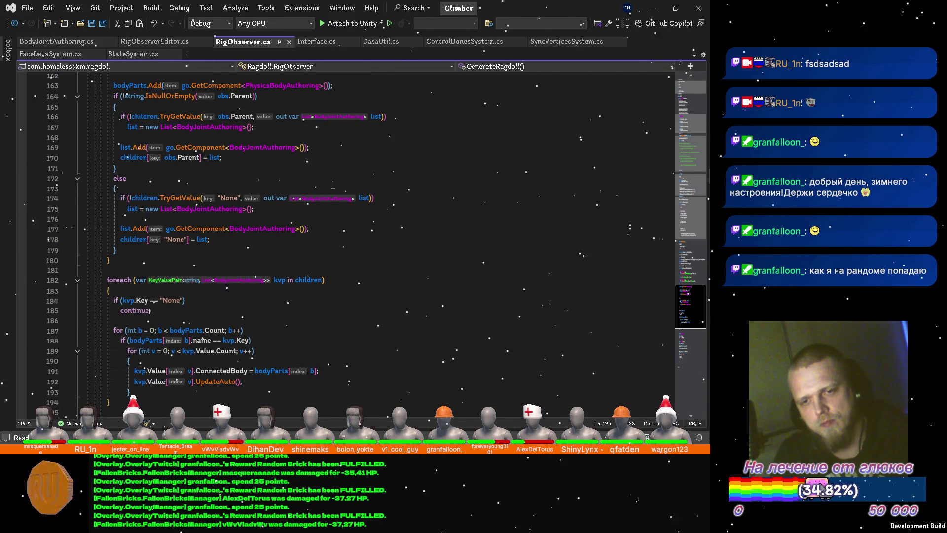
pyautogui.scroll(5, 333, 184)
pyautogui.scroll(4, 334, 145)
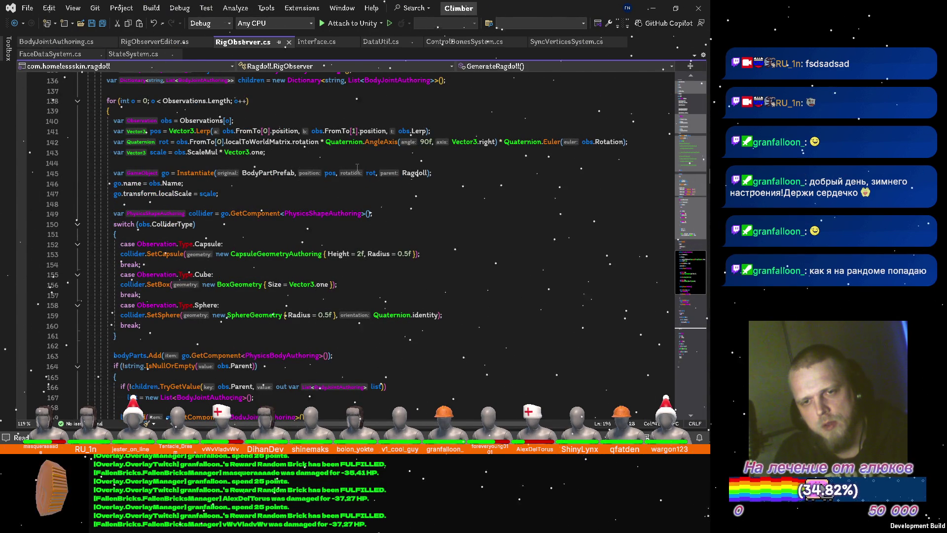
pyautogui.scroll(-3, 336, 197)
pyautogui.scroll(-1, 337, 195)
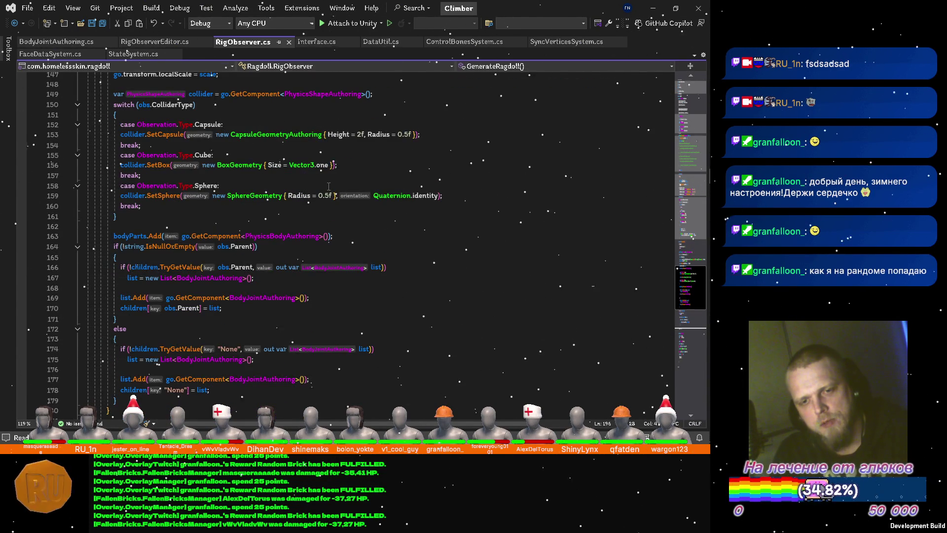
pyautogui.scroll(-2, 326, 187)
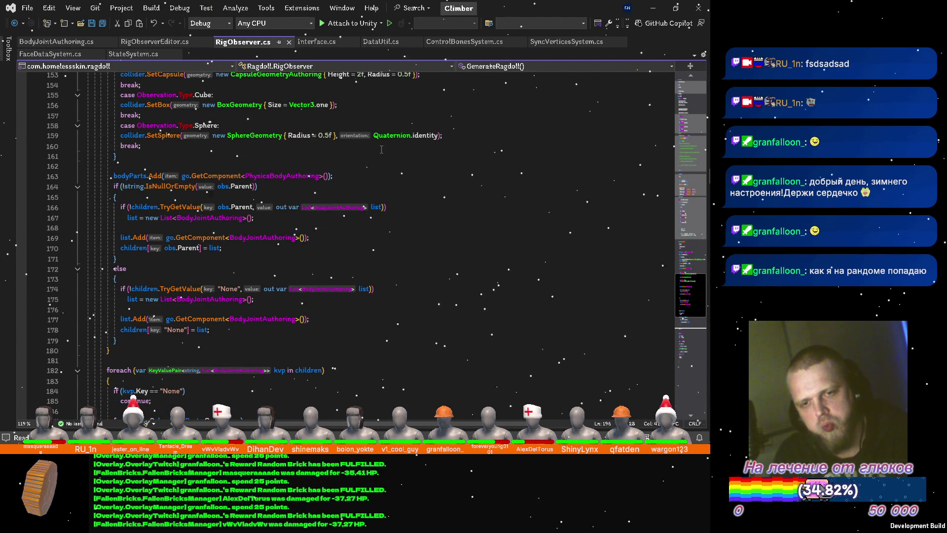
pyautogui.scroll(-3, 380, 150)
pyautogui.scroll(-5, 375, 150)
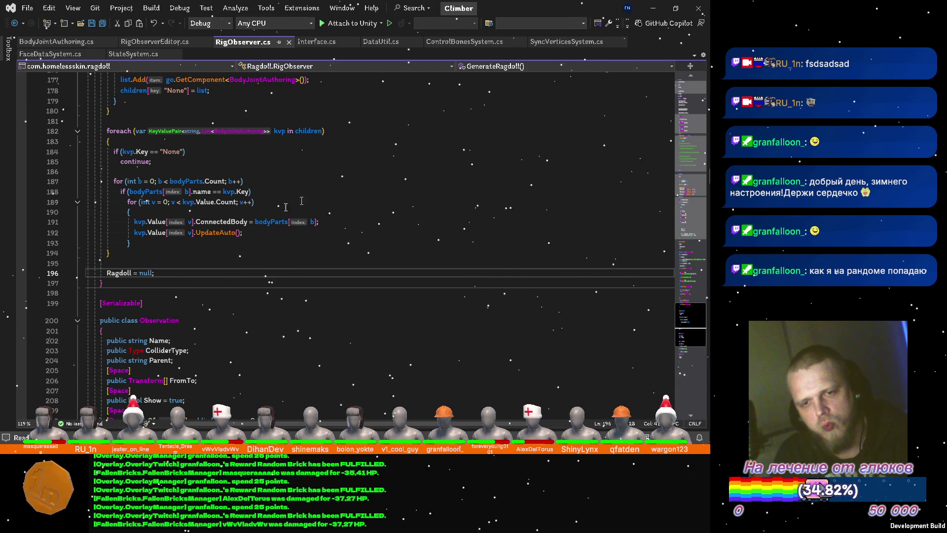
# Step: Introduce a local variable for all occurrences of kvp.Value[v] on line 191
pyautogui.click(190, 222)
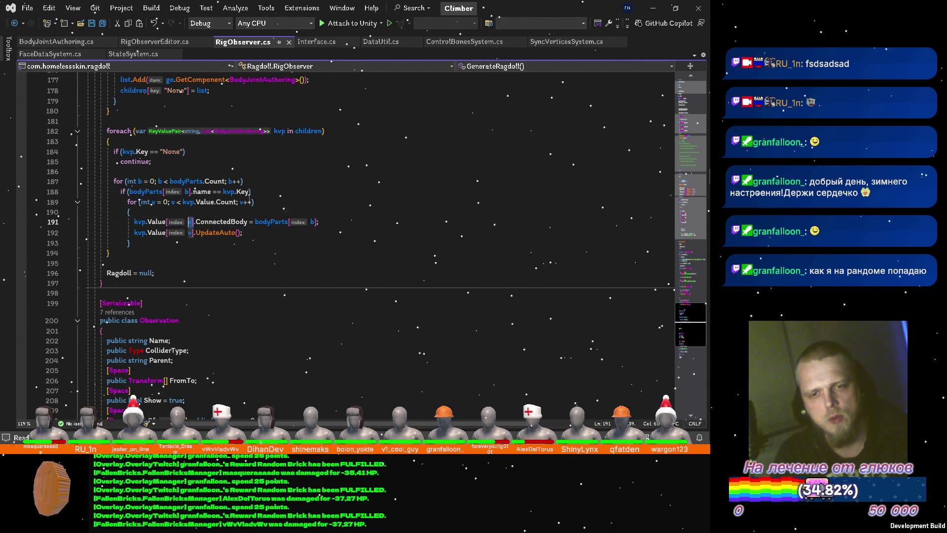
pyautogui.hotkey('ctrl', '.')
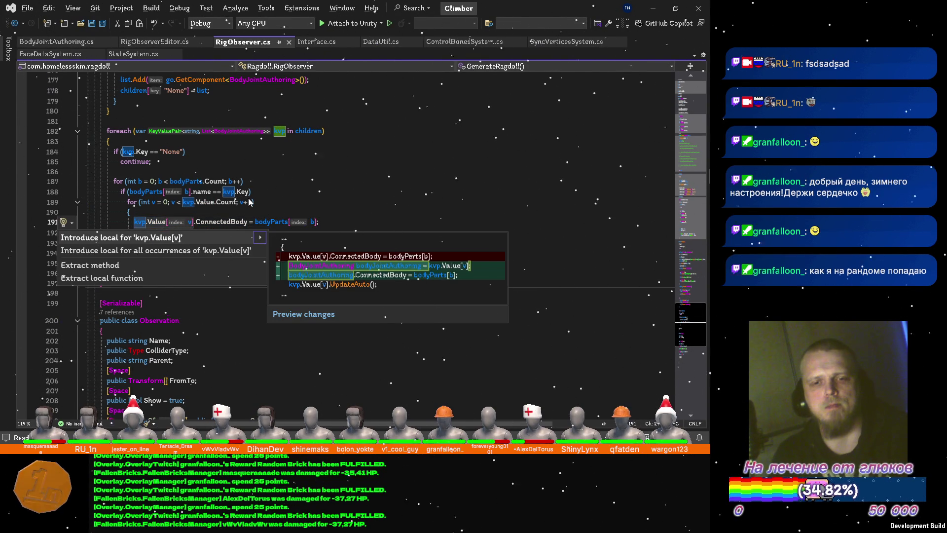
pyautogui.press('Down')
pyautogui.press('Return')
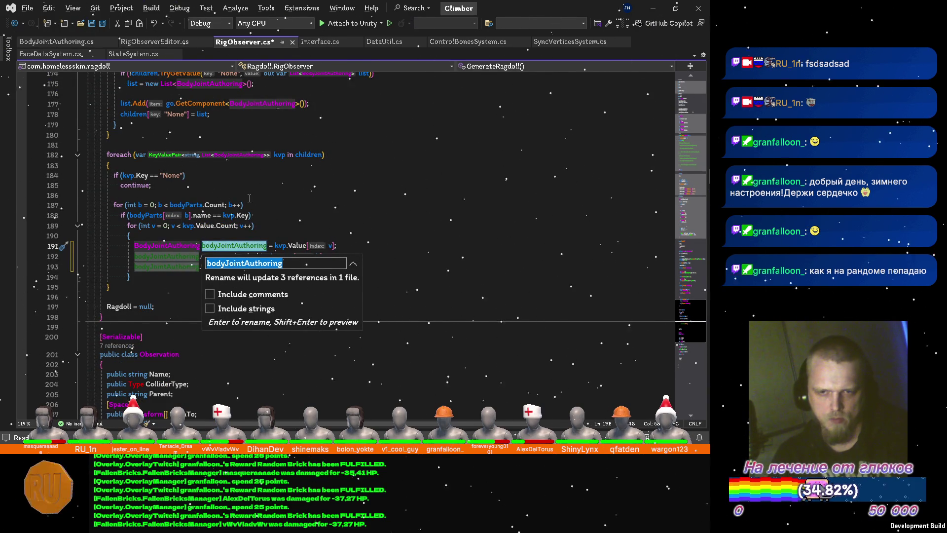
pyautogui.write('bod')
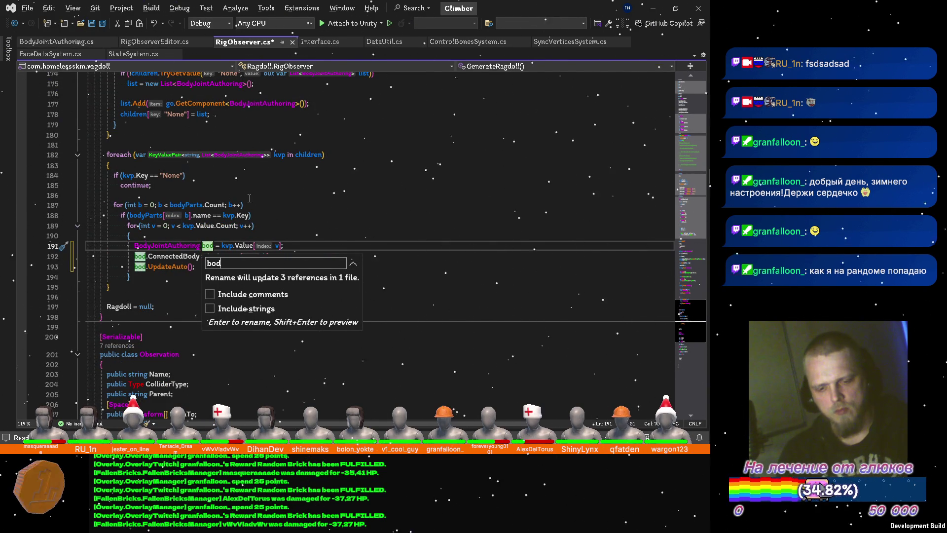
pyautogui.write('yPar')
pyautogui.write('t')
# Step: Rename the new local to bodyPart and declare it with var
pyautogui.press('Return')
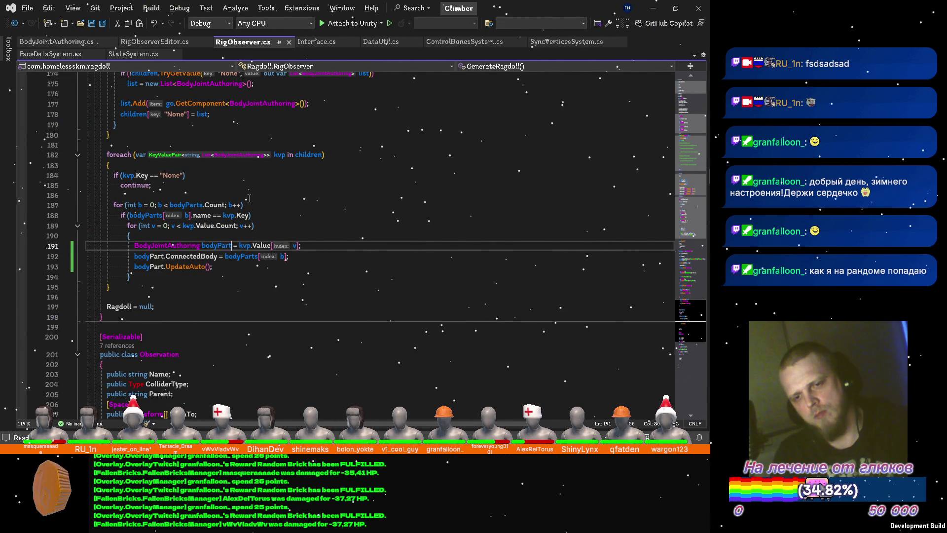
pyautogui.hotkey('ctrl', 'Delete')
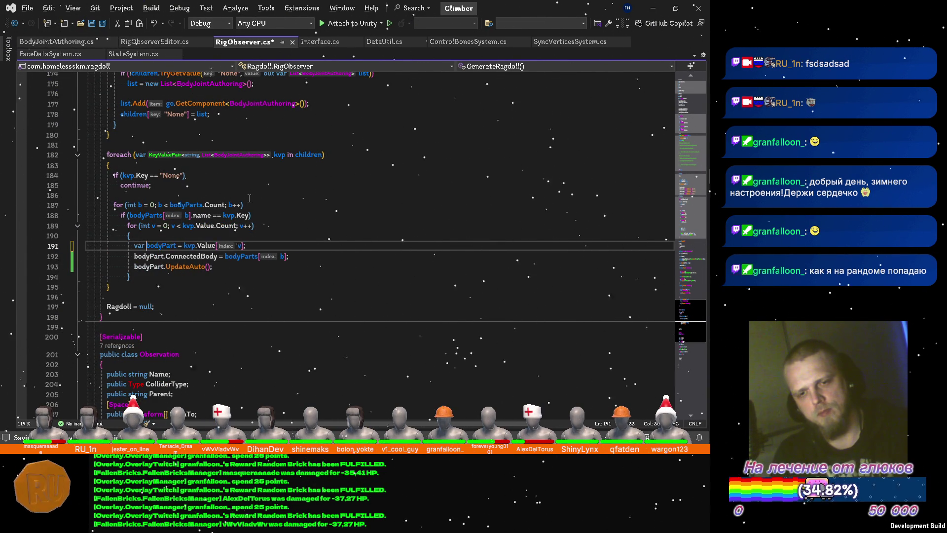
pyautogui.hotkey('ctrl', 'z')
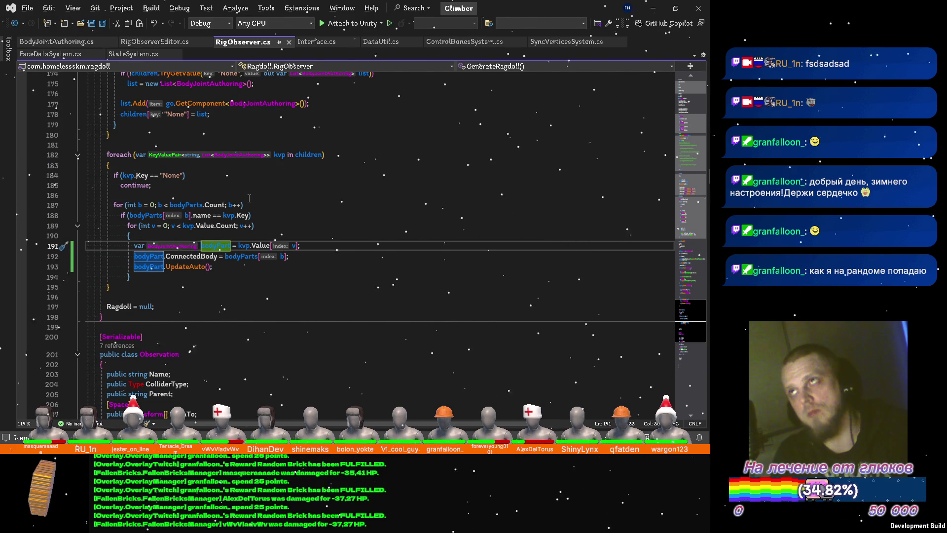
# Step: Move to the end of the UpdateAuto line and add a new empty line below it
pyautogui.press('Down')
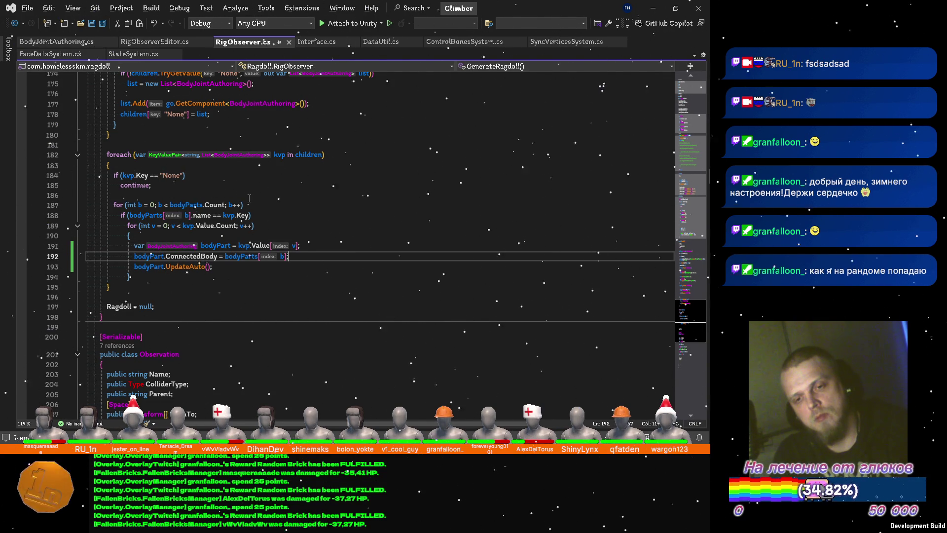
pyautogui.press('Down')
pyautogui.press('Return')
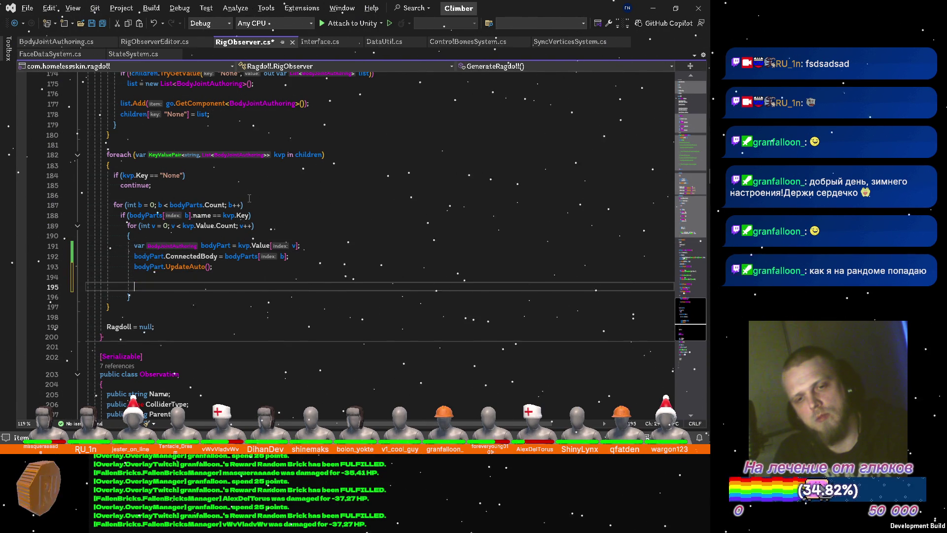
# Step: Start a new bodyPart member line below UpdateAuto, briefly checking another window
pyautogui.press('Return')
pyautogui.press('Up')
pyautogui.write('o')
pyautogui.press('Tab')
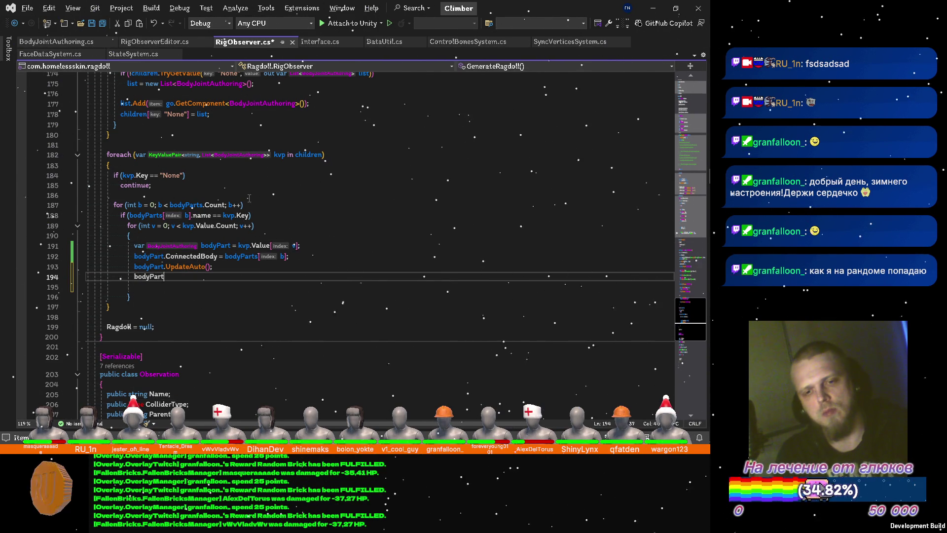
pyautogui.write('.')
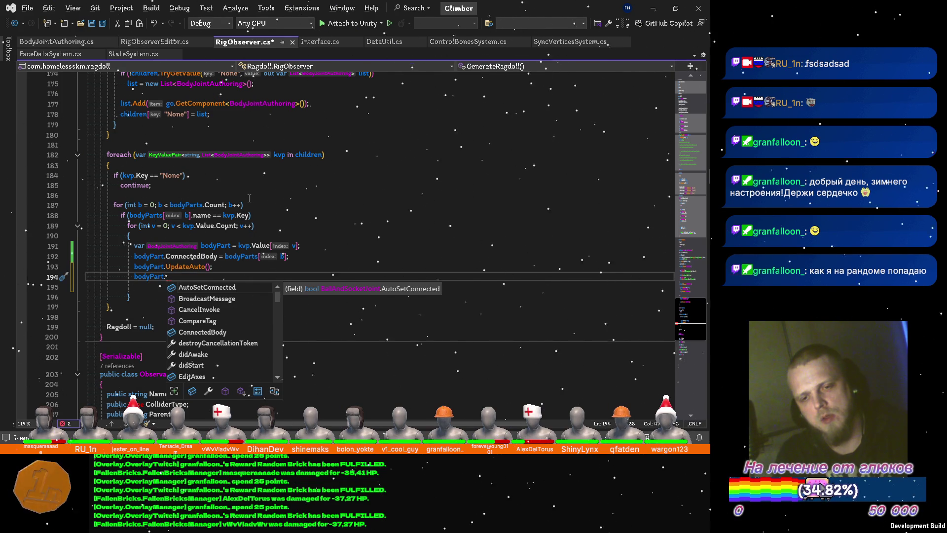
pyautogui.hotkey('alt', 'Tab')
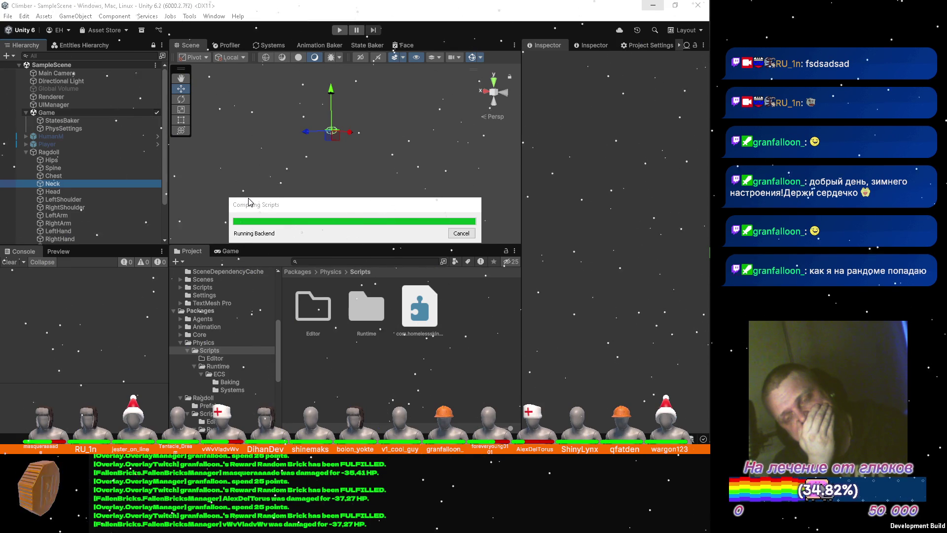
pyautogui.hotkey('alt', 'Tab')
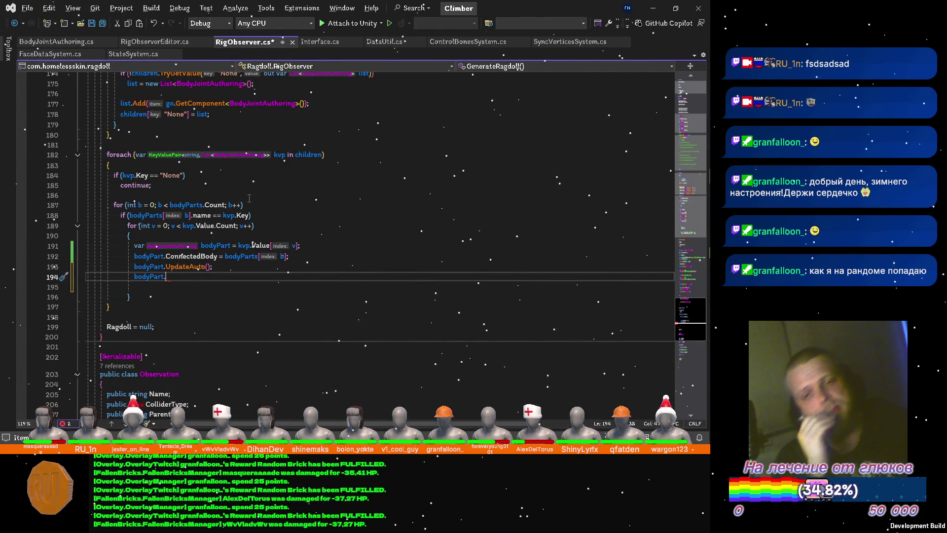
# Step: Move the bodyPart line above the UpdateAuto call and switch to Unity to check the Neck joint
pyautogui.hotkey('alt', 'Up')
pyautogui.press('Return')
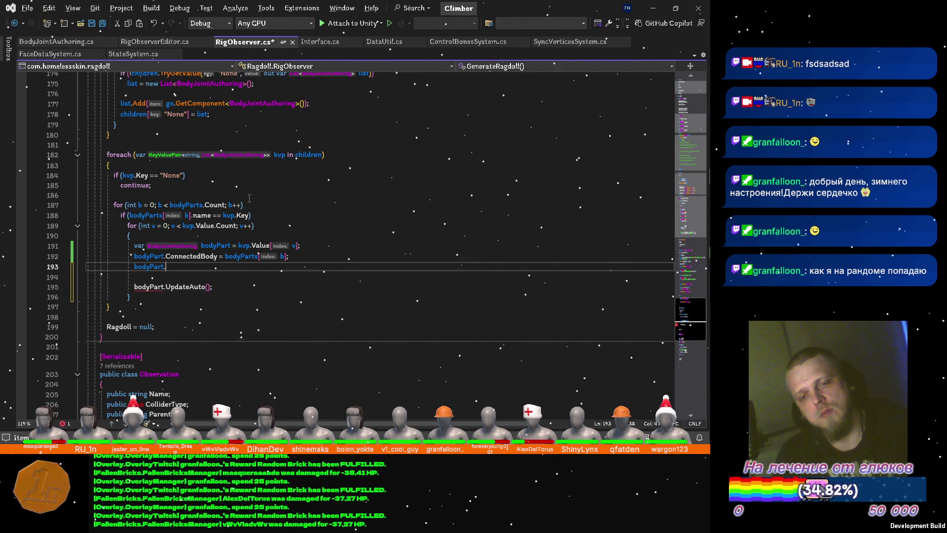
pyautogui.press('Up')
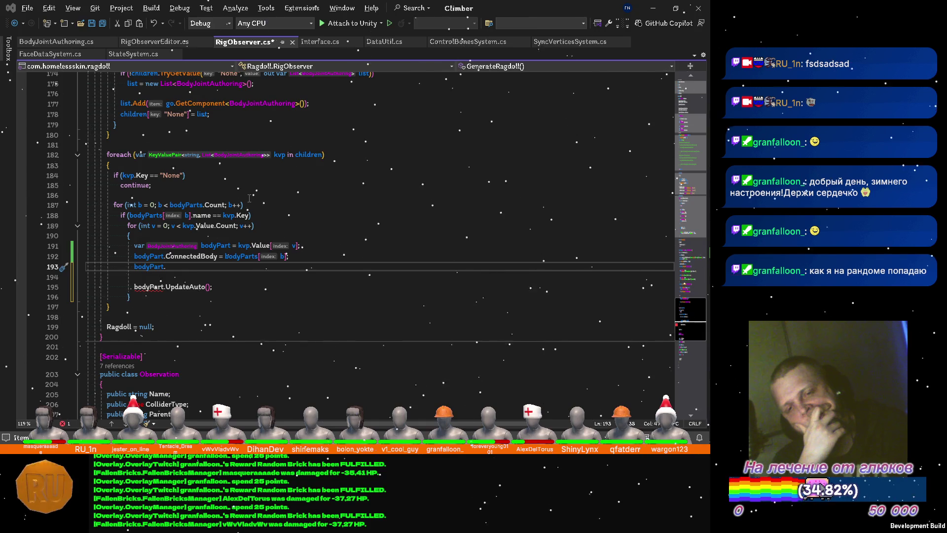
pyautogui.hotkey('alt', 'Tab')
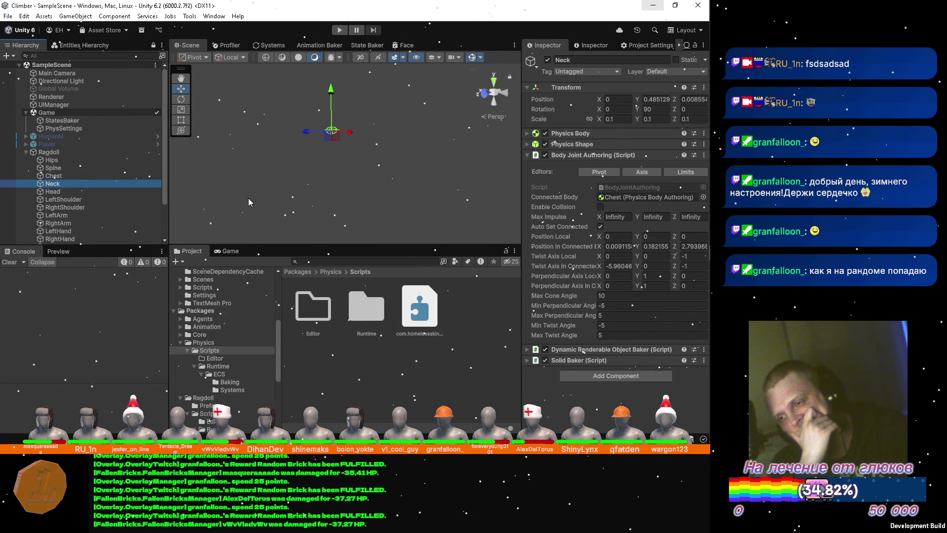
# Step: Set bodyPart.TwistAxisLocal = Vector3.up on line 193
pyautogui.hotkey('alt', 'Tab')
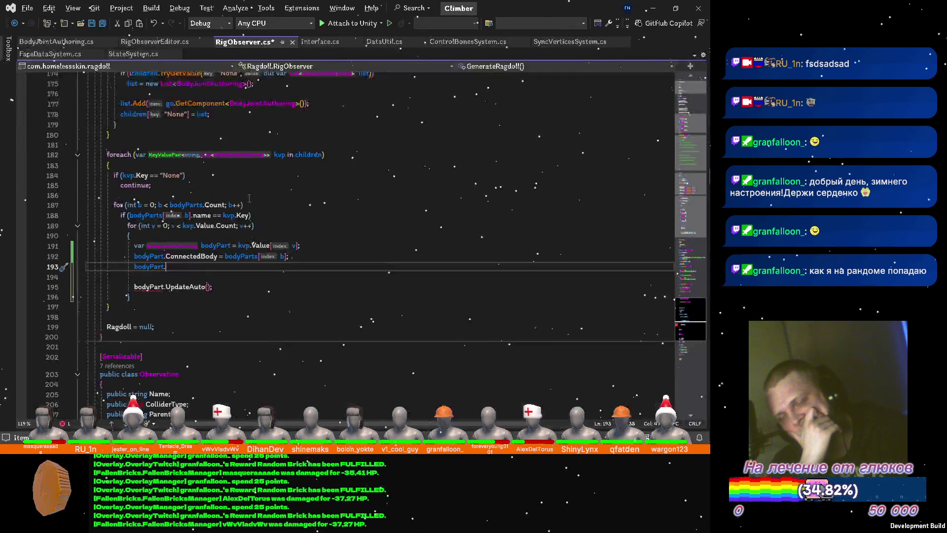
pyautogui.write('tw')
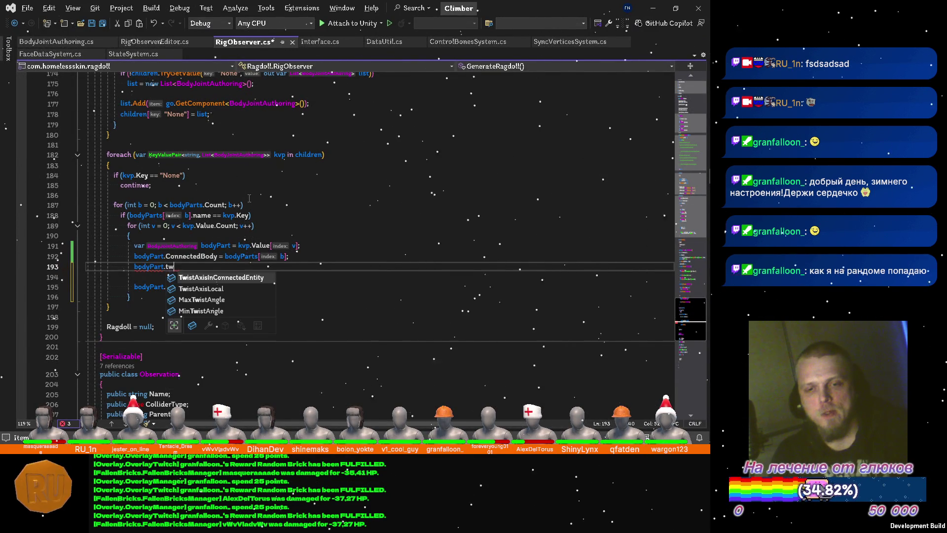
pyautogui.press('Down')
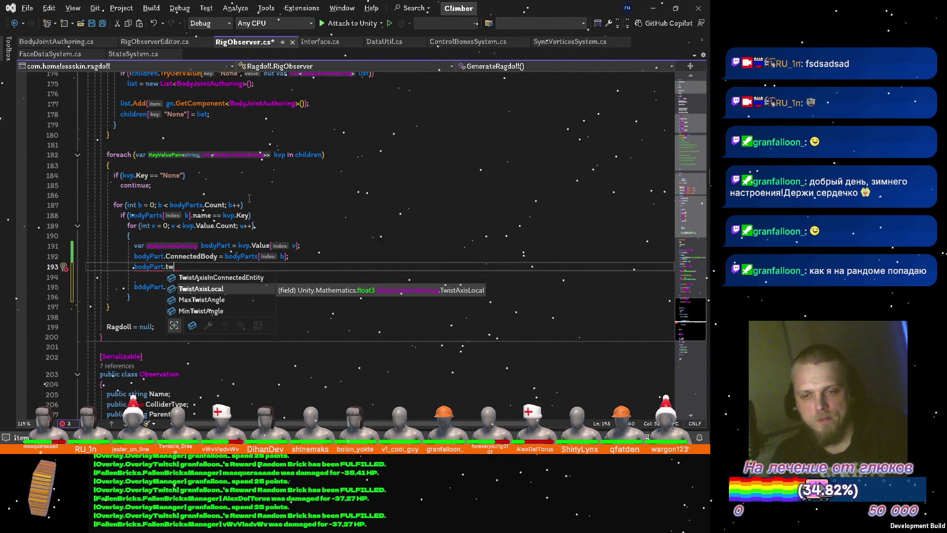
pyautogui.press('Tab')
pyautogui.write('=')
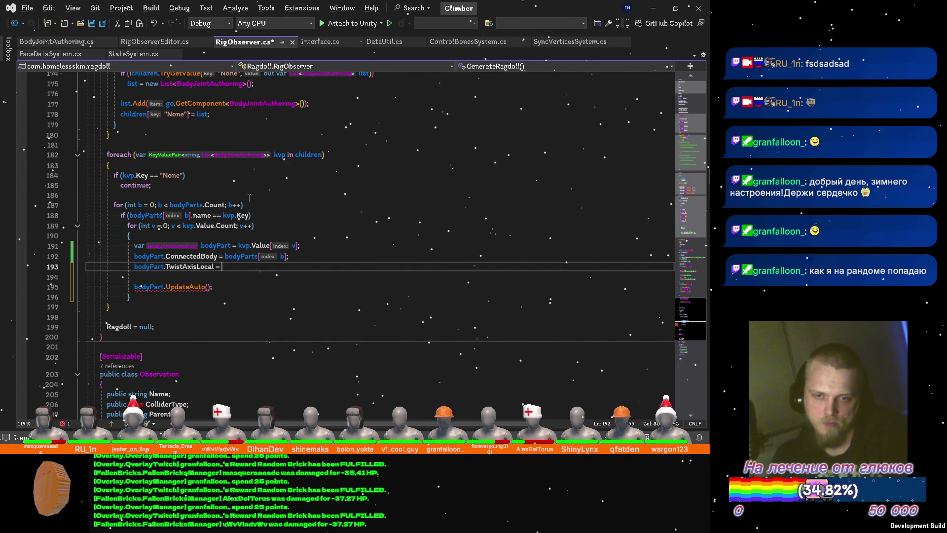
pyautogui.write('A')
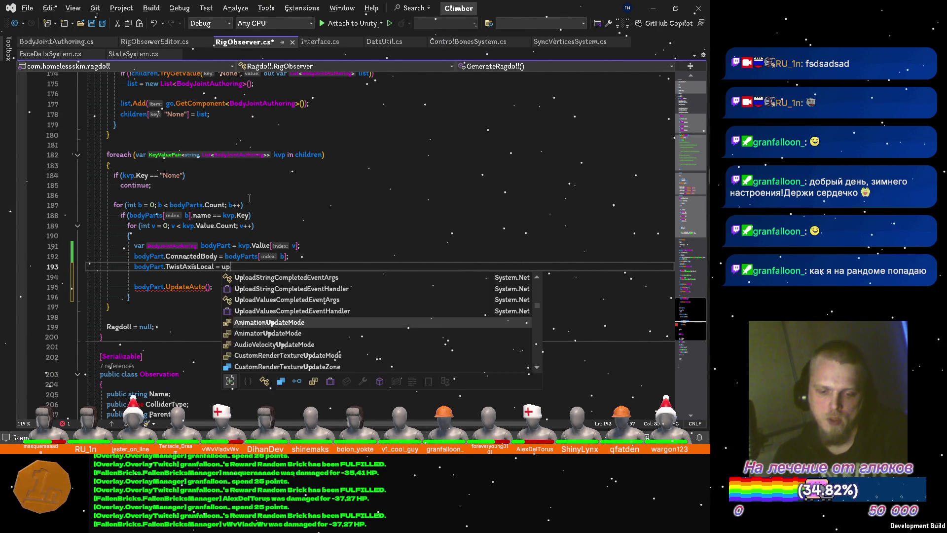
pyautogui.write('(')
pyautogui.press('BackSpace')
pyautogui.hotkey('ctrl', 'BackSpace')
pyautogui.write('up')
pyautogui.write('();')
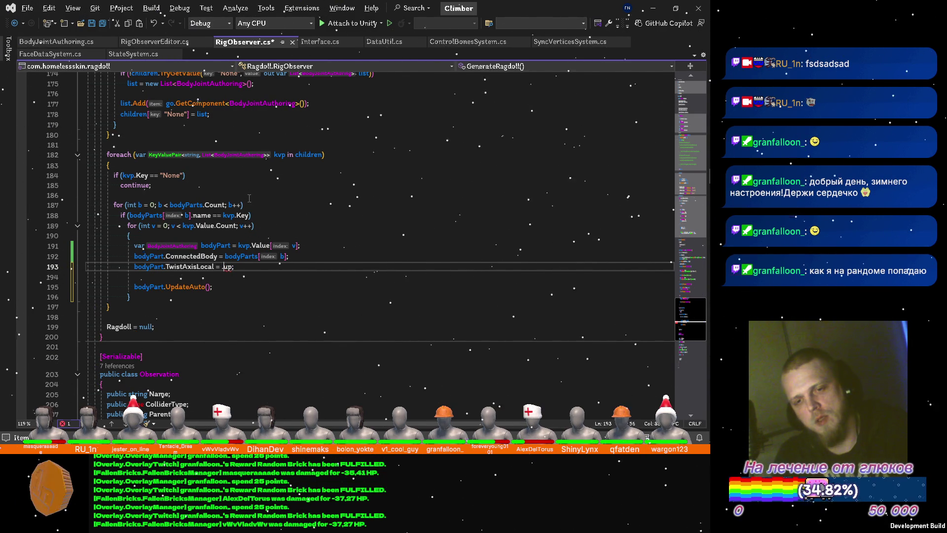
pyautogui.write('Vec')
pyautogui.press('Tab')
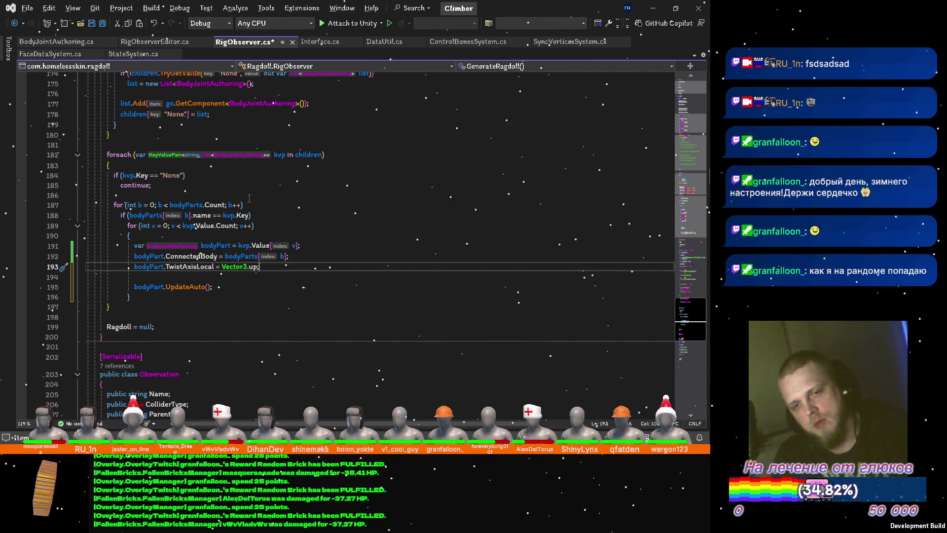
pyautogui.press('Return')
pyautogui.write('b')
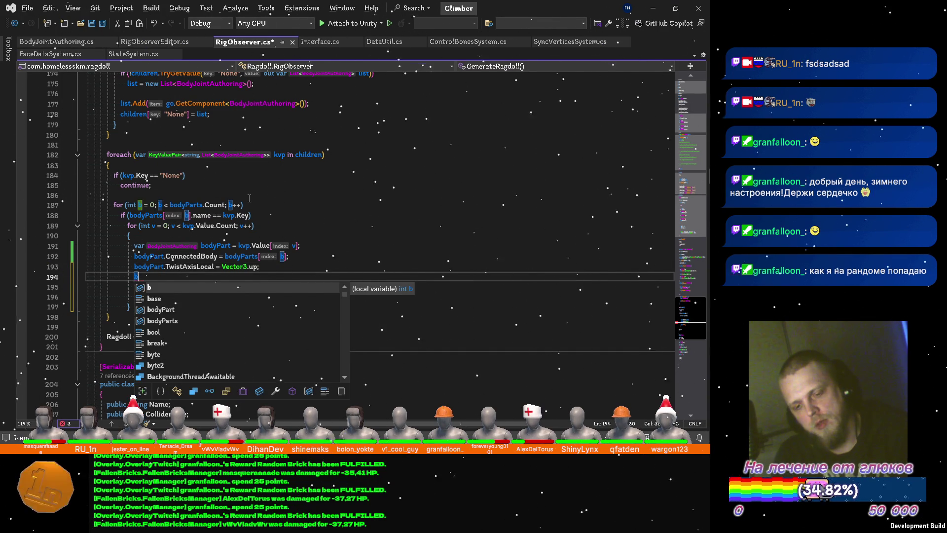
pyautogui.write('od')
# Step: Add bodyPart.PerpendicularAxisLocal = Vector3.forward and switch over to Unity
pyautogui.press('Tab')
pyautogui.write('.')
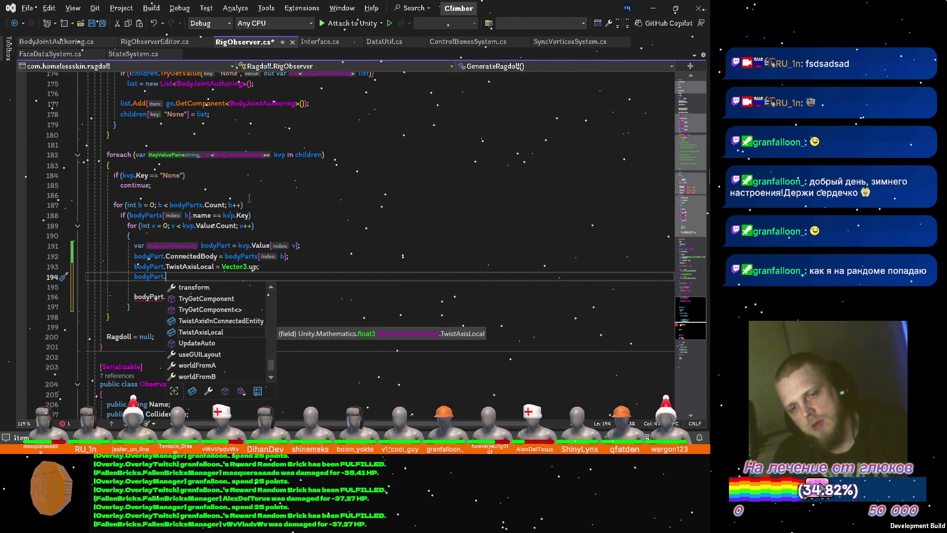
pyautogui.write('per')
pyautogui.press('Tab')
pyautogui.write('= v')
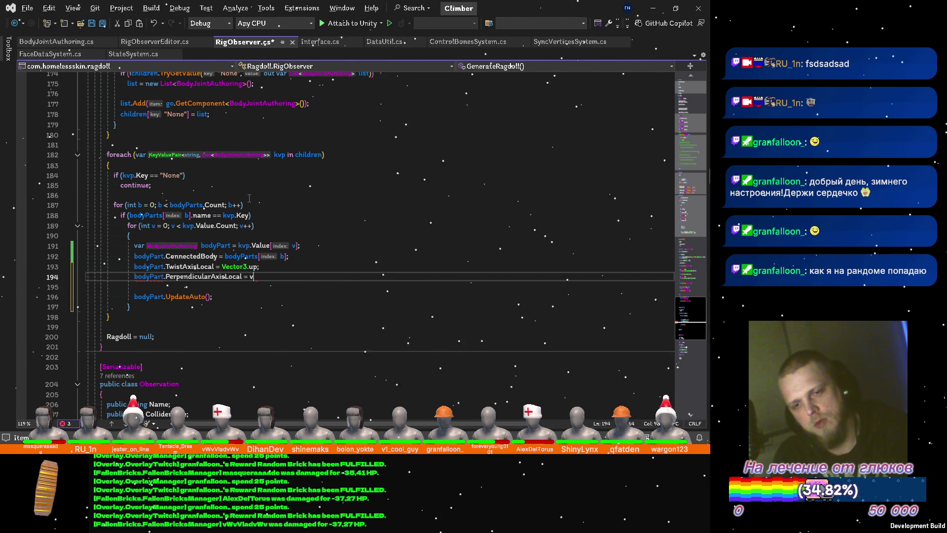
pyautogui.write('ec')
pyautogui.press('Tab')
pyautogui.write('.f')
pyautogui.press('Tab')
pyautogui.write(';')
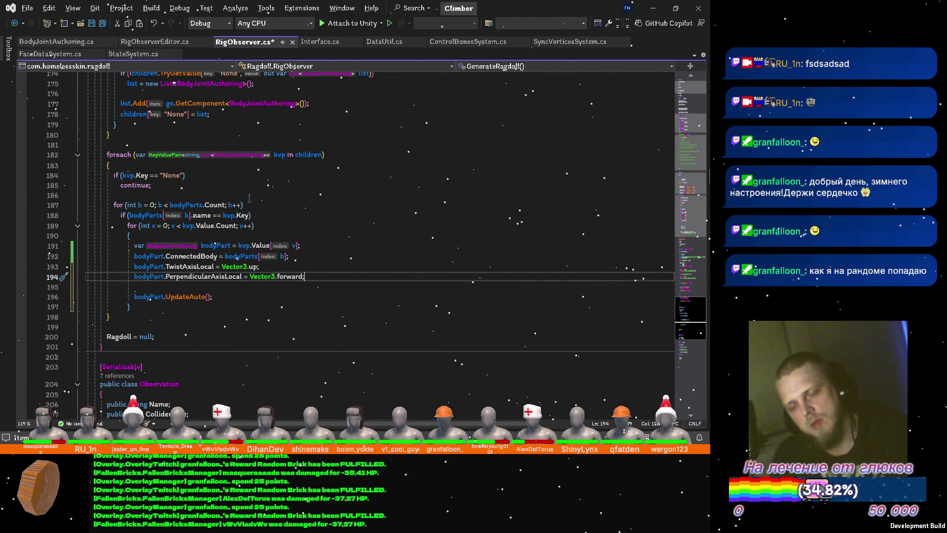
pyautogui.hotkey('alt', 'Tab')
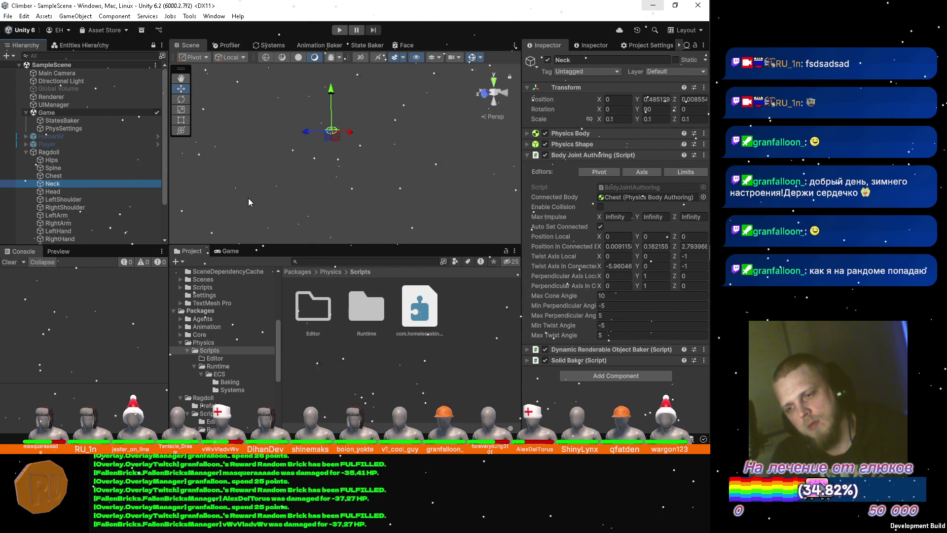
# Step: Add bodyPart.MaxConeAngle = 10f, checking the joint limits in Unity
pyautogui.hotkey('alt', 'Tab')
pyautogui.press('Return')
pyautogui.write('b')
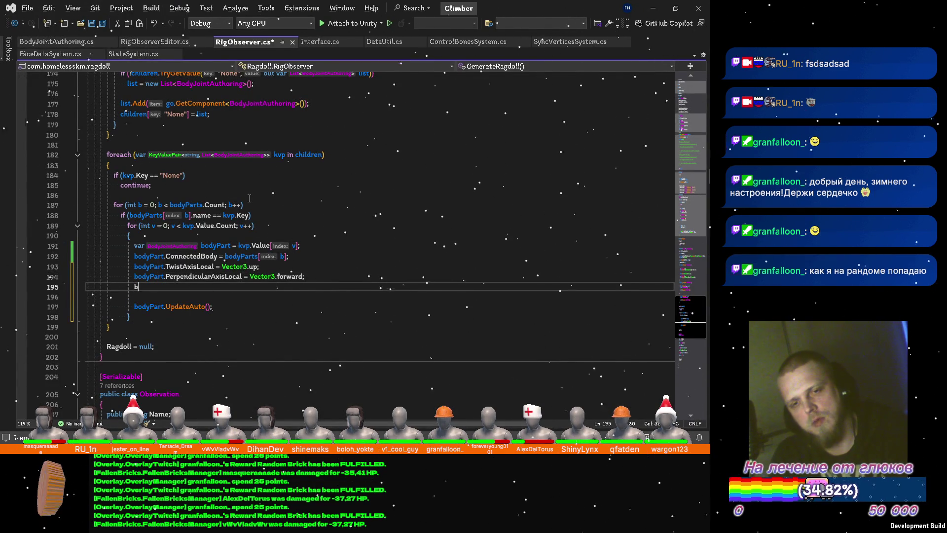
pyautogui.write('odyPart.')
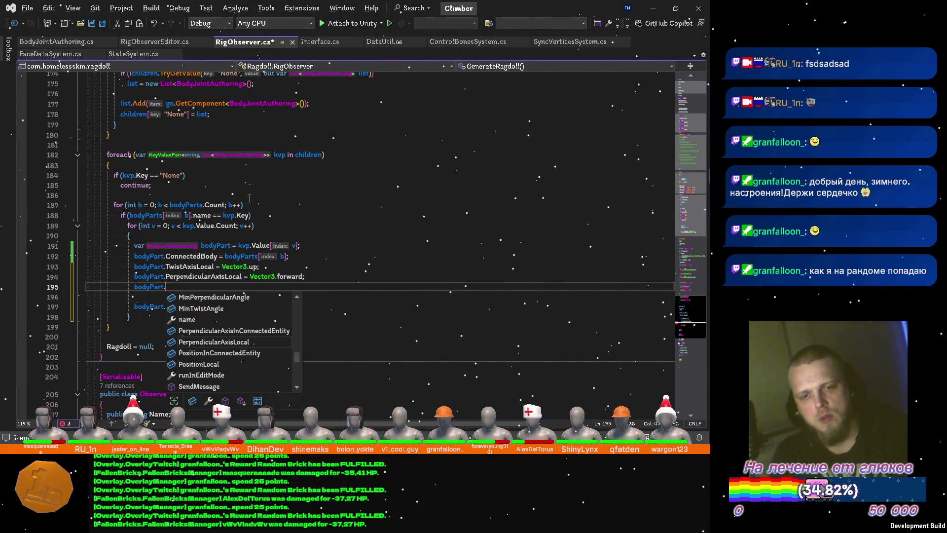
pyautogui.write('Max')
pyautogui.press('Tab')
pyautogui.write('=')
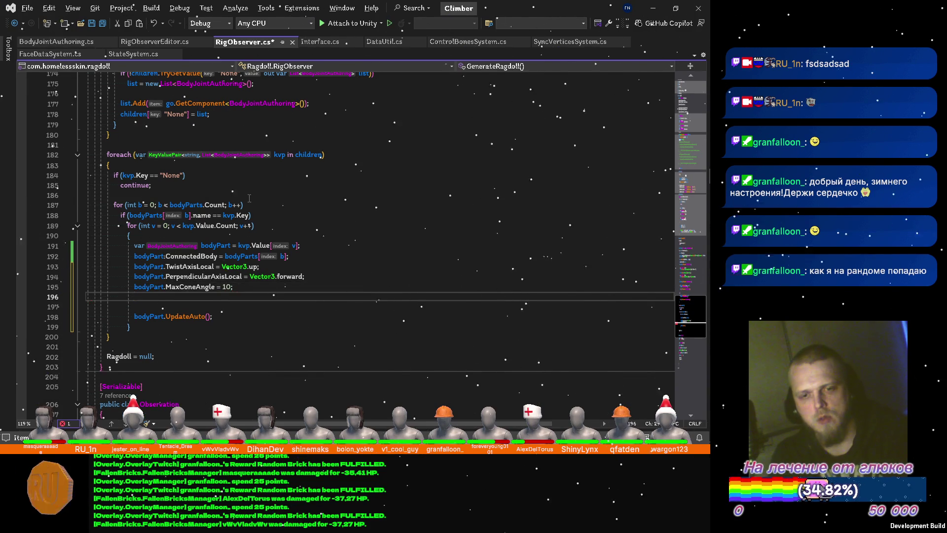
pyautogui.hotkey('alt', 'Tab')
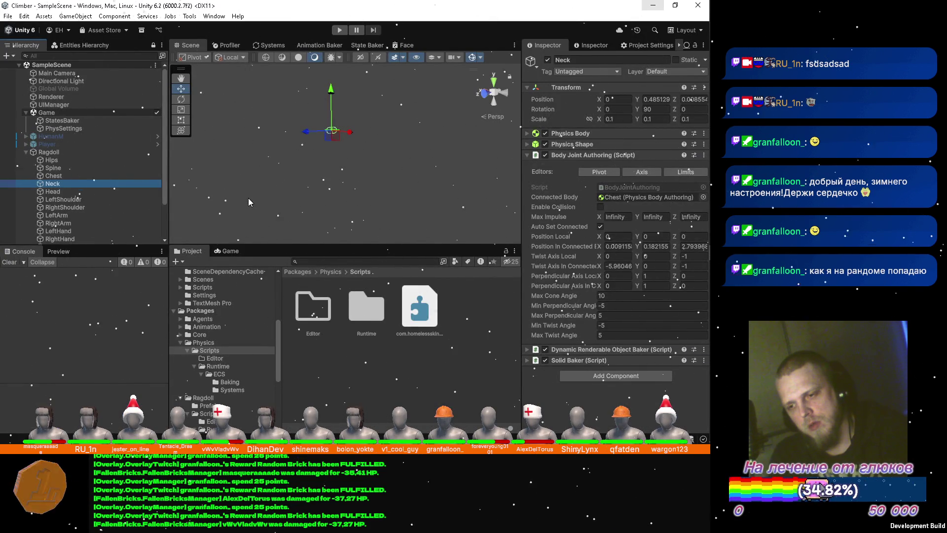
pyautogui.hotkey('alt', 'Tab')
pyautogui.write('bodyPart')
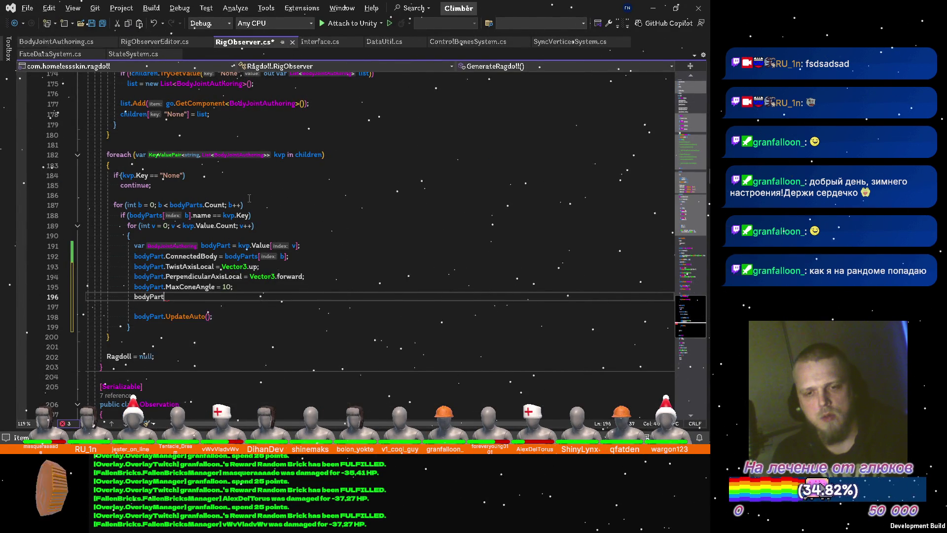
pyautogui.write('.mi')
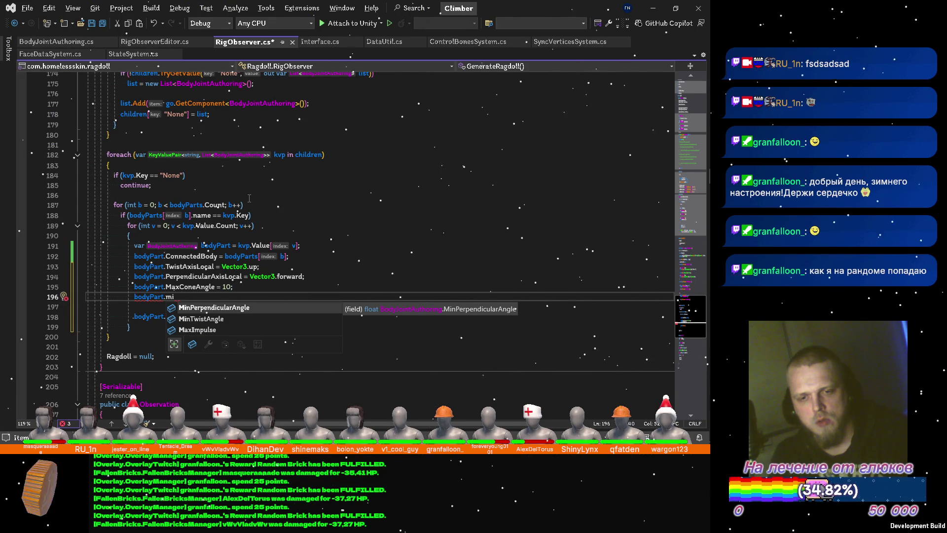
# Step: Add the line MinTwistAngle = MinPerpendicularAngle = -5f
pyautogui.press('Down')
pyautogui.press('space')
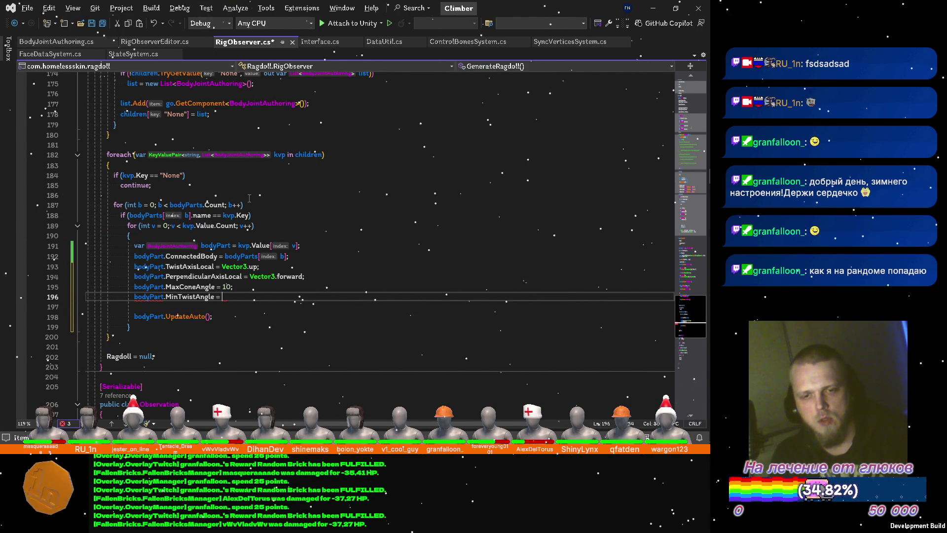
pyautogui.write('bo')
pyautogui.press('Tab')
pyautogui.write('.')
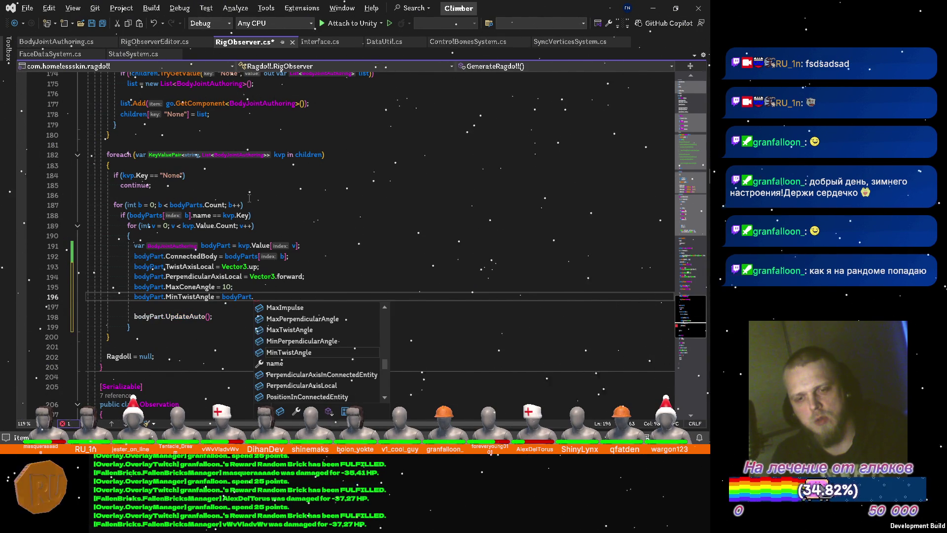
pyautogui.write('min')
pyautogui.press('Up')
pyautogui.press('space')
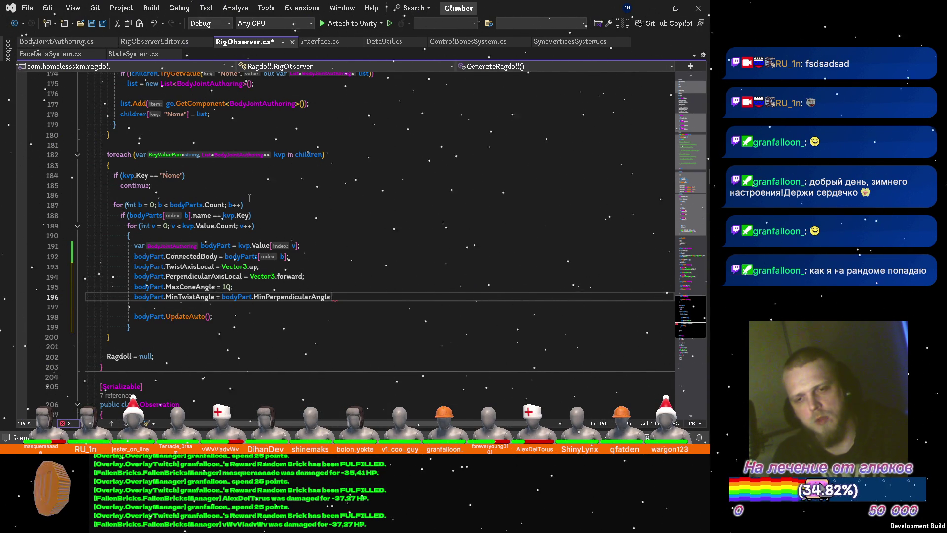
pyautogui.write('= -5f')
pyautogui.press('Up')
pyautogui.press('Down')
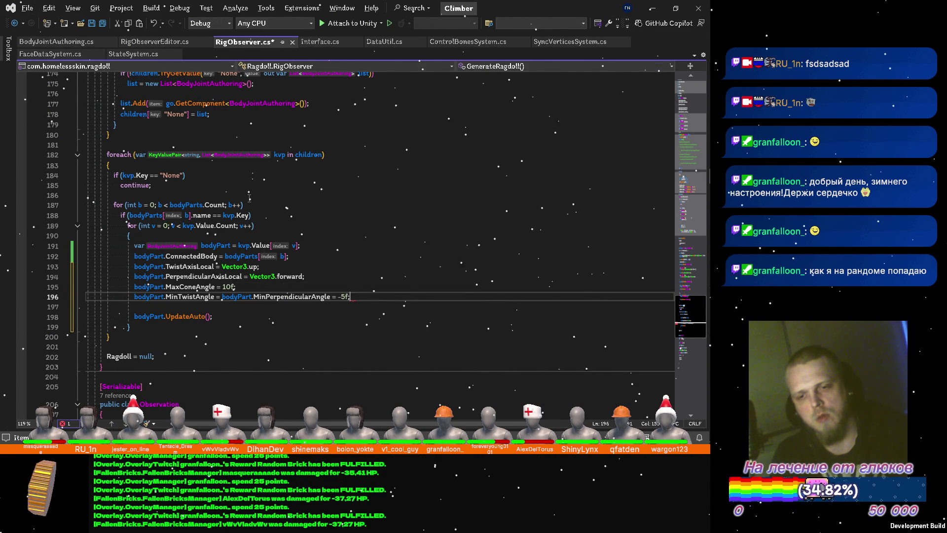
# Step: Duplicate it as MaxTwistAngle = MaxPerpendicularAngle = 5f and save the script
pyautogui.hotkey('ctrl', 'd')
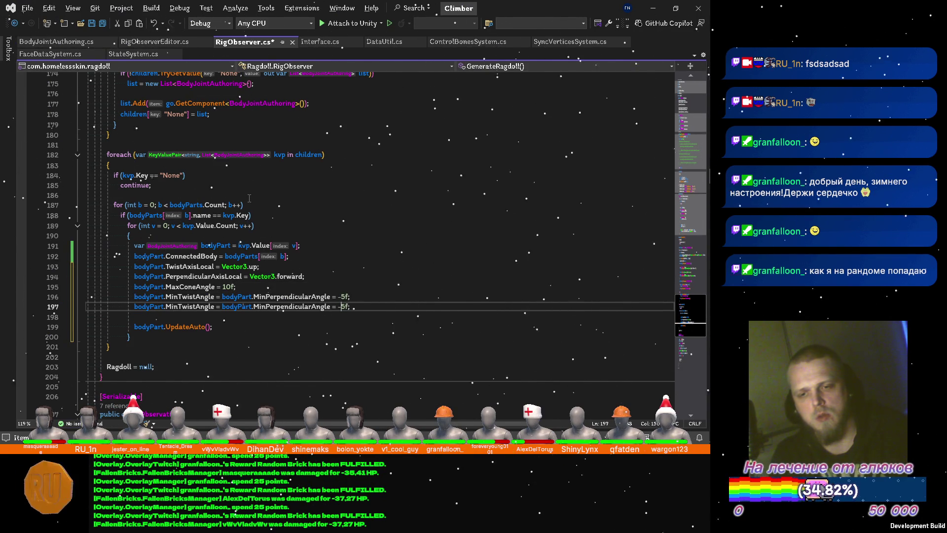
pyautogui.hotkey('ctrl', 'Left')
pyautogui.hotkey('ctrl', 'Left')
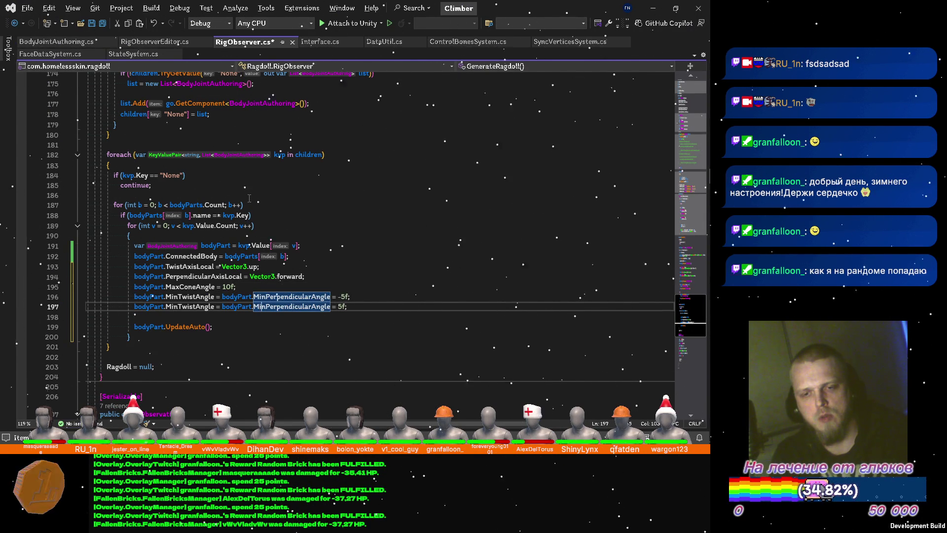
pyautogui.press('Delete')
pyautogui.press('Delete')
pyautogui.press('Delete')
pyautogui.write('Max')
pyautogui.hotkey('ctrl', 'Left')
pyautogui.hotkey('ctrl', 'Left')
pyautogui.hotkey('ctrl', 'Left')
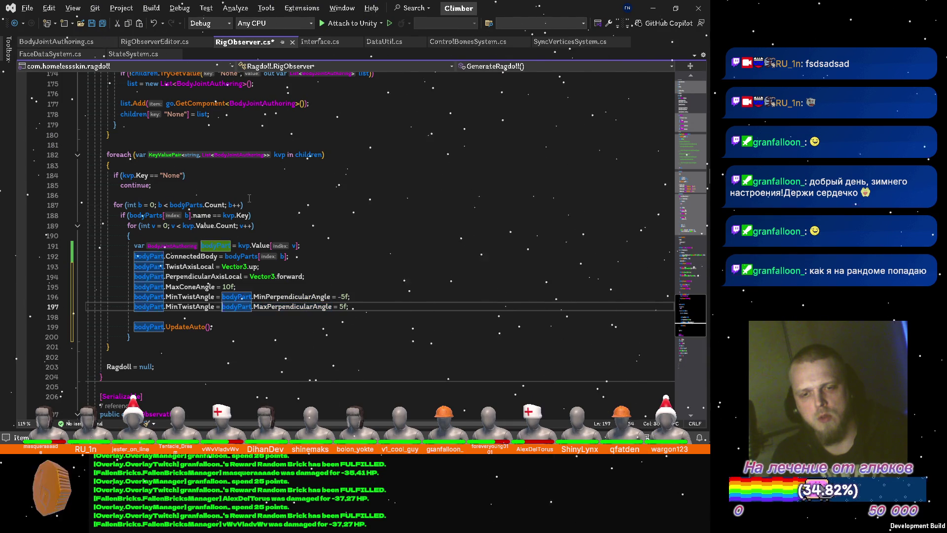
pyautogui.press('Delete')
pyautogui.press('Delete')
pyautogui.press('Delete')
pyautogui.write('Max')
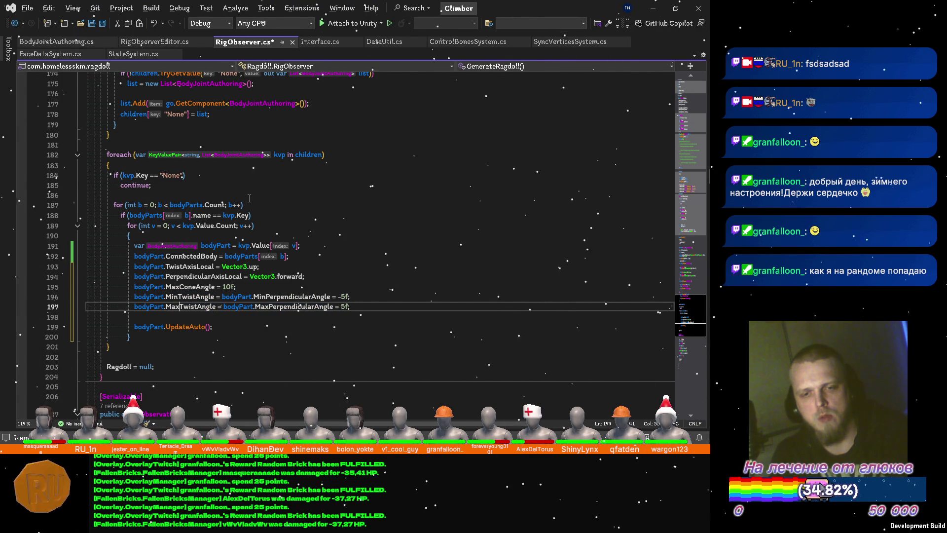
pyautogui.hotkey('ctrl', 's')
pyautogui.hotkey('alt', 'Tab')
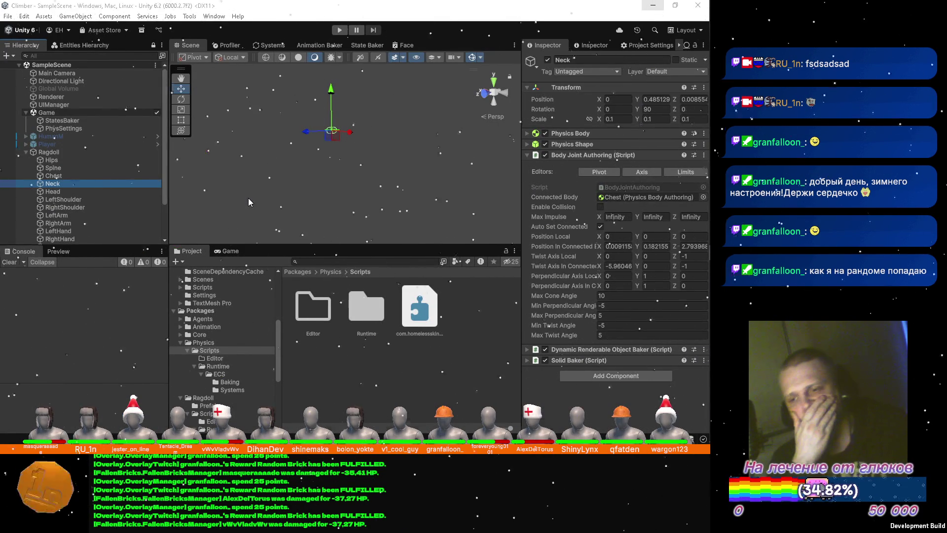
pyautogui.hotkey('alt', 'Tab')
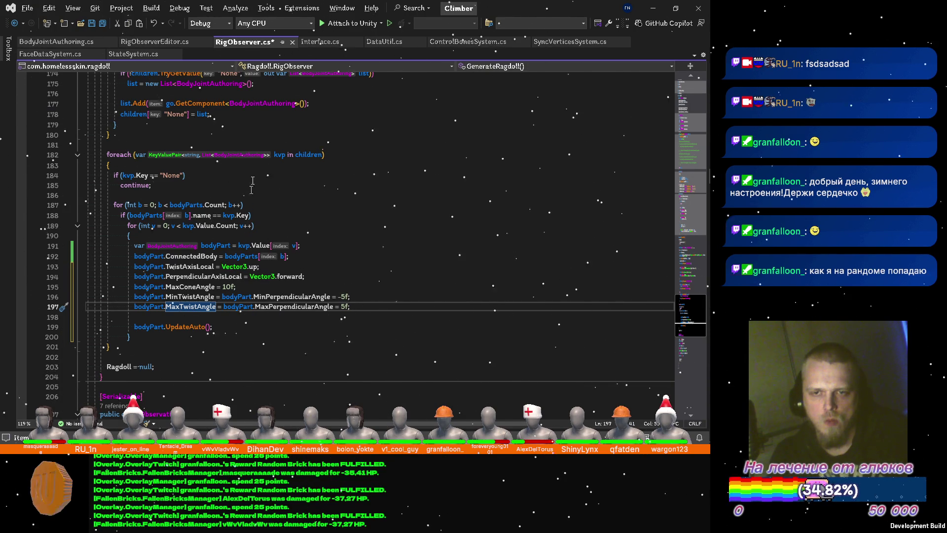
pyautogui.scroll(2, 359, 178)
pyautogui.scroll(2, 333, 189)
pyautogui.scroll(2, 311, 196)
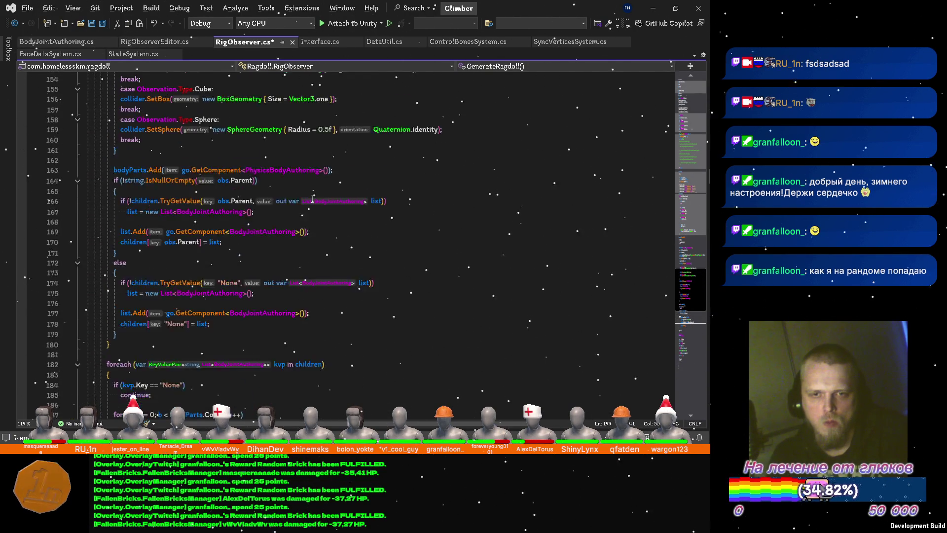